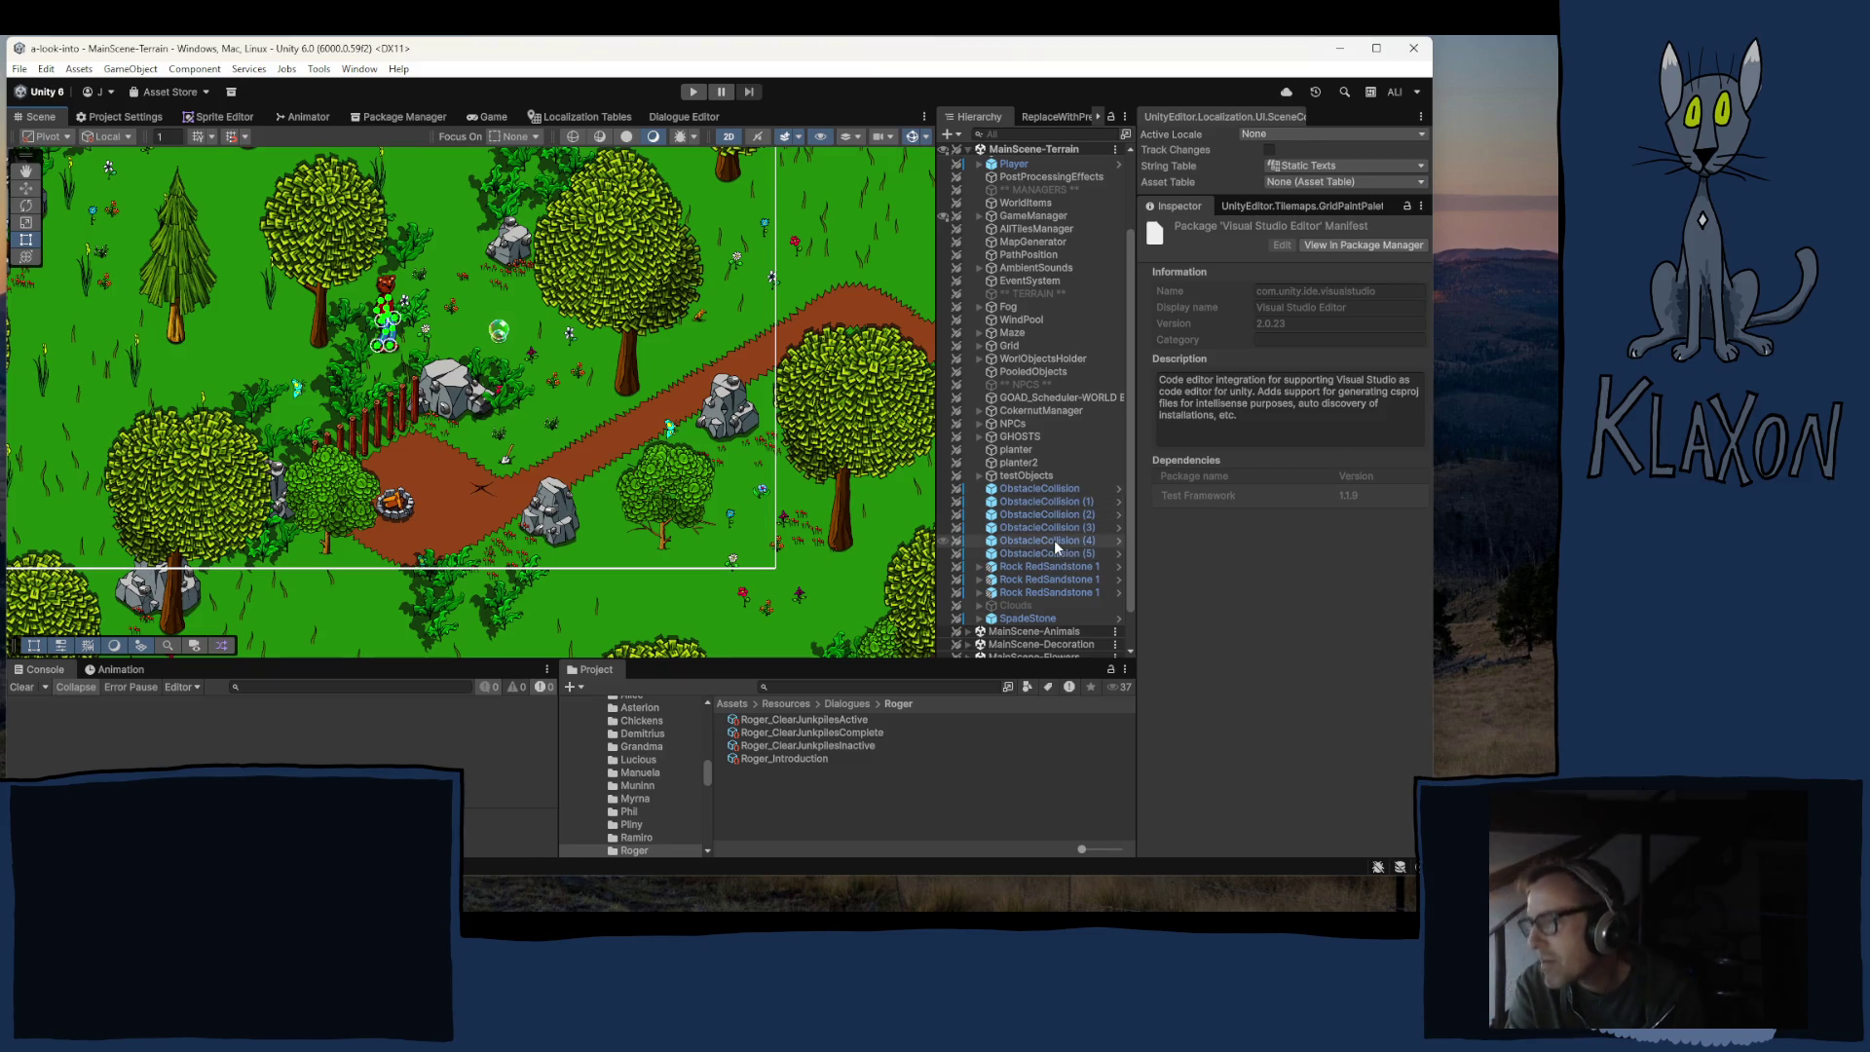
# Step: Select SpadeStone and expand its Saveable Item Entity and Interactable Pick Up components
pyautogui.scroll(-2, 1069, 545)
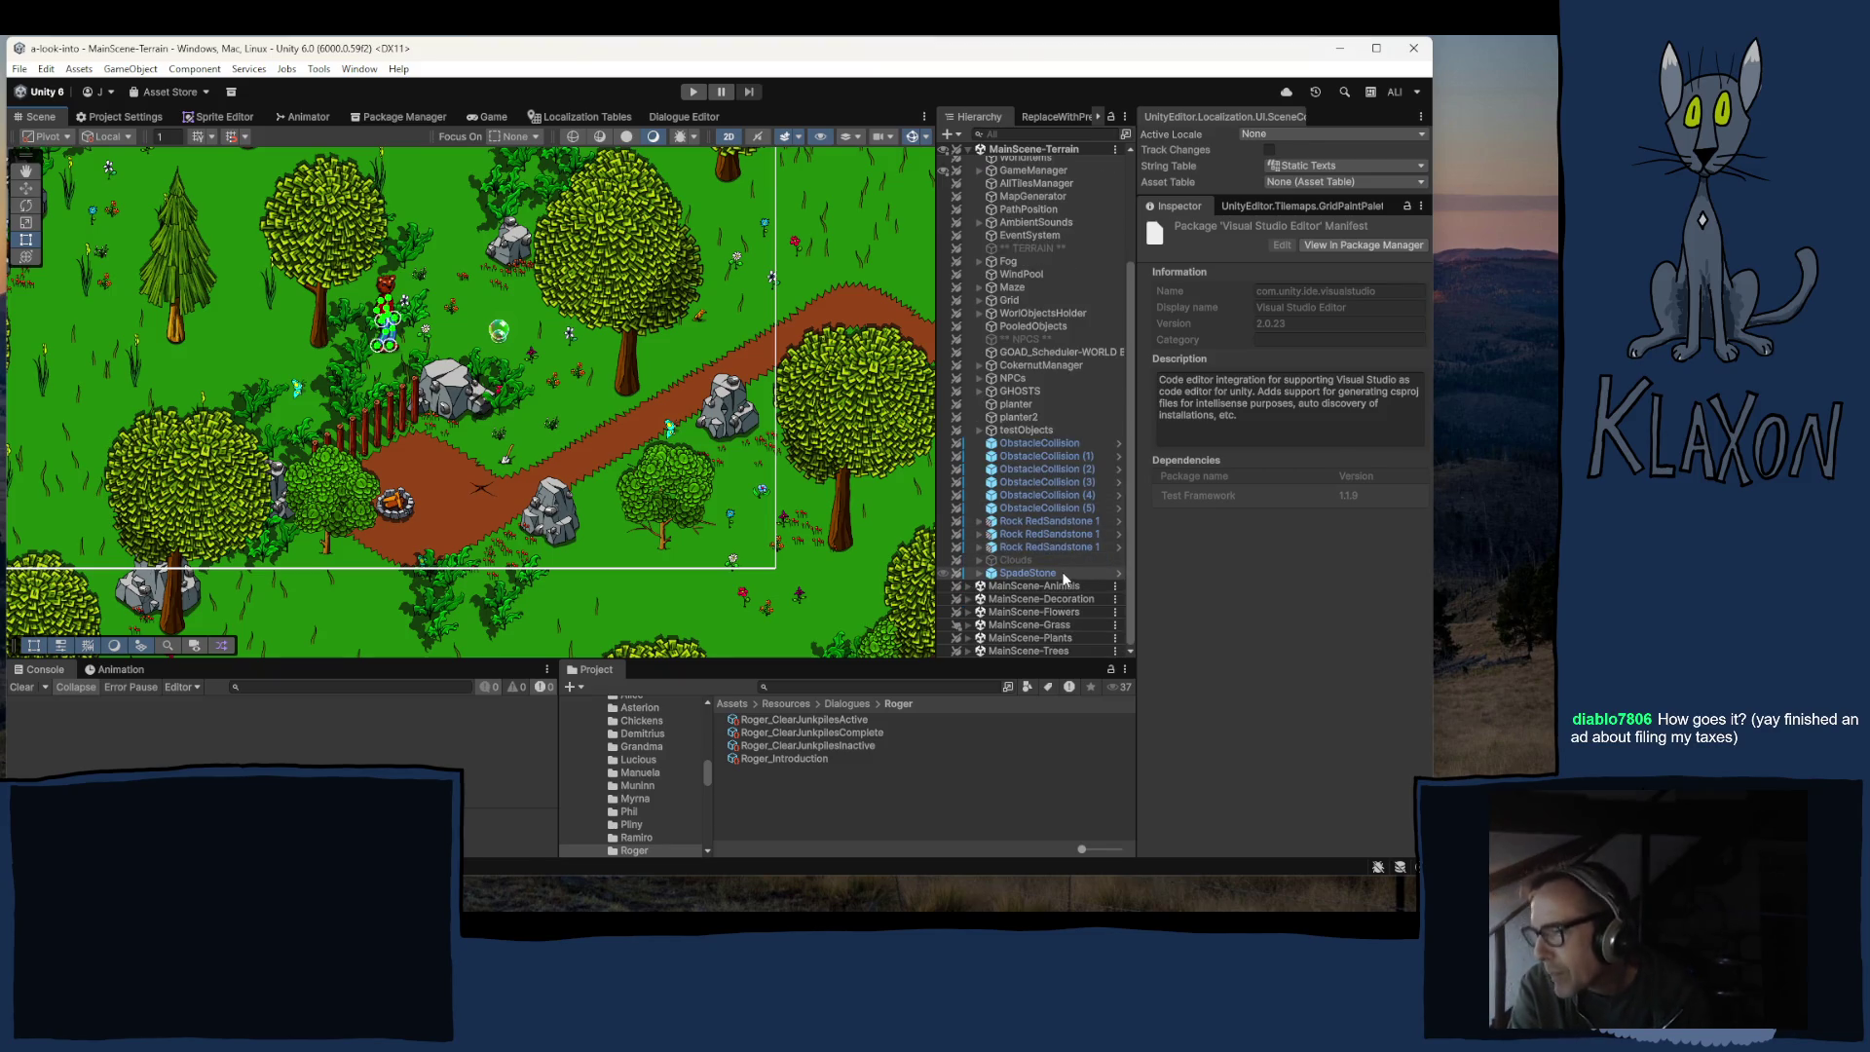
pyautogui.click(1060, 572)
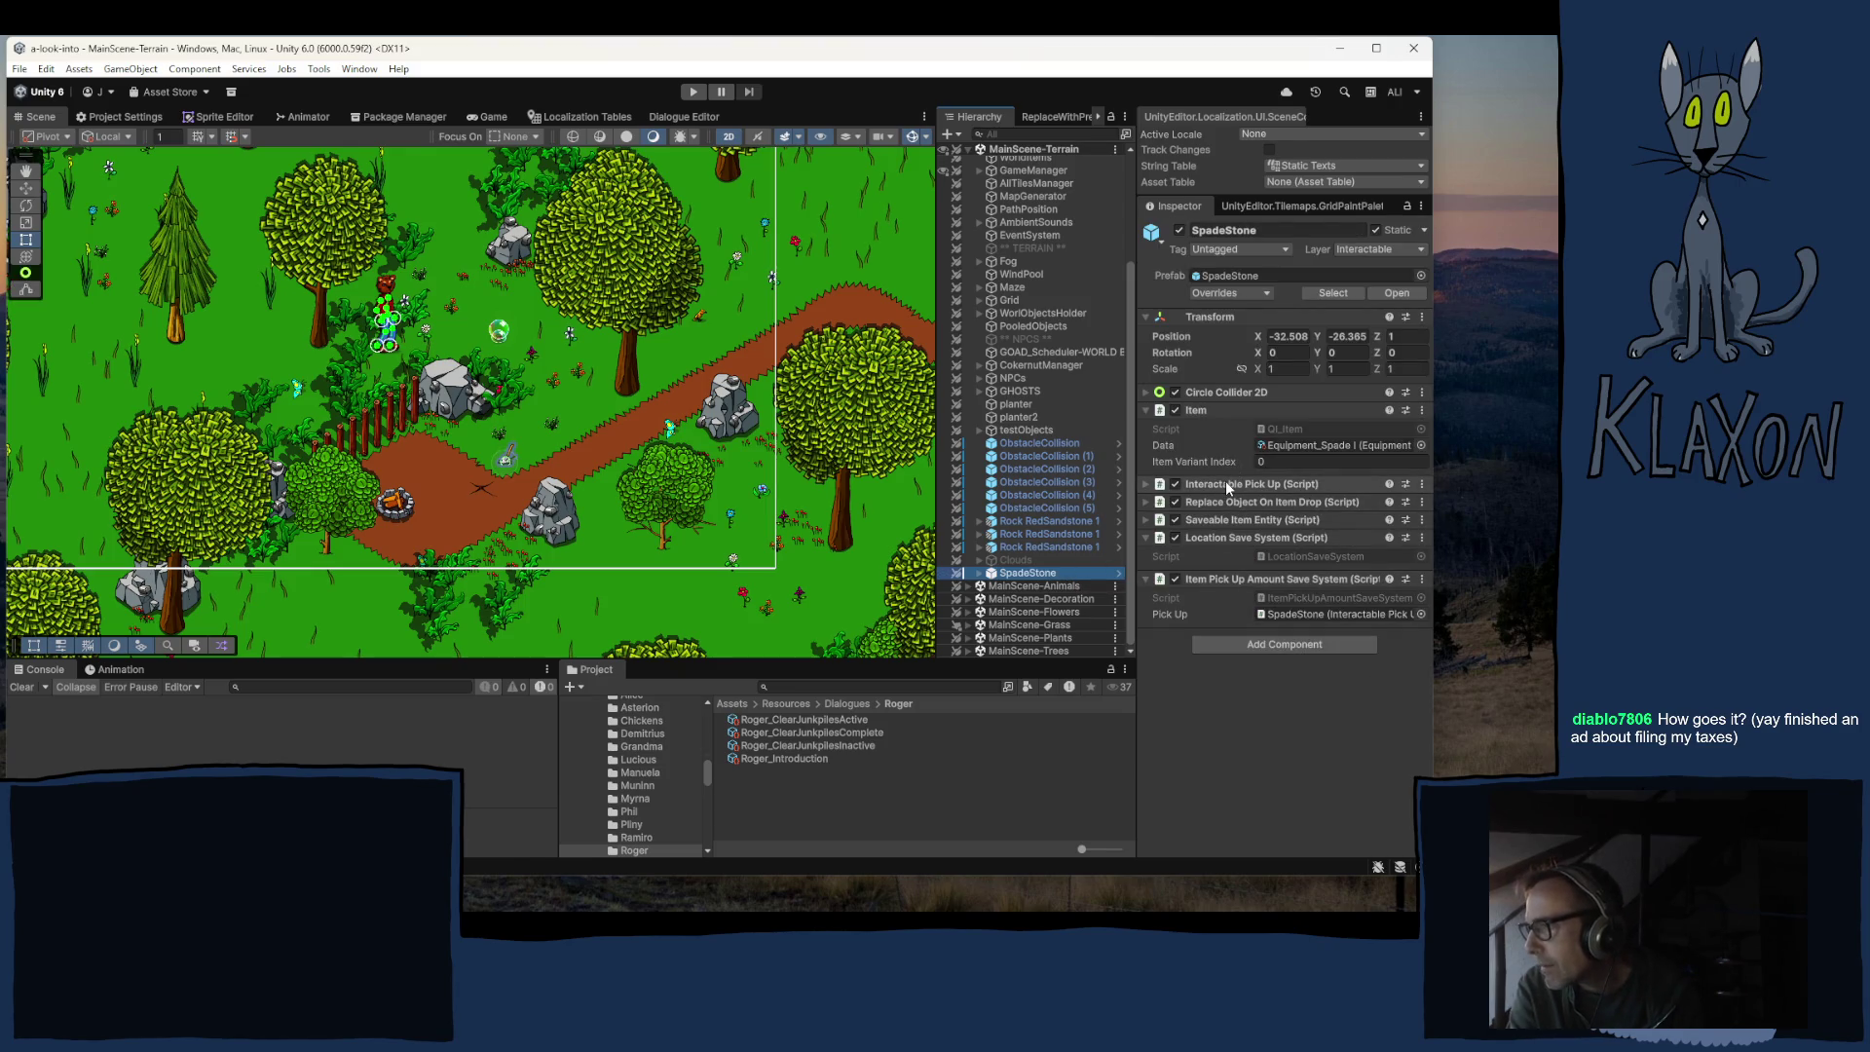
pyautogui.click(1231, 519)
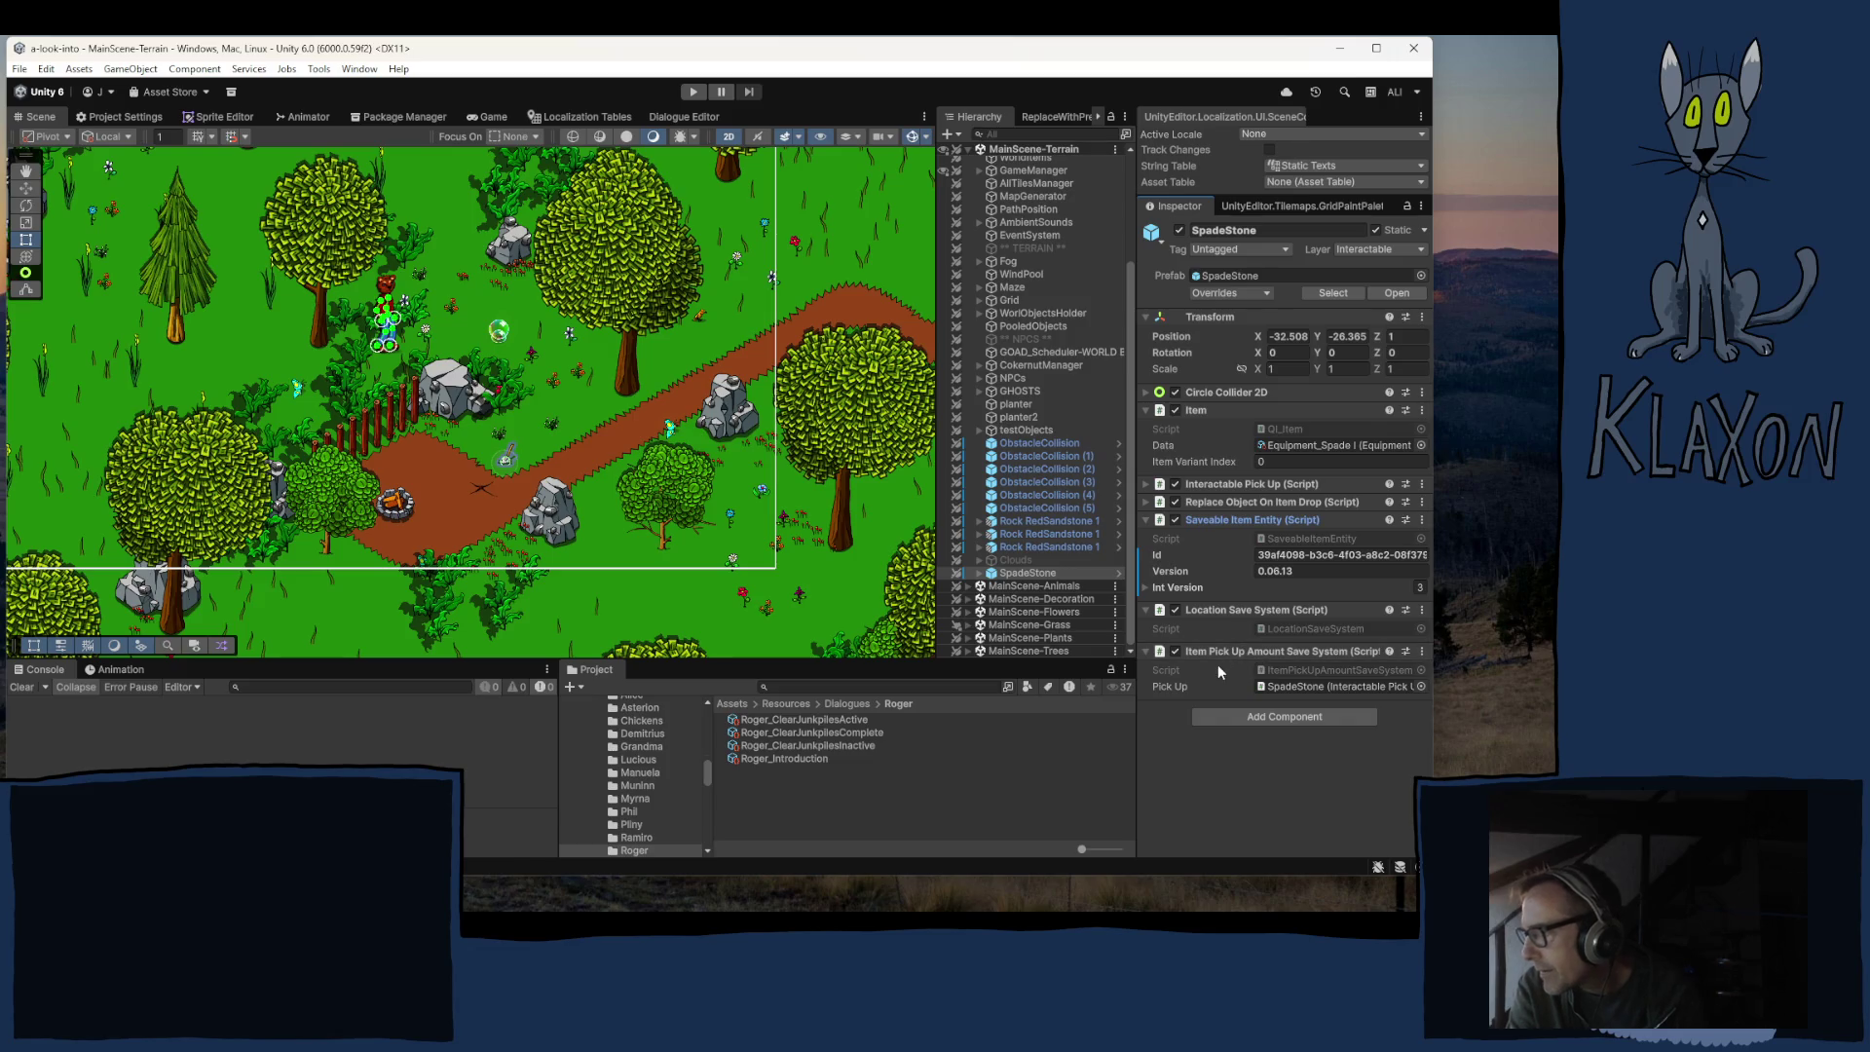
pyautogui.click(1214, 486)
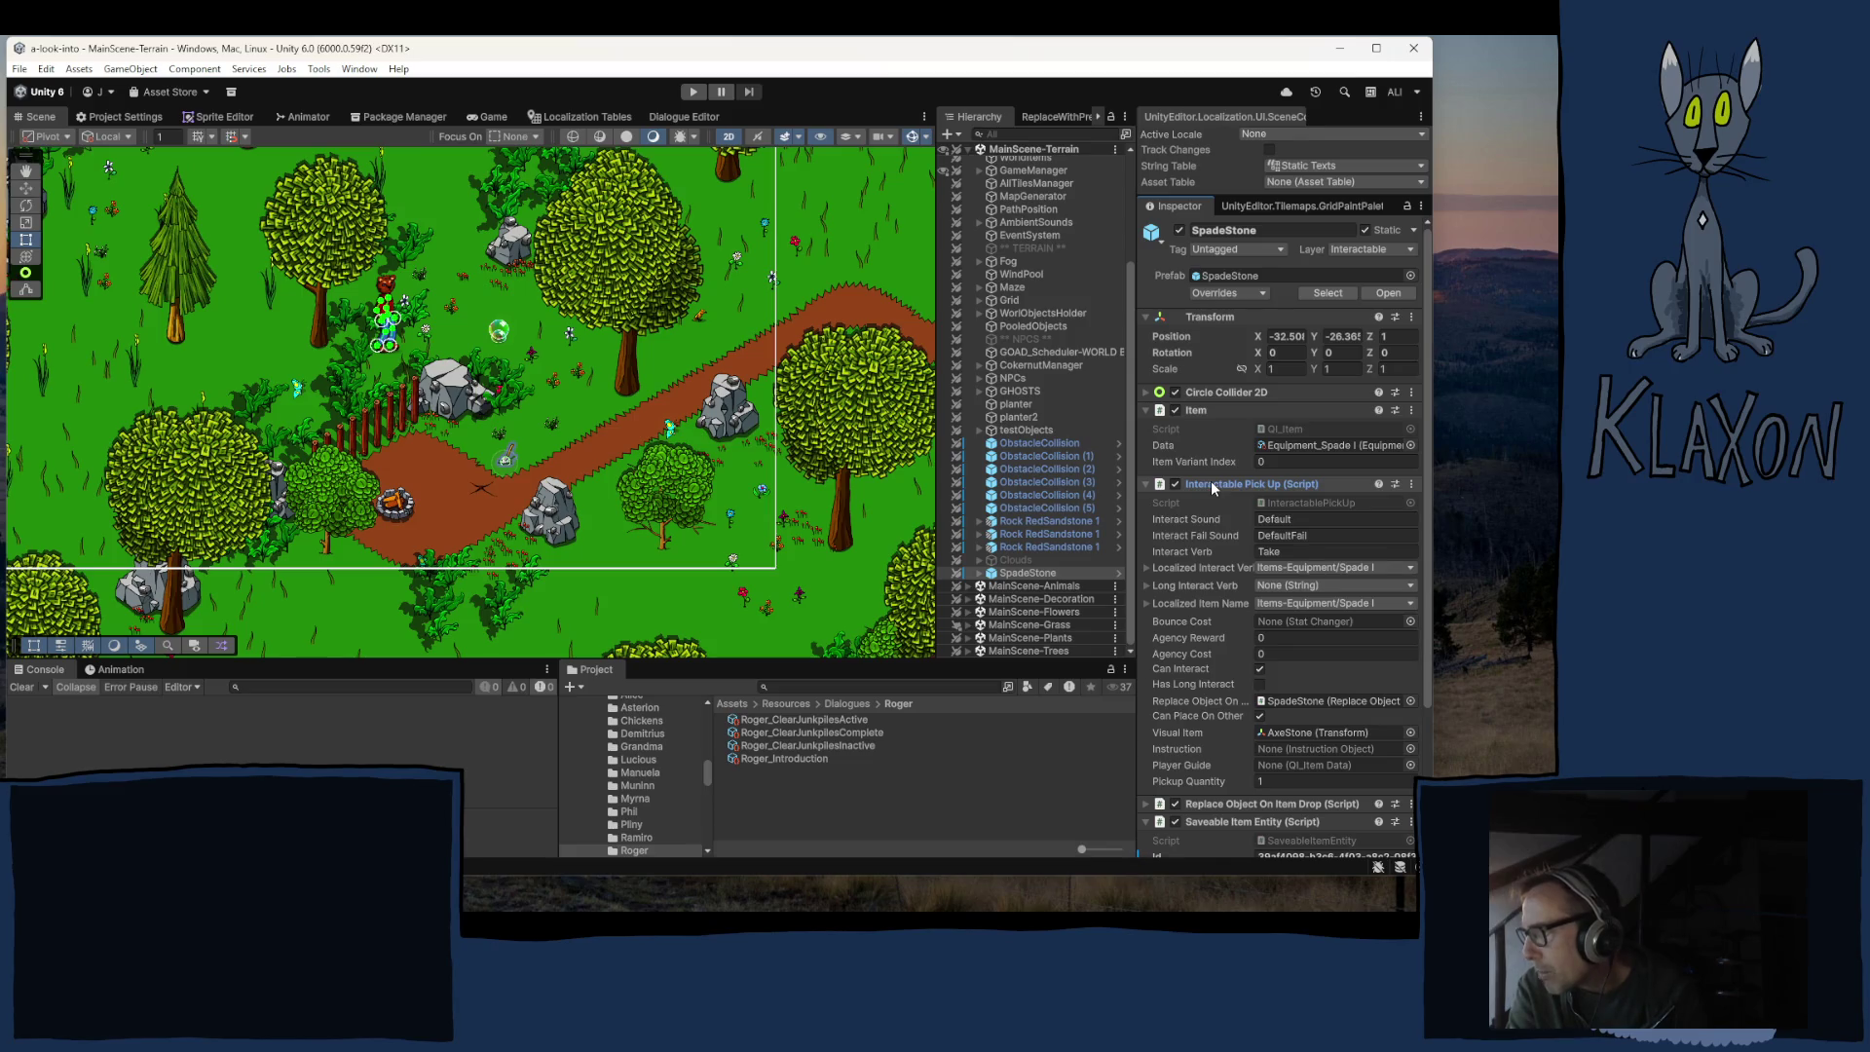
pyautogui.click(1212, 483)
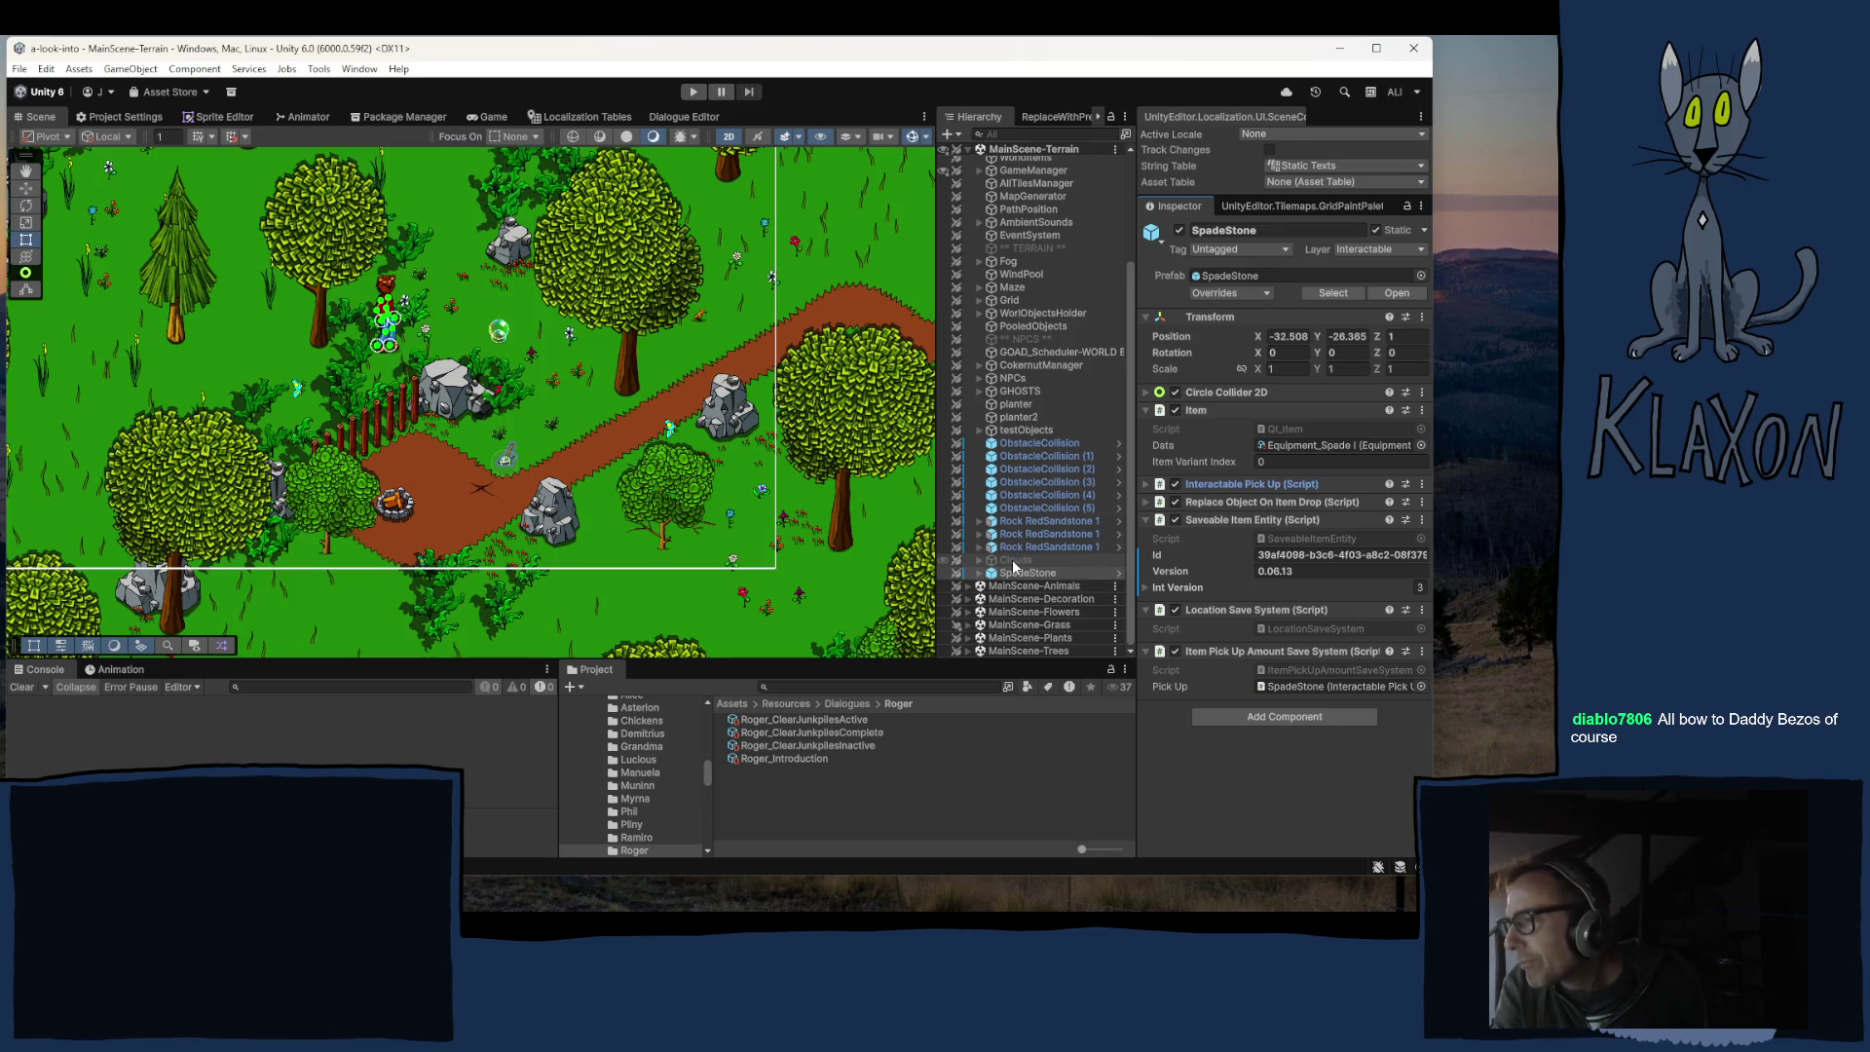
pyautogui.scroll(-2, 263, 389)
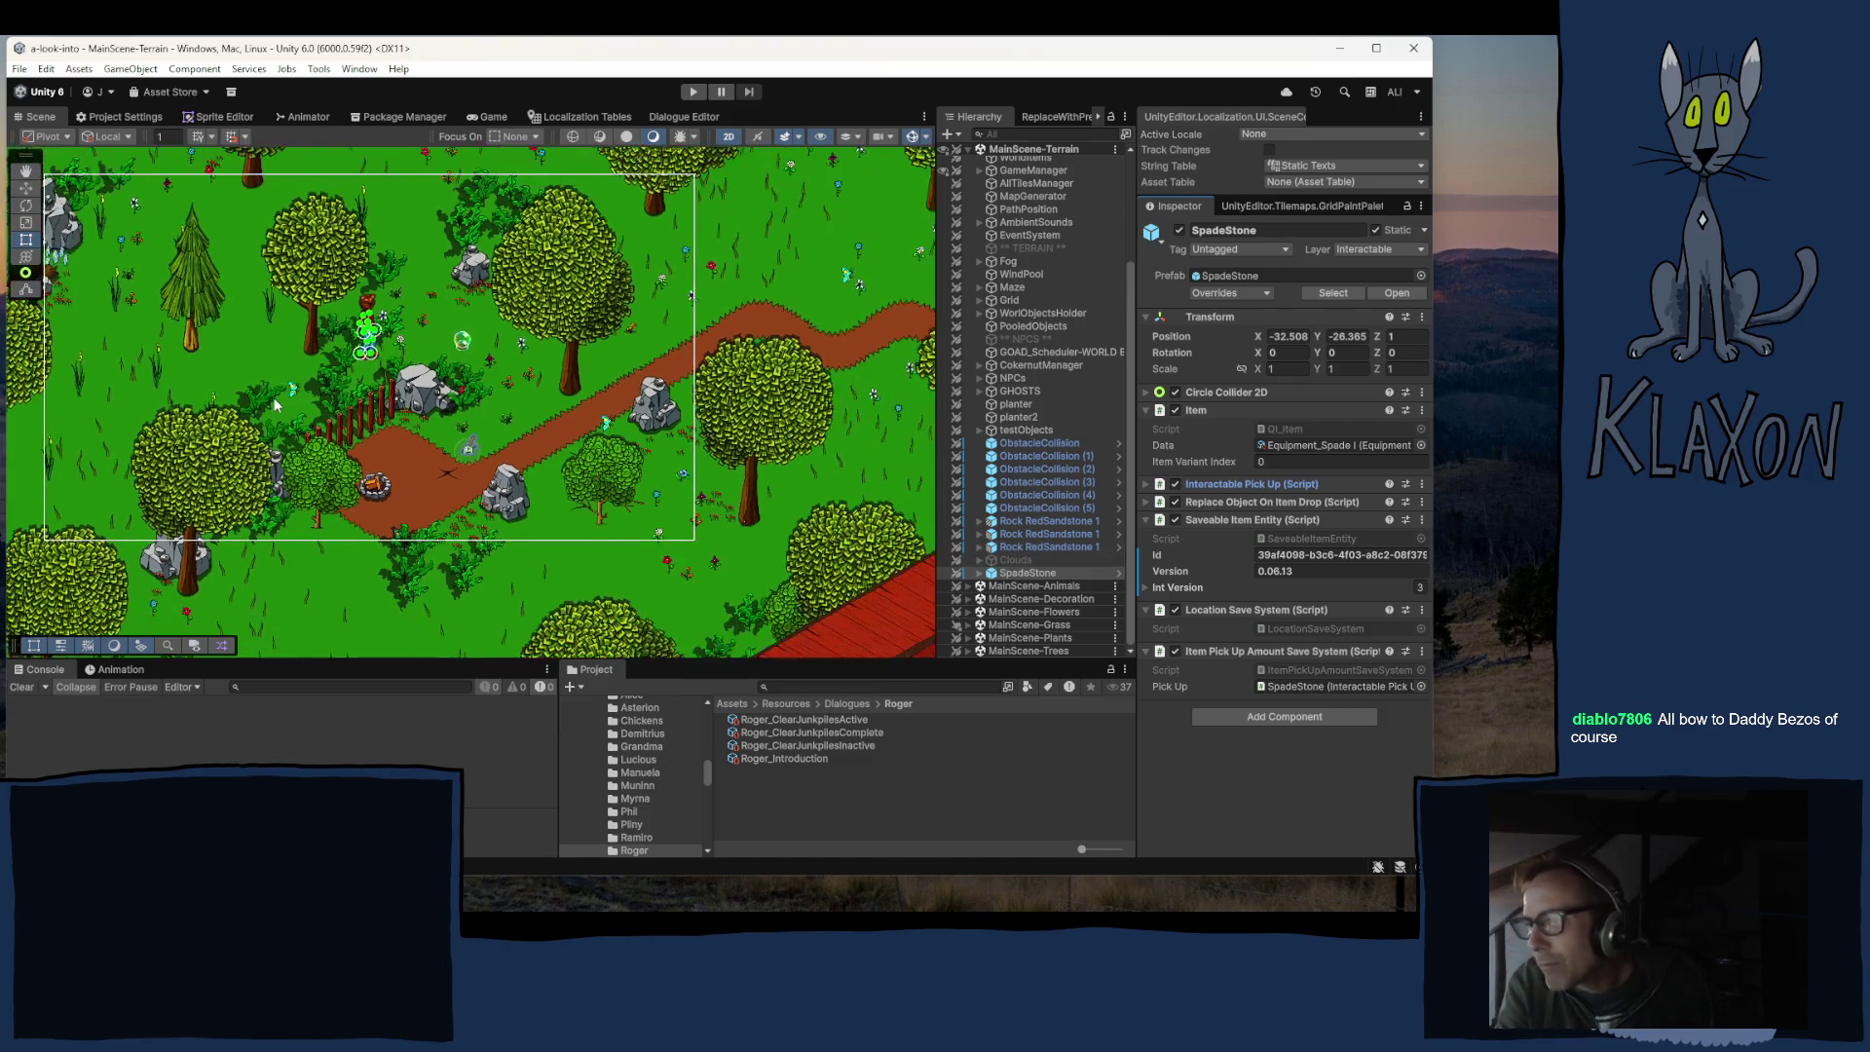
# Step: Pan the Scene view to the farm area and clear the SpadeStone selection
pyautogui.press('Up')
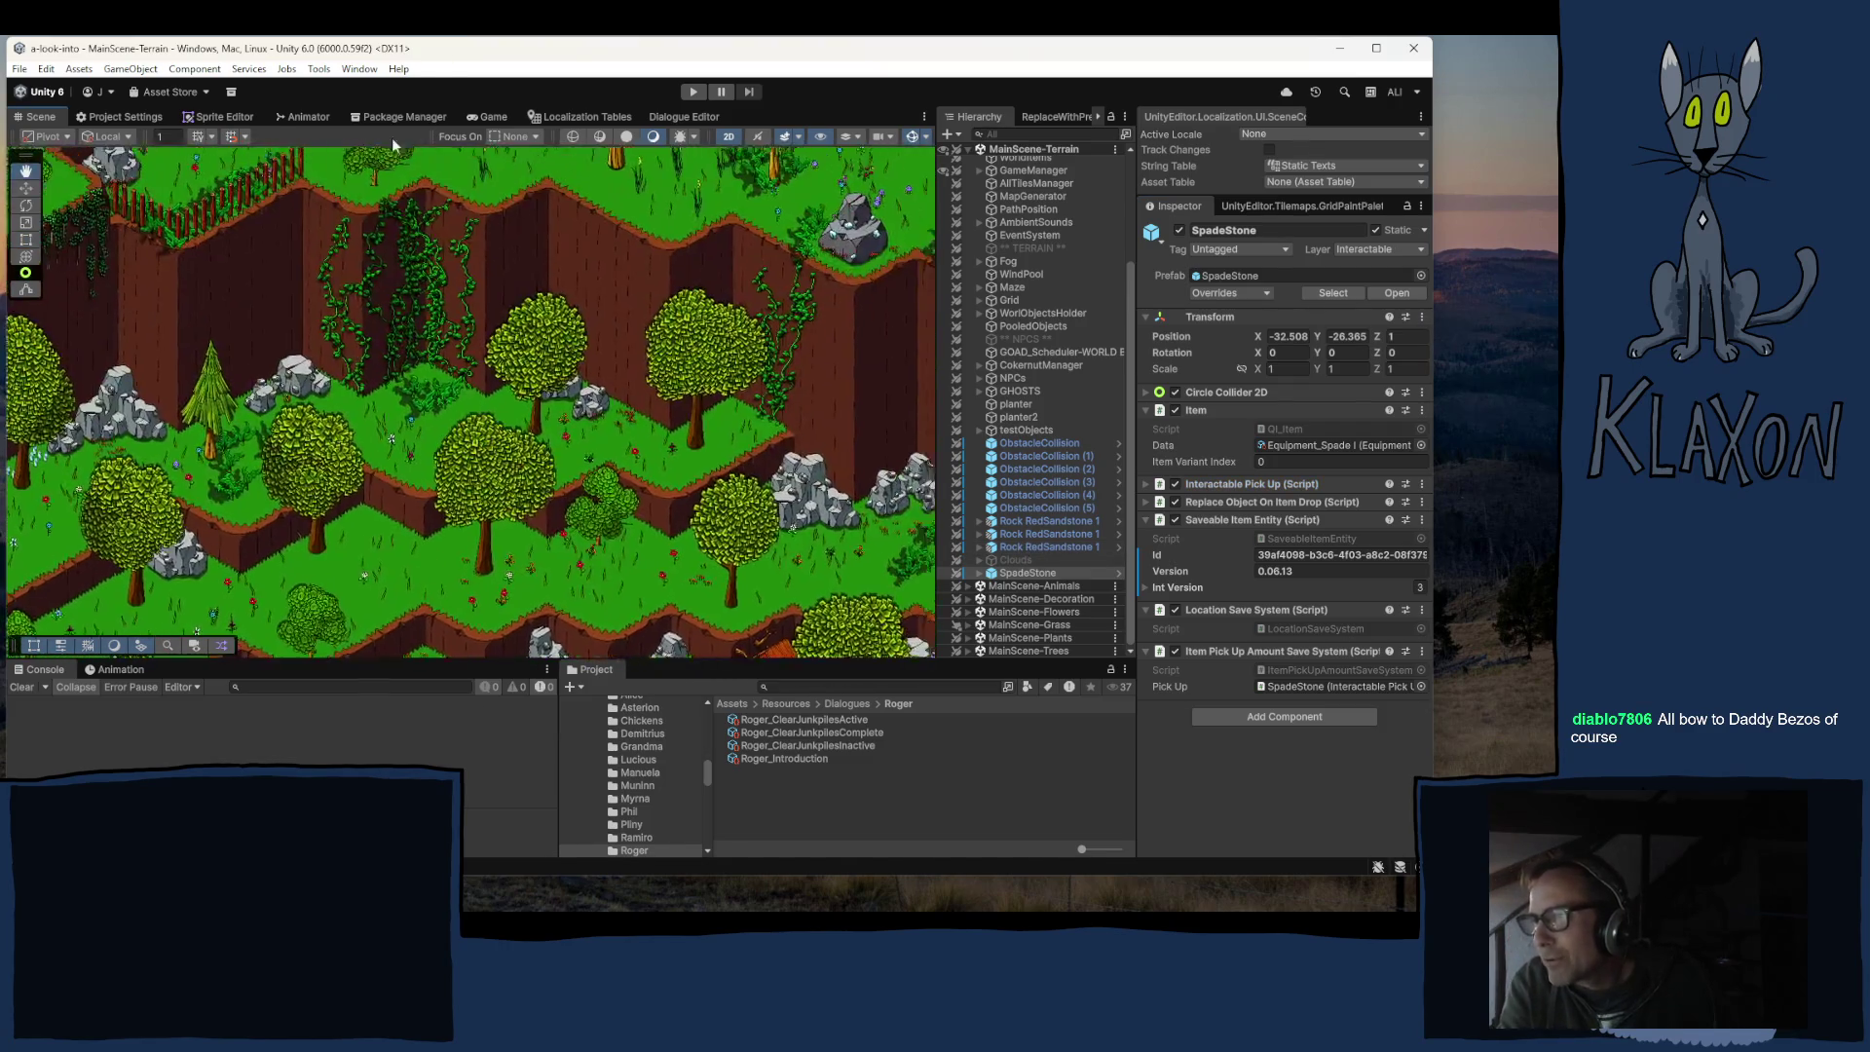
pyautogui.scroll(-2, 292, 389)
pyautogui.moveTo(293, 389); pyautogui.dragTo(282, 507)
pyautogui.scroll(2, 277, 545)
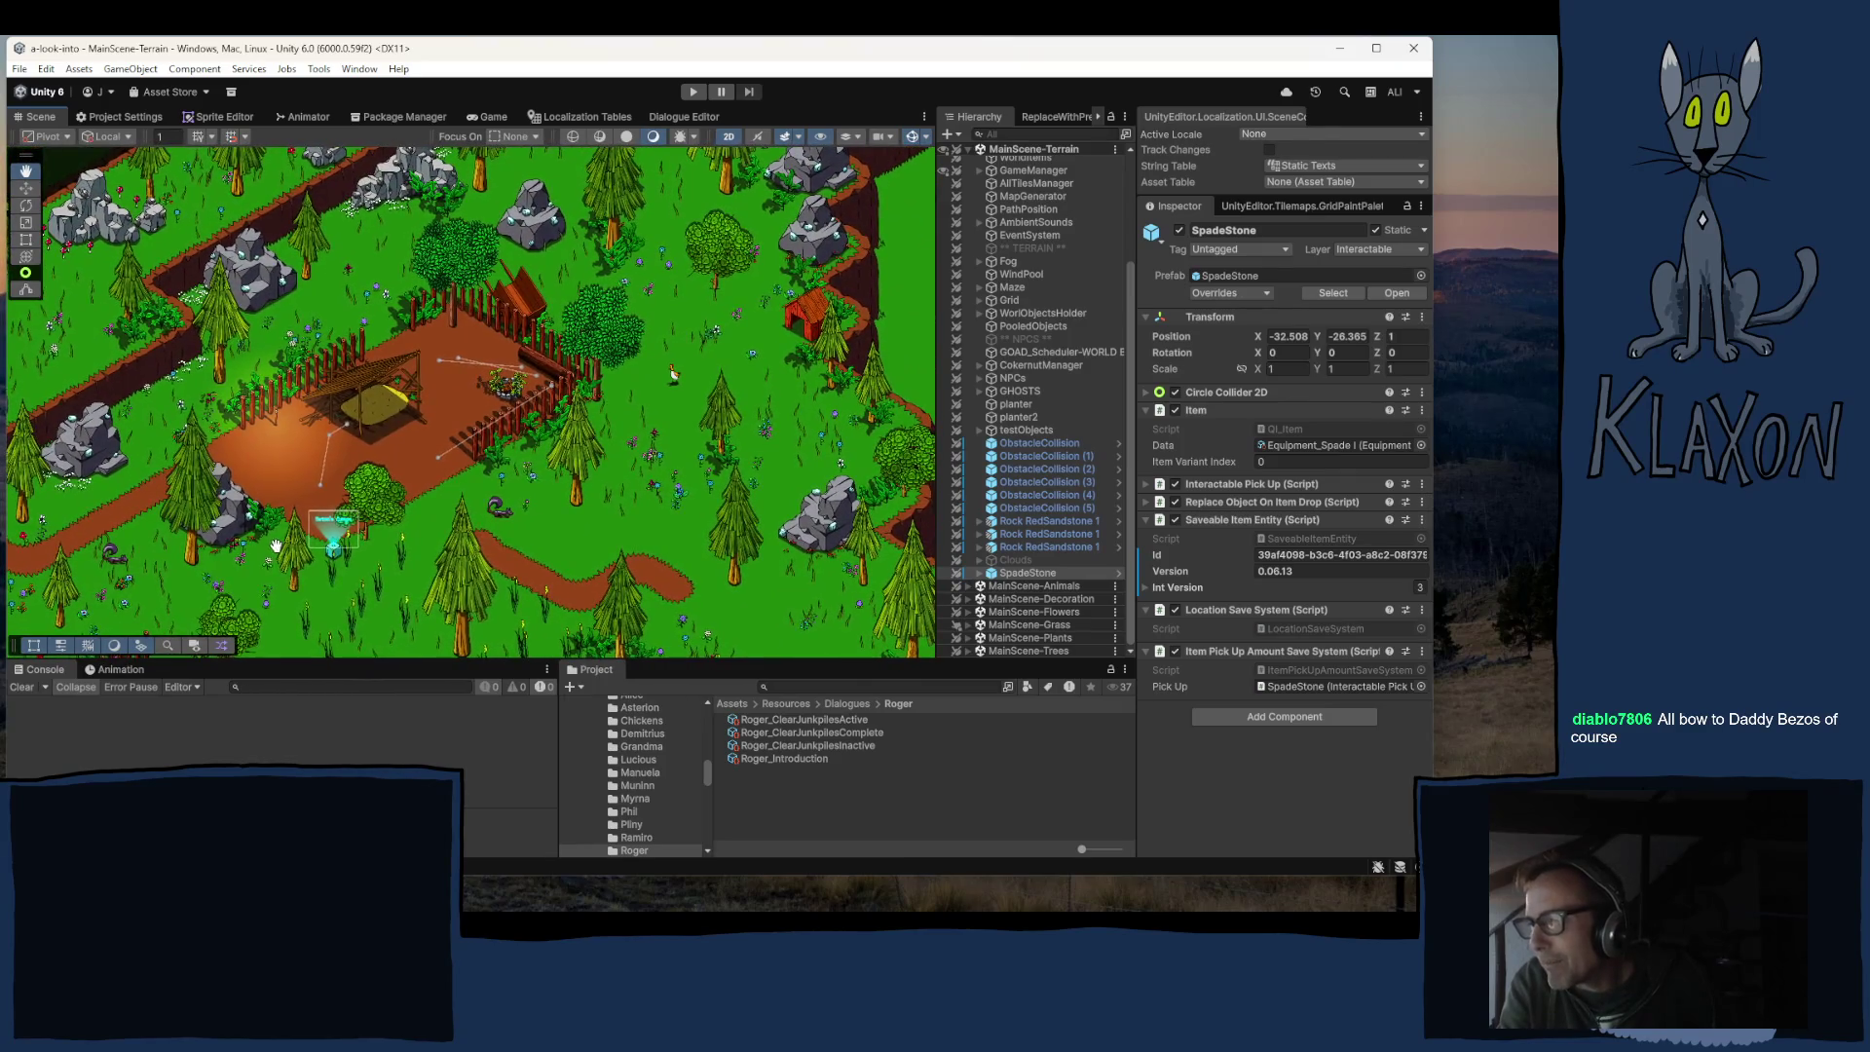
pyautogui.rightClick(276, 546)
pyautogui.click(442, 399)
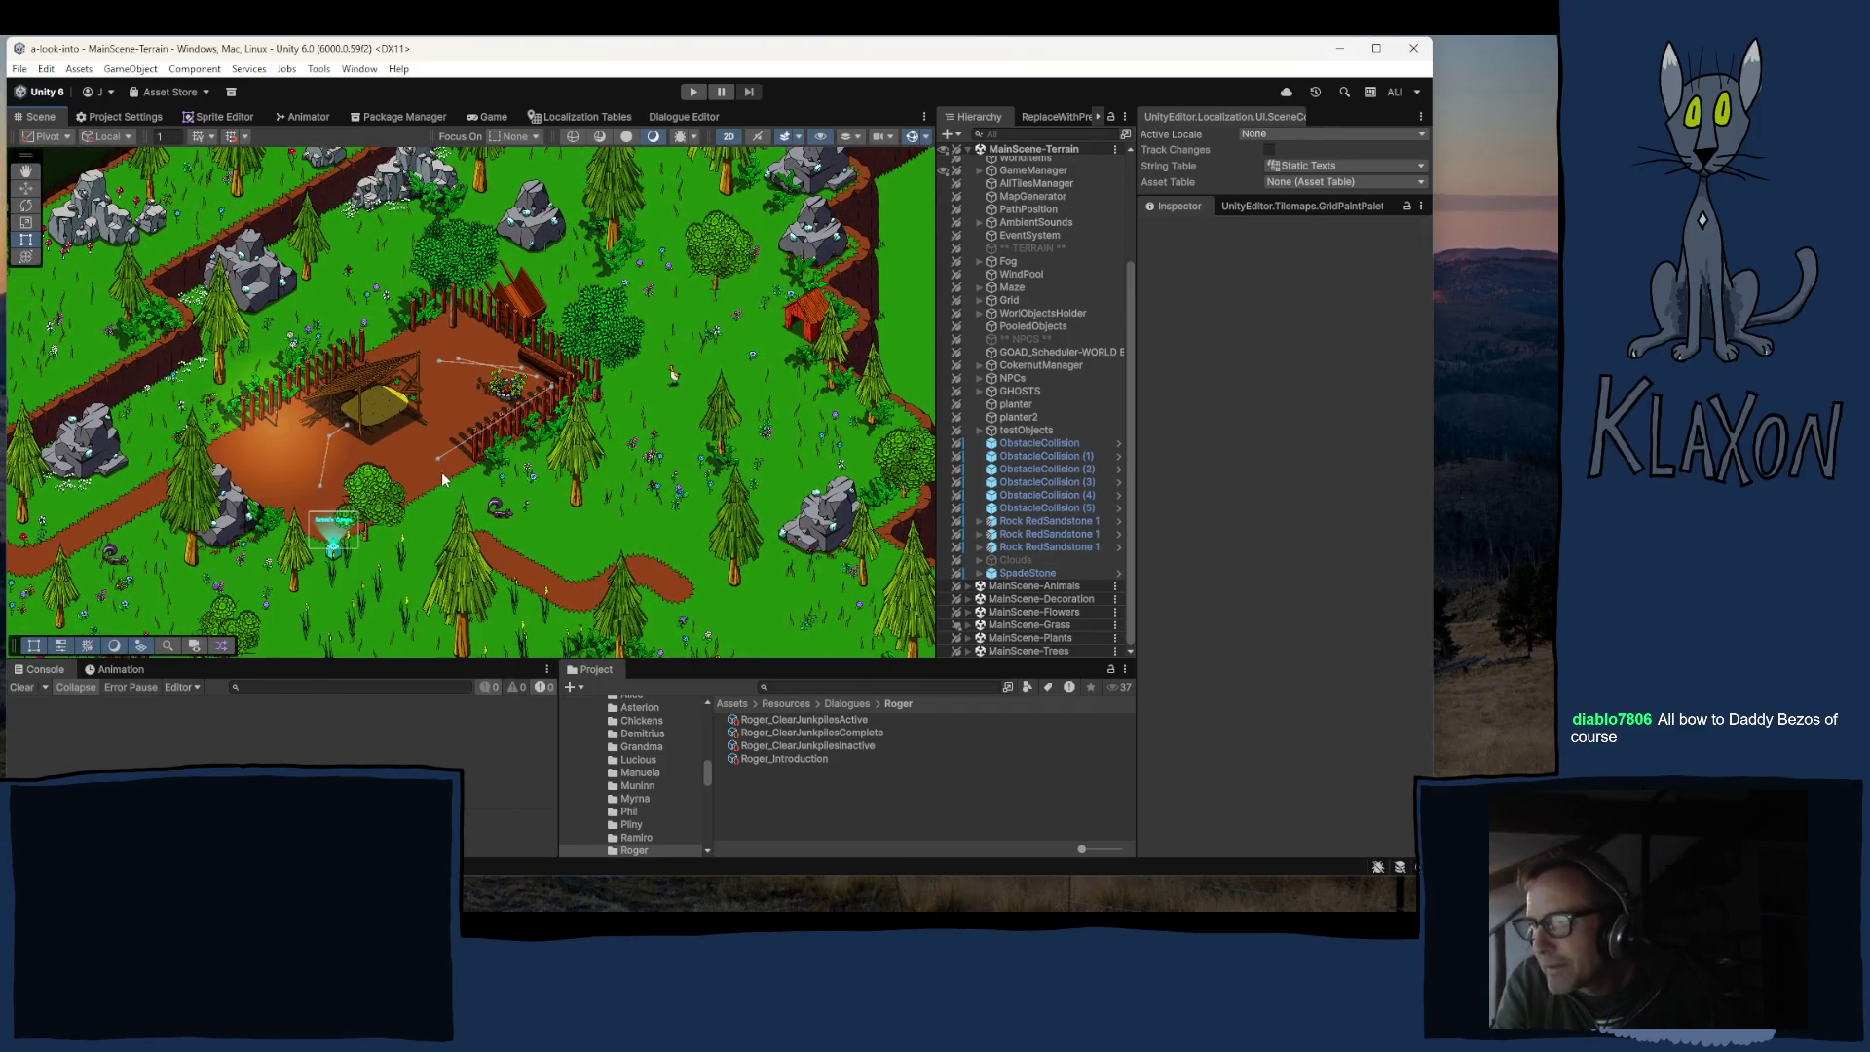
pyautogui.press('Left')
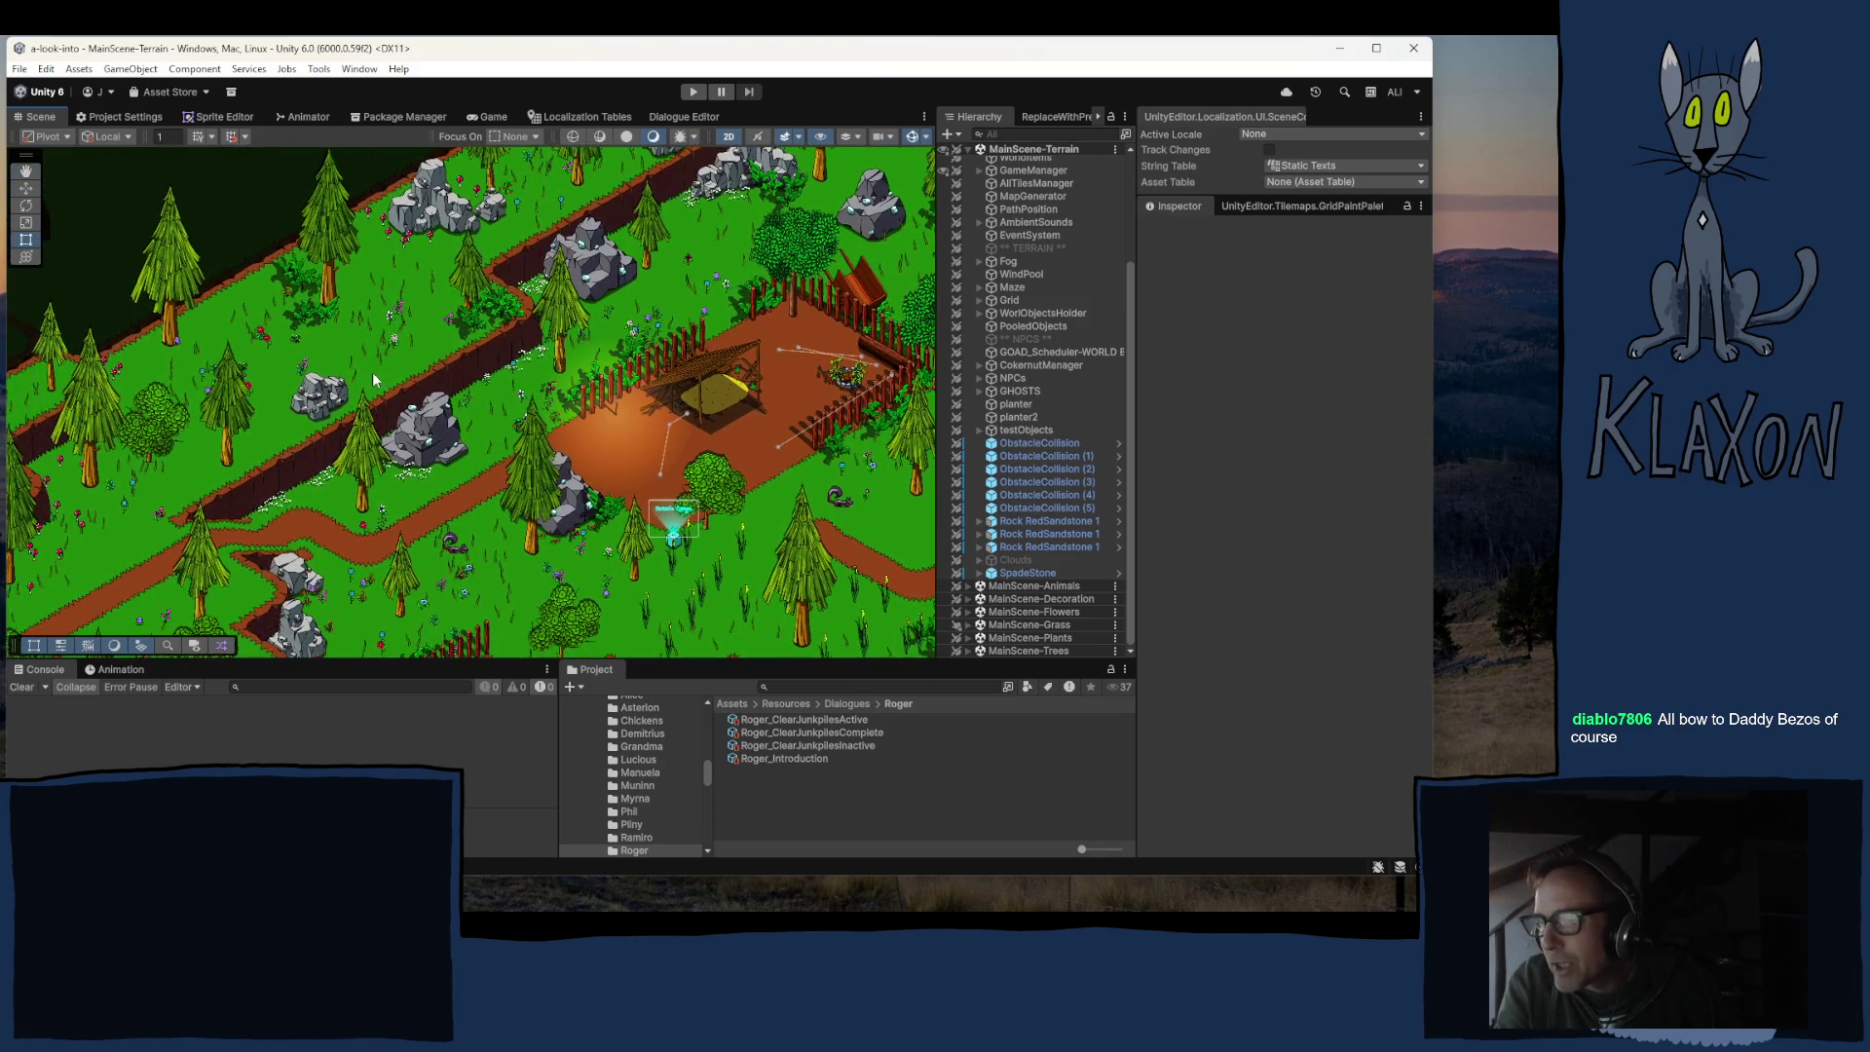
pyautogui.press('Left')
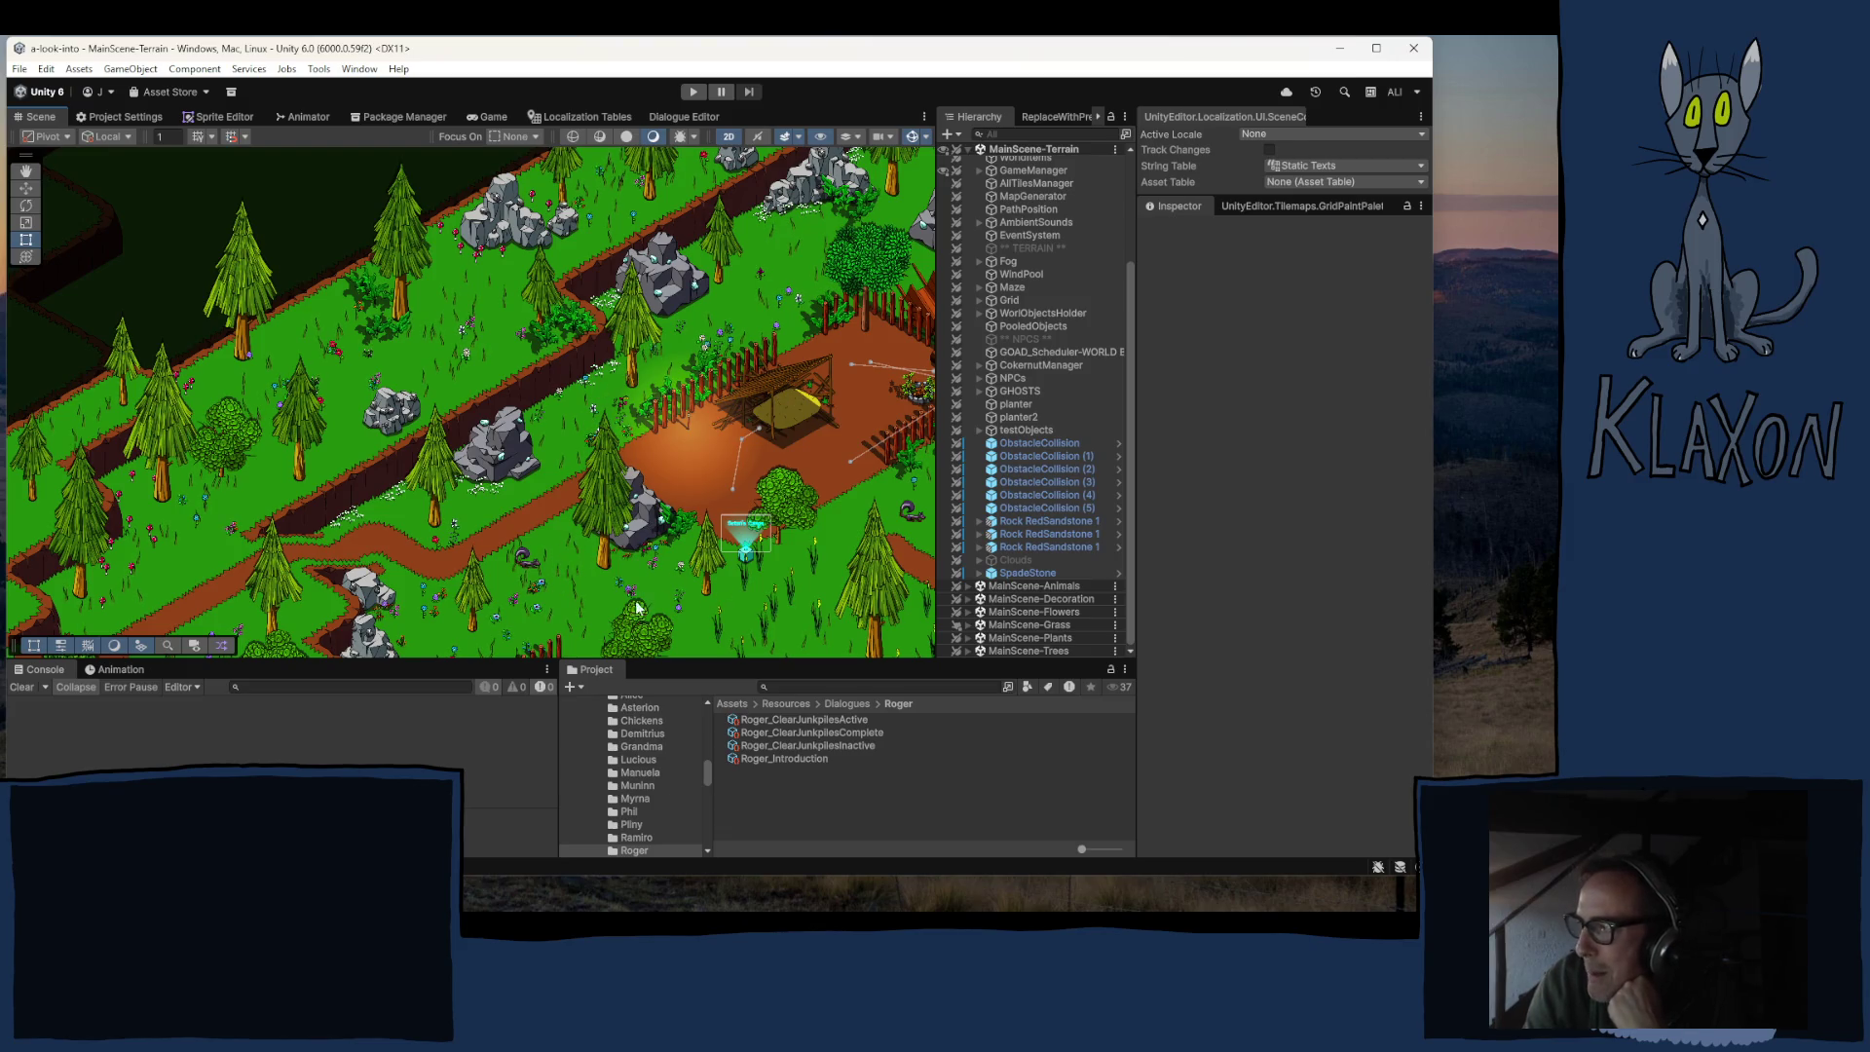
# Step: Pan the map past the blue portal to reveal new terrain
pyautogui.moveTo(620, 606); pyautogui.dragTo(675, 431)
pyautogui.moveTo(394, 556); pyautogui.dragTo(571, 466)
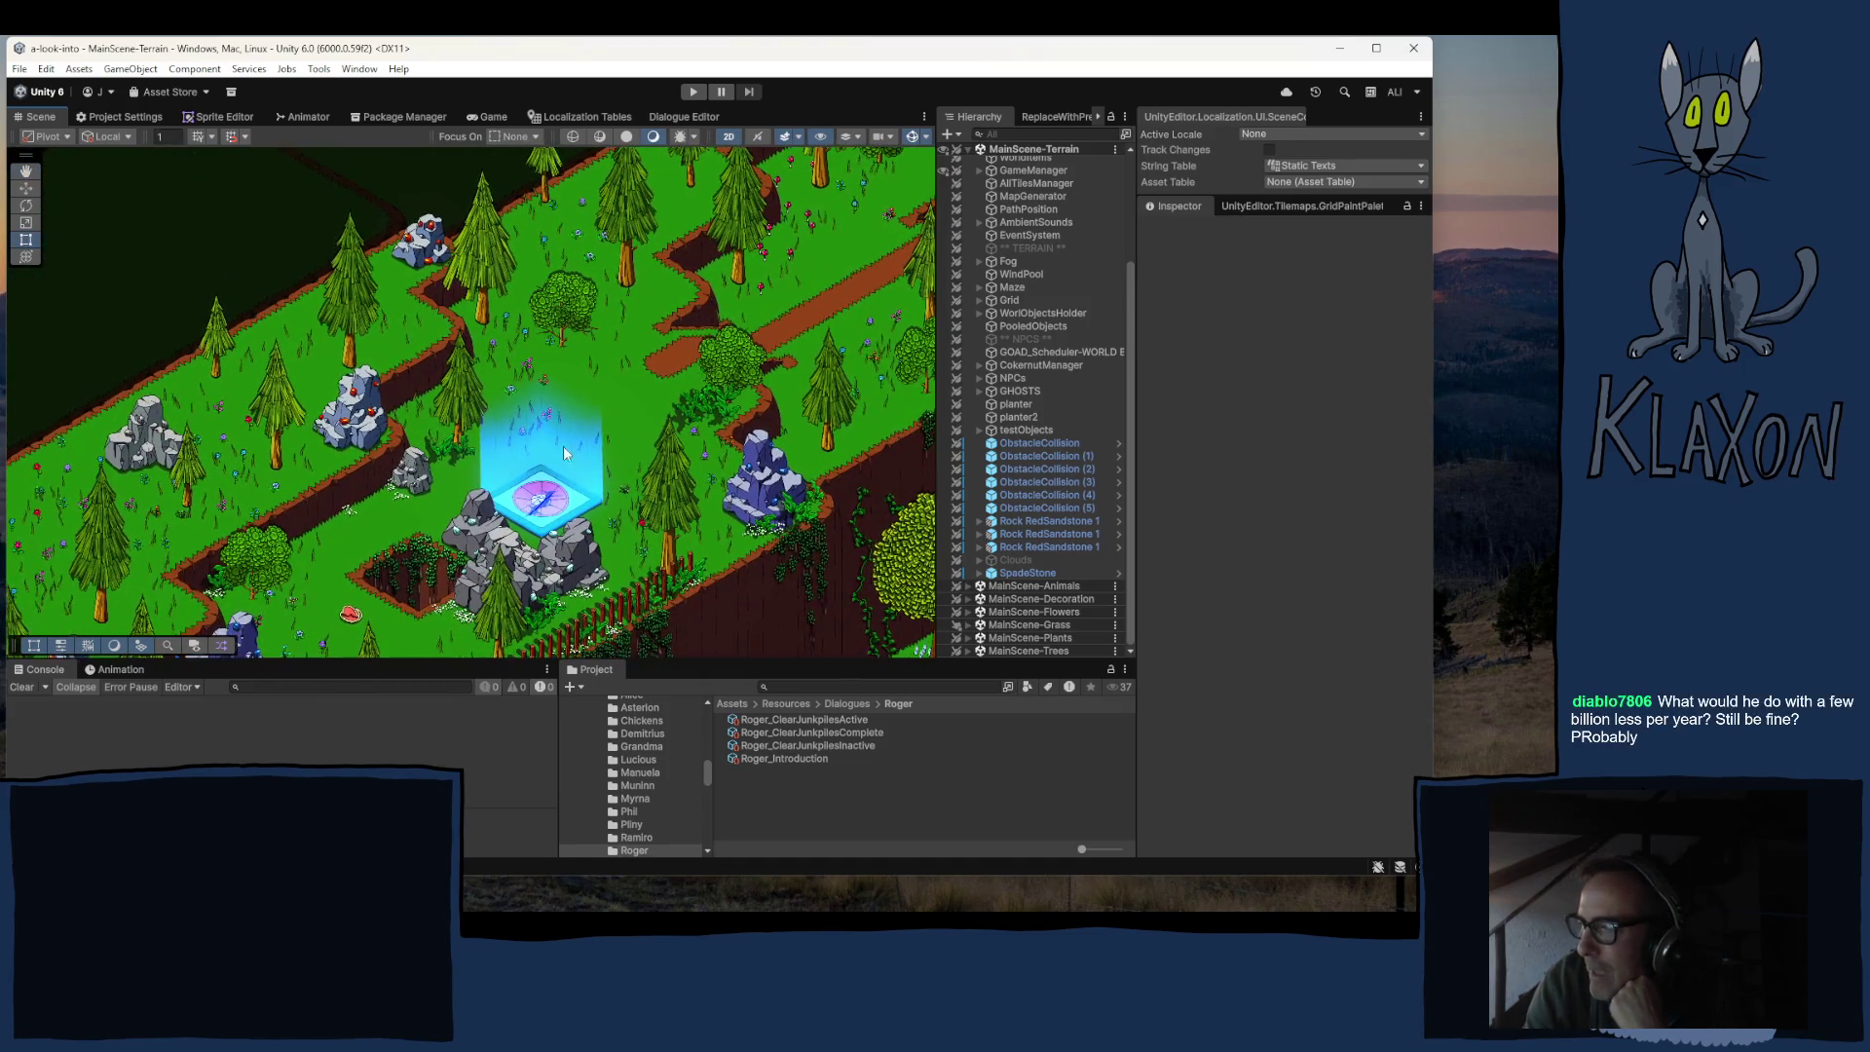
pyautogui.moveTo(666, 364); pyautogui.dragTo(436, 477)
pyautogui.moveTo(916, 400); pyautogui.dragTo(759, 492)
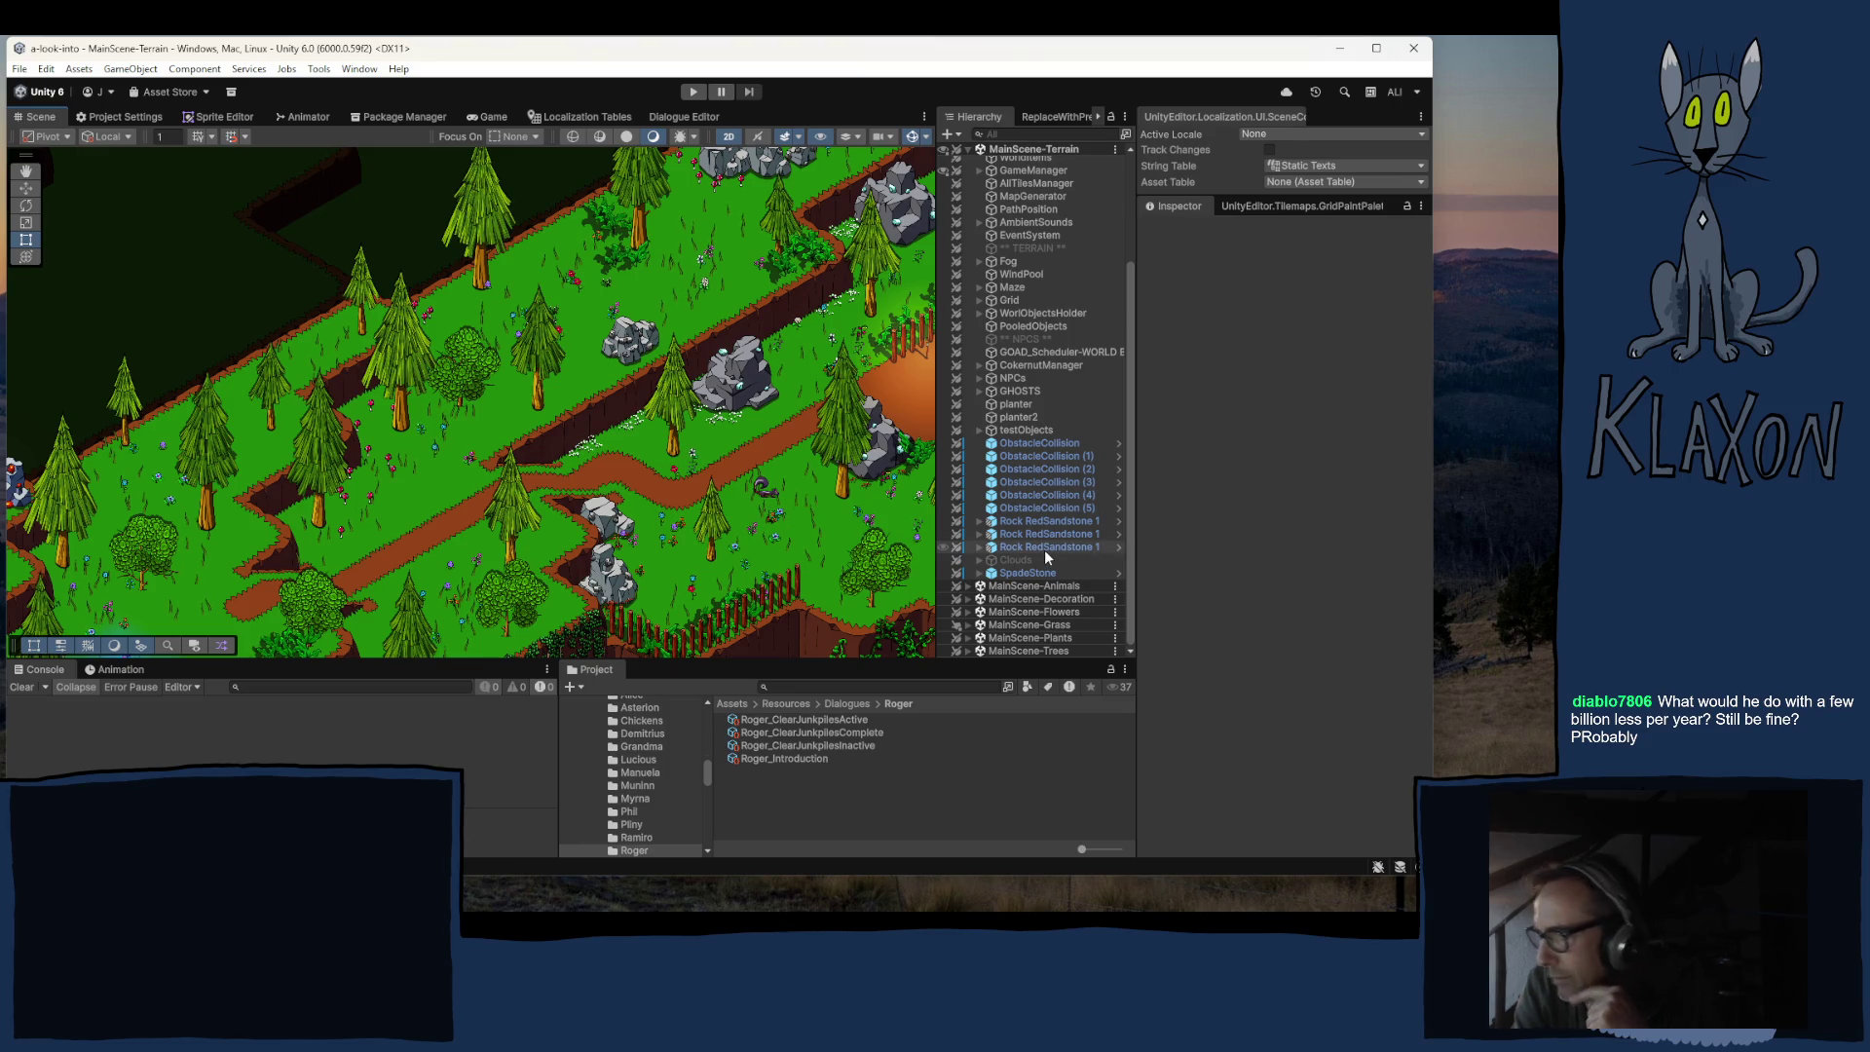
# Step: Expand MainScene-Animals > Animals > Squirrels and select Squirrel_Gray (1)
pyautogui.click(968, 587)
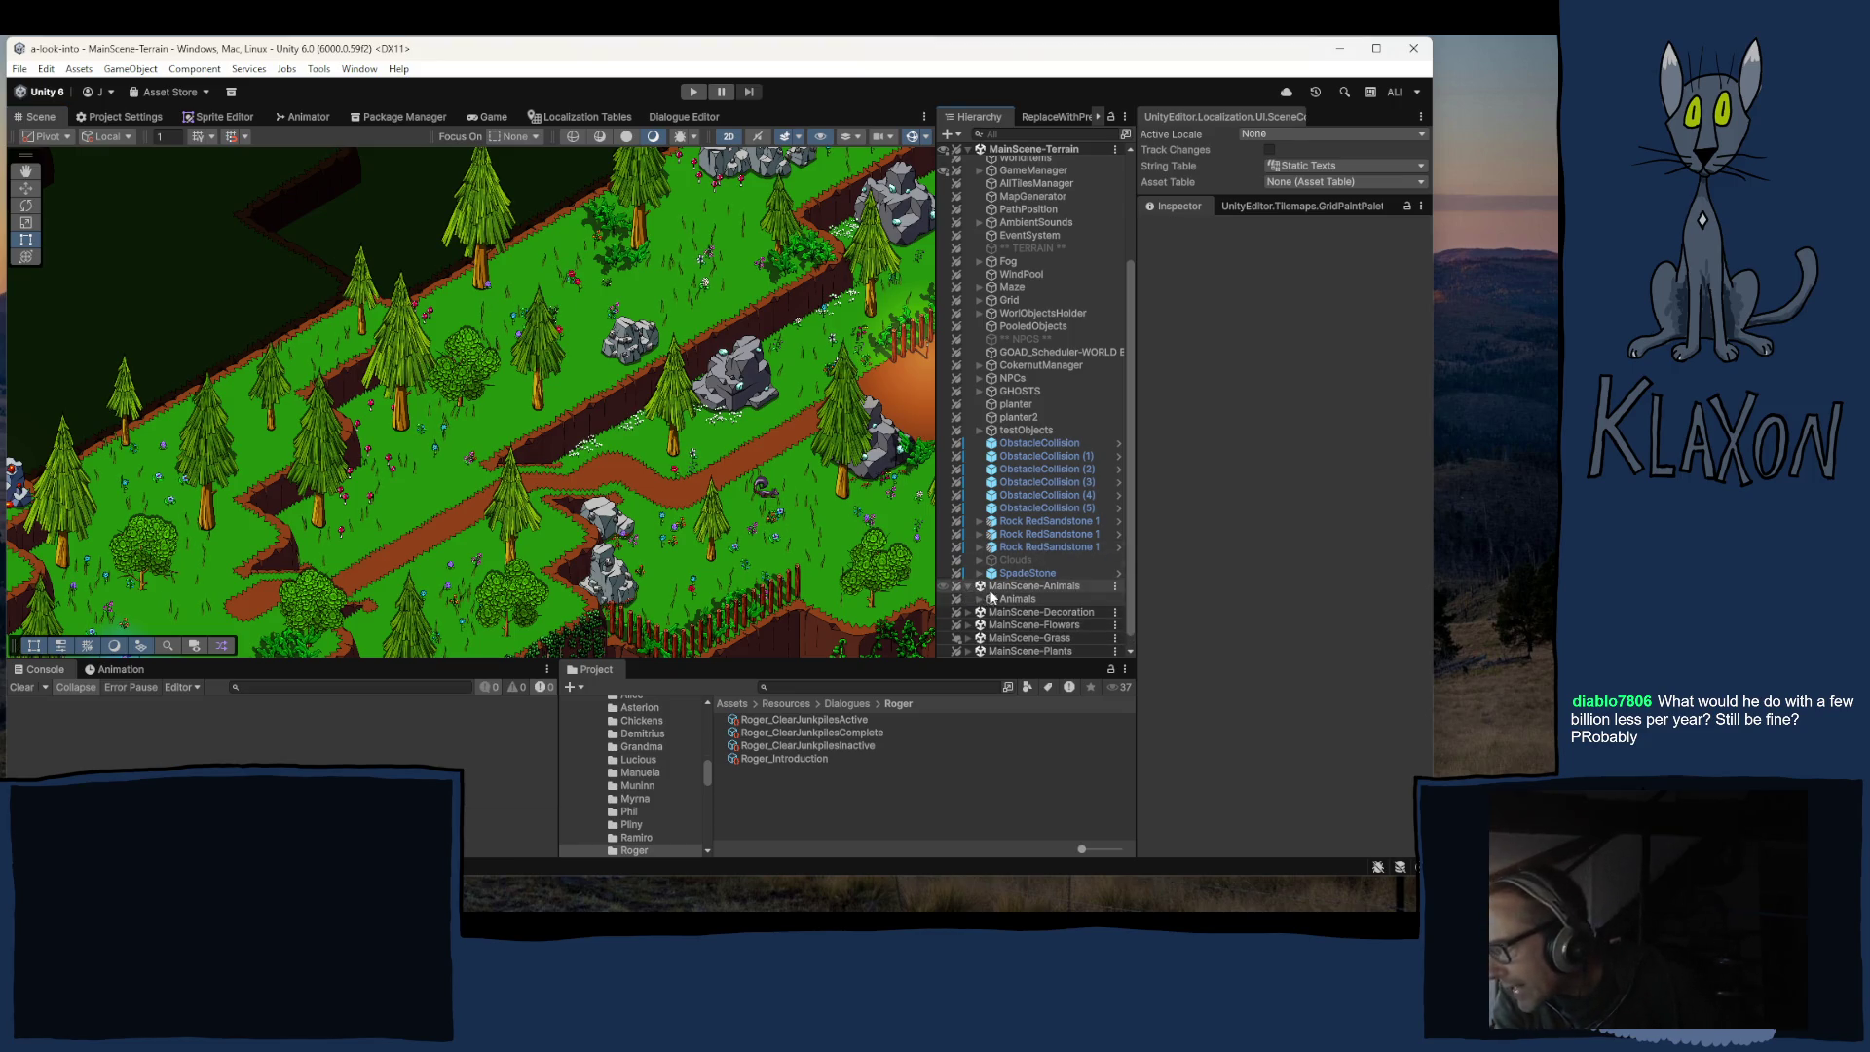
pyautogui.click(980, 600)
pyautogui.scroll(-4, 1009, 588)
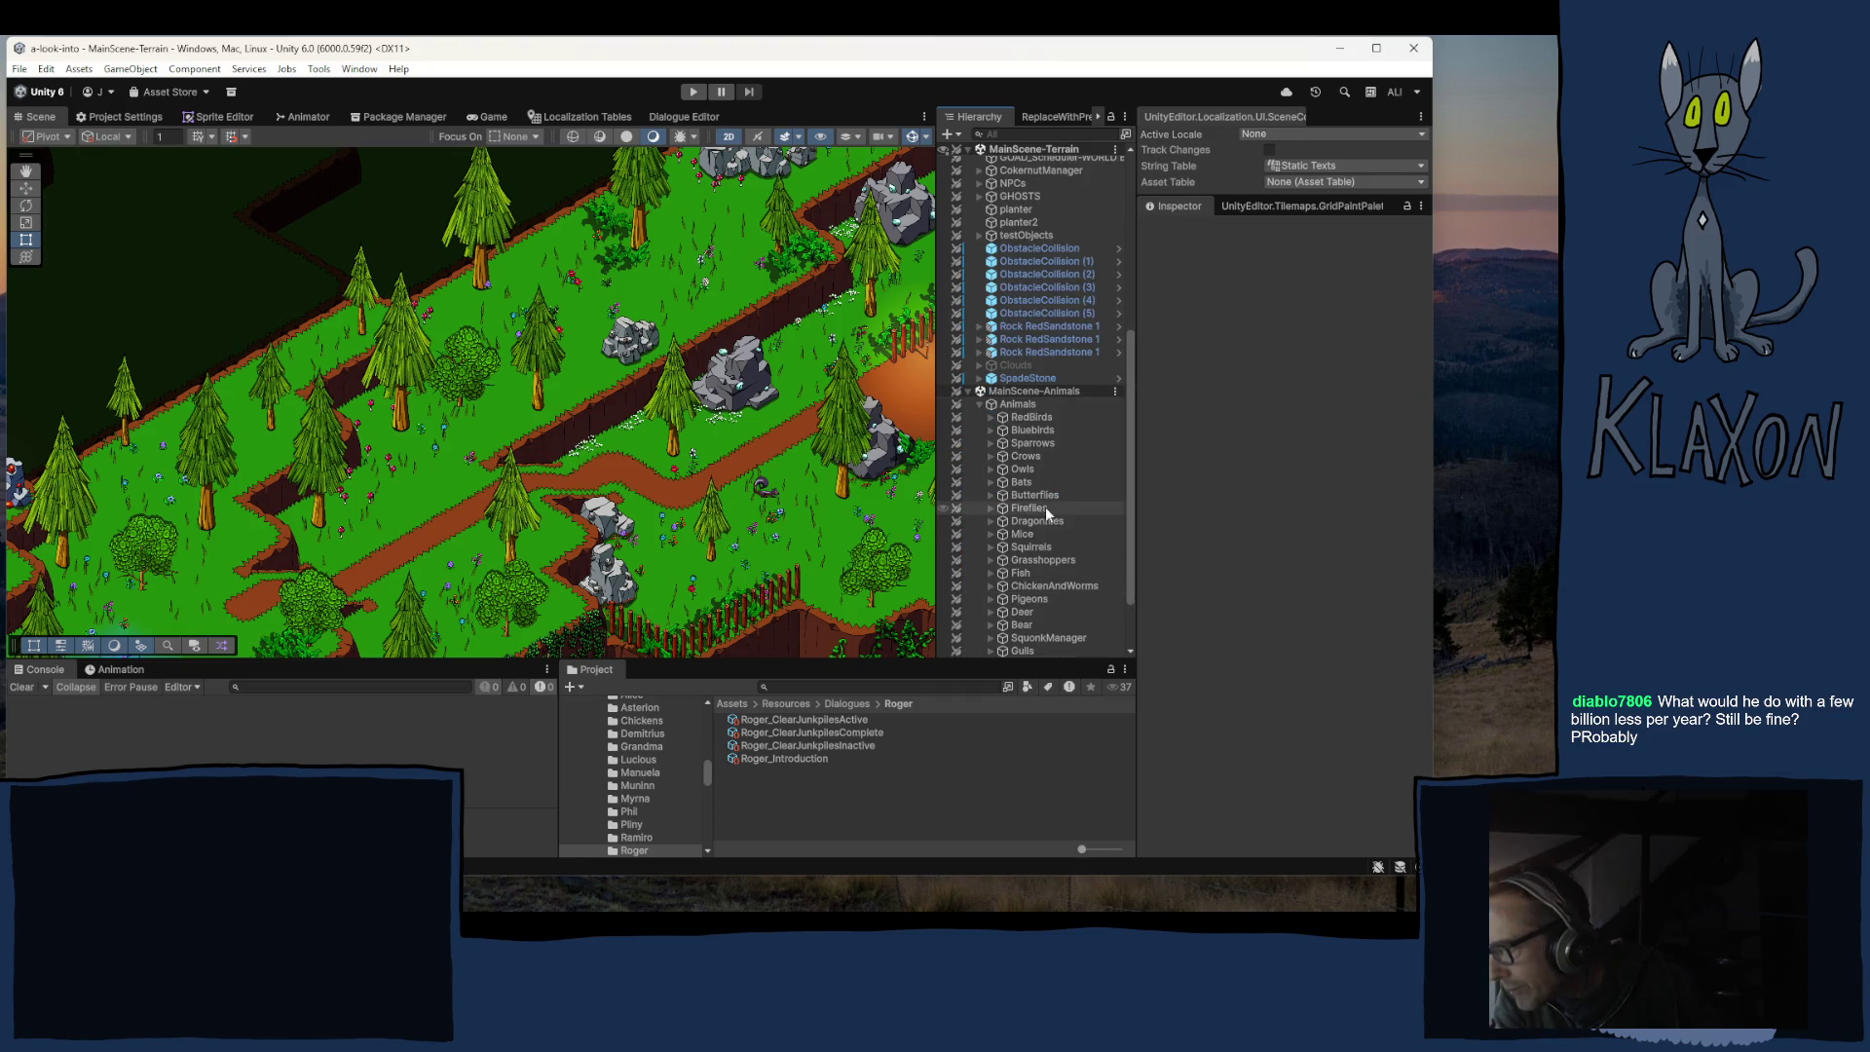
pyautogui.click(1030, 546)
pyautogui.click(990, 546)
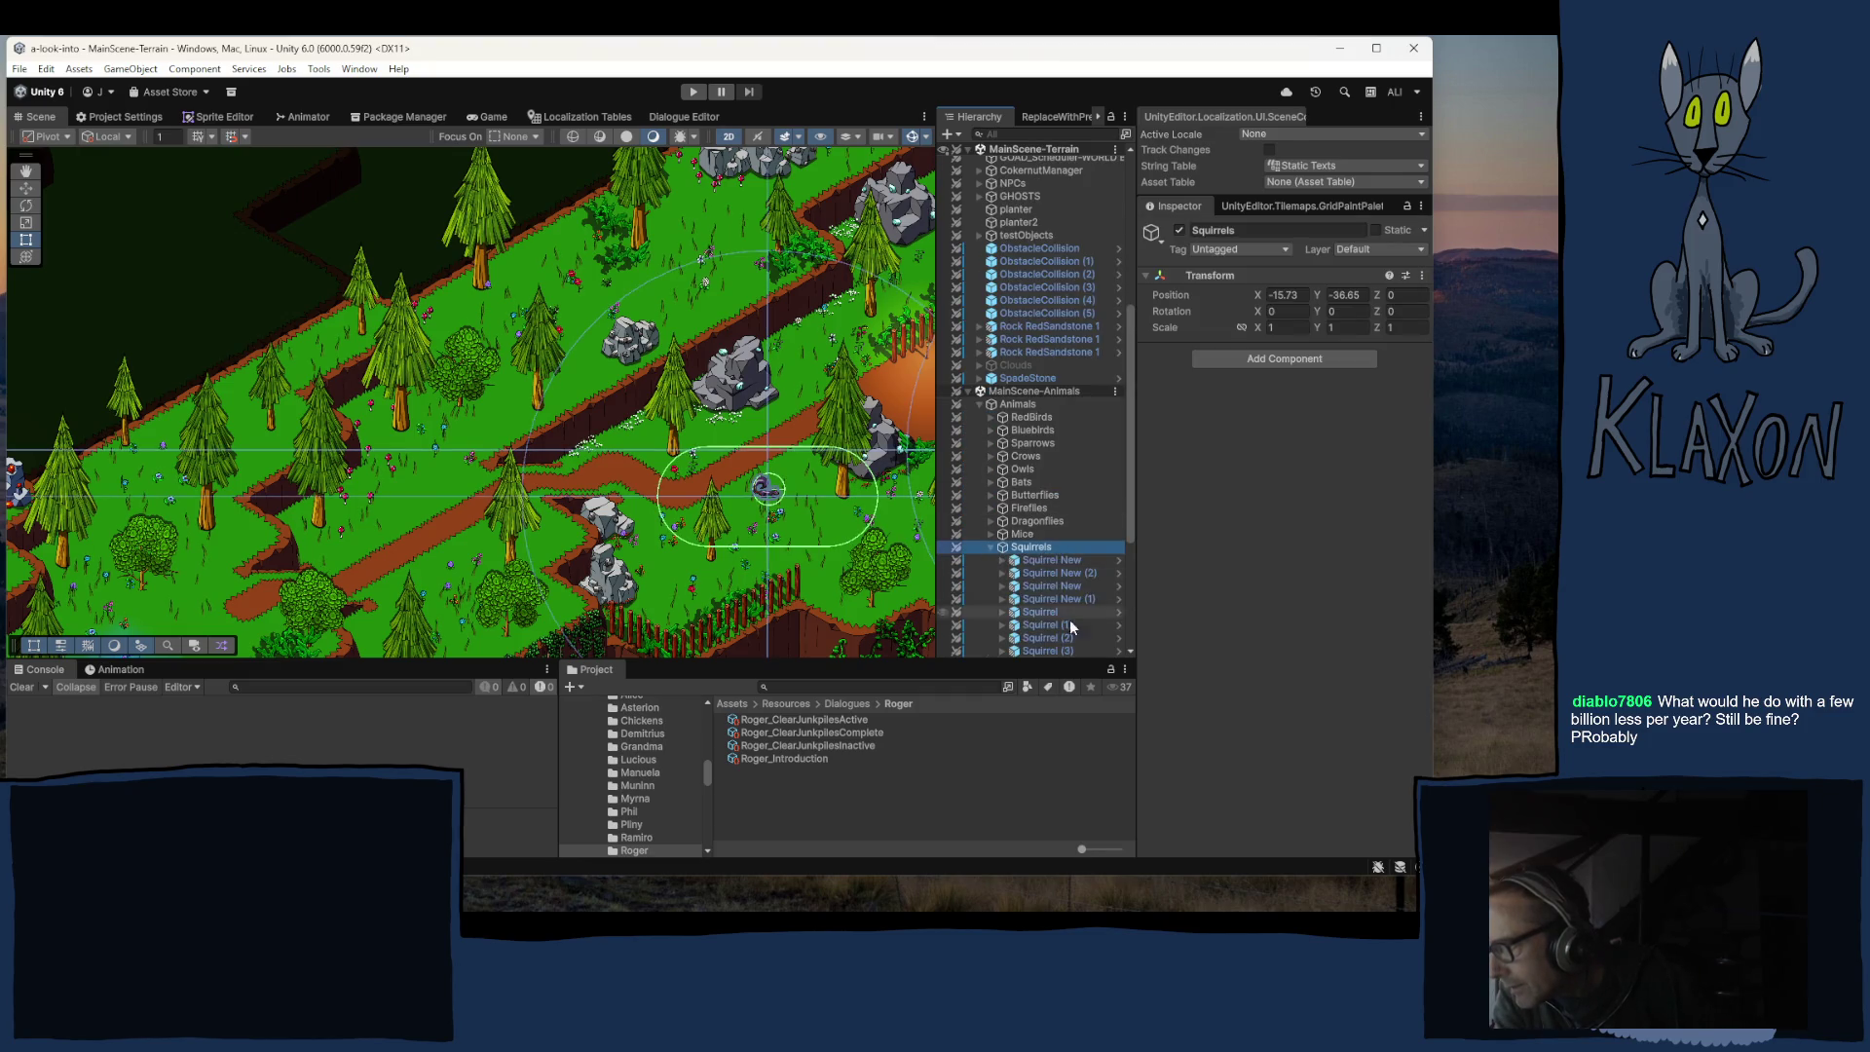
pyautogui.scroll(-5, 1052, 584)
pyautogui.click(1044, 507)
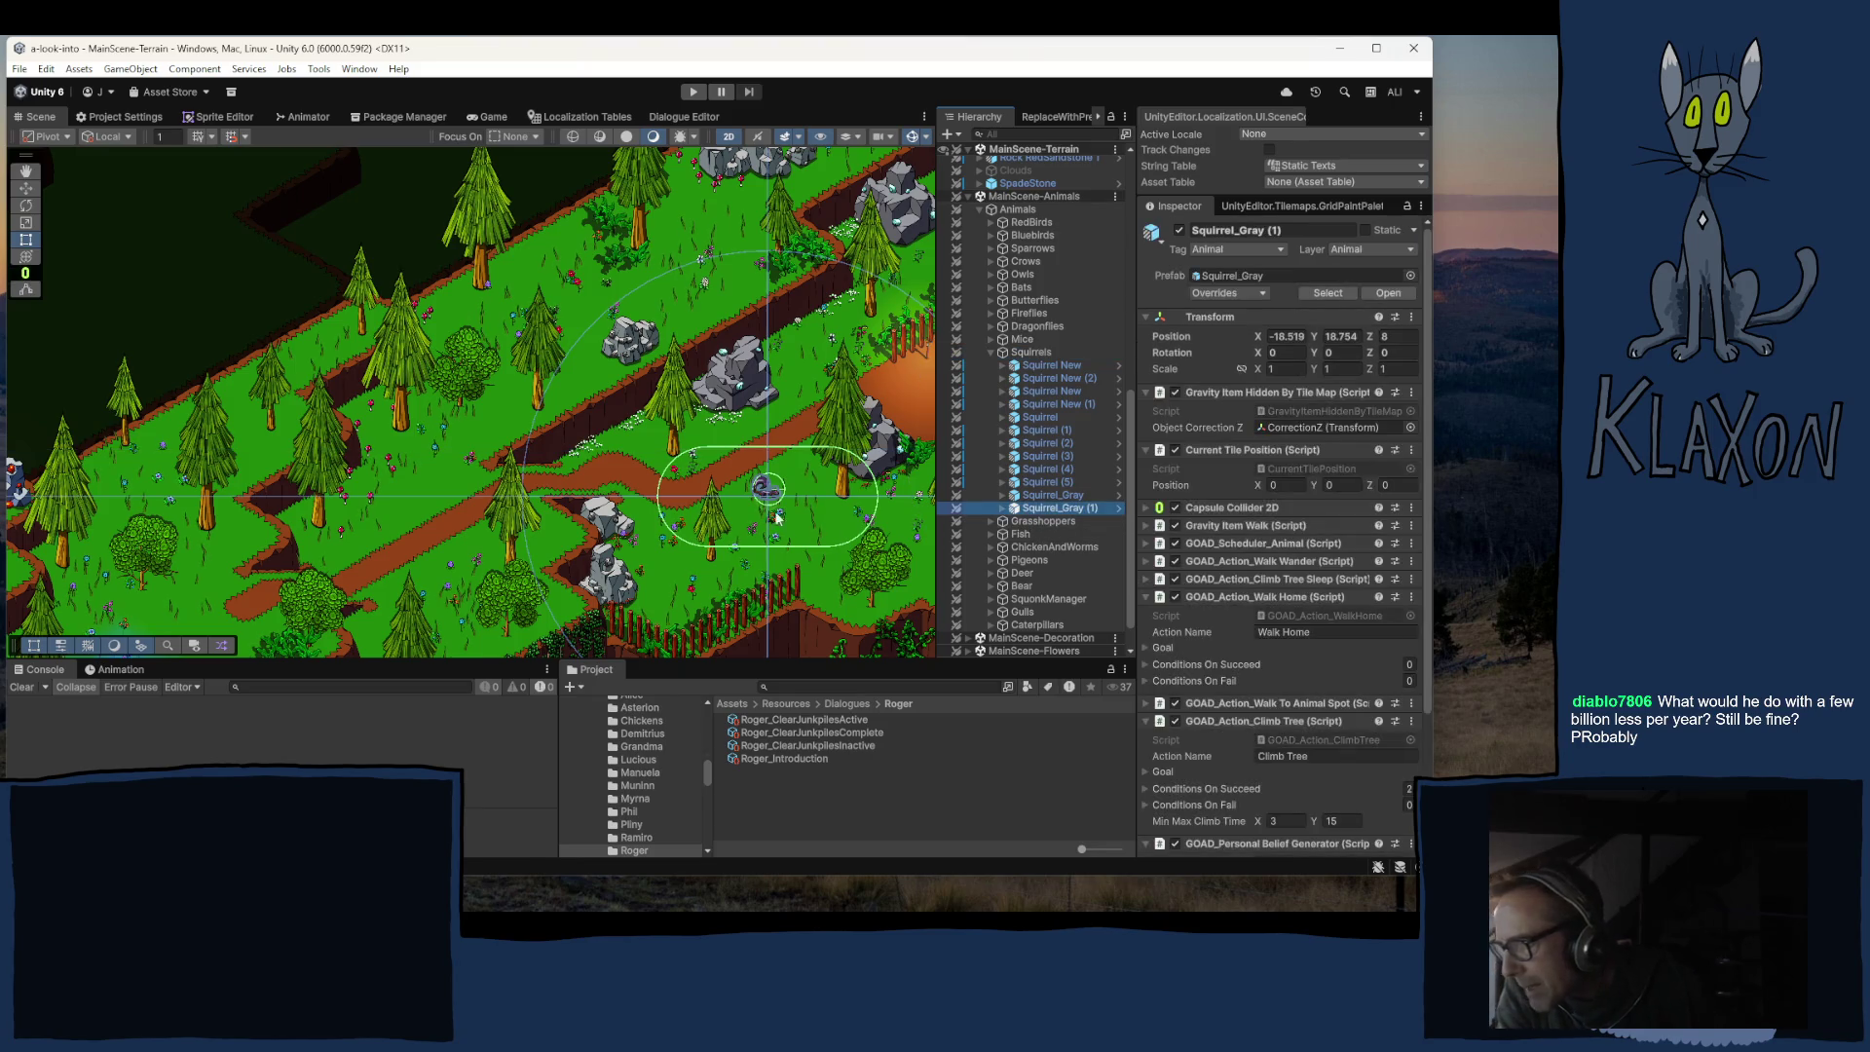
# Step: Switch to the Move tool and frame the forest path around the blue portal
pyautogui.press('w')
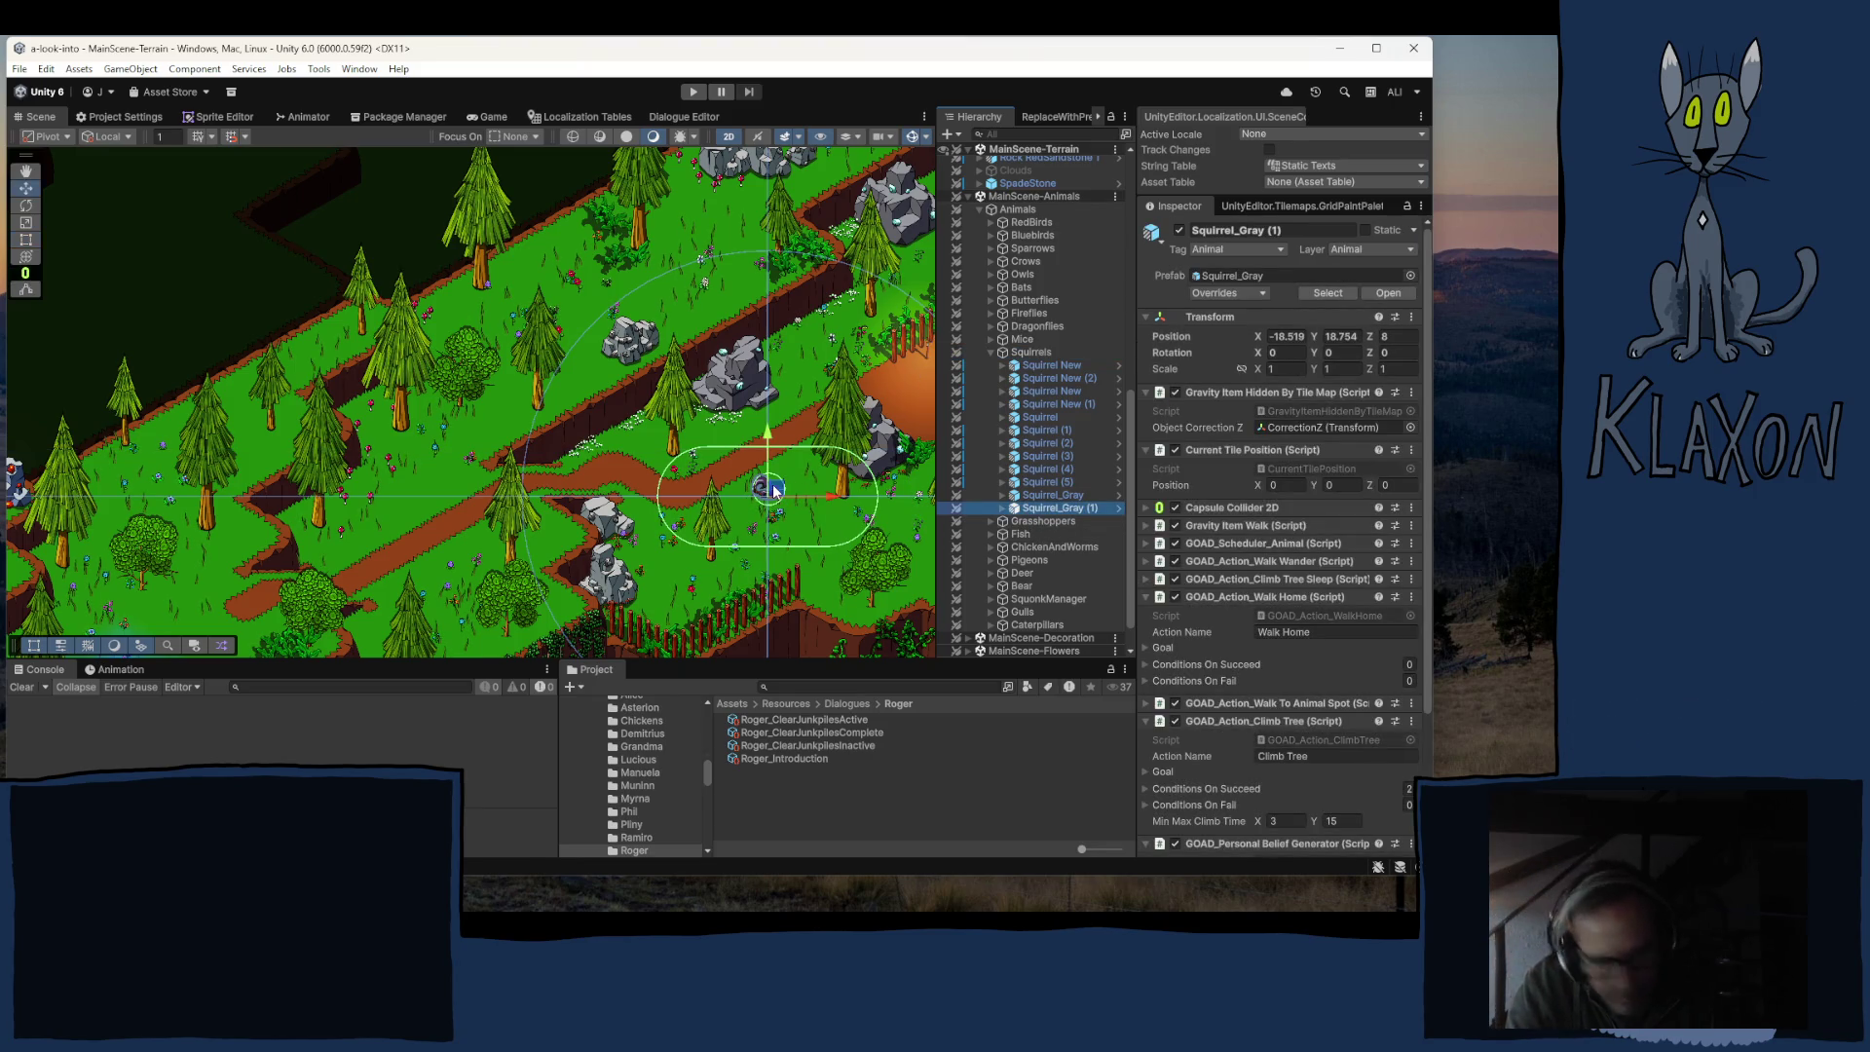
pyautogui.press('Left')
pyautogui.press('Down')
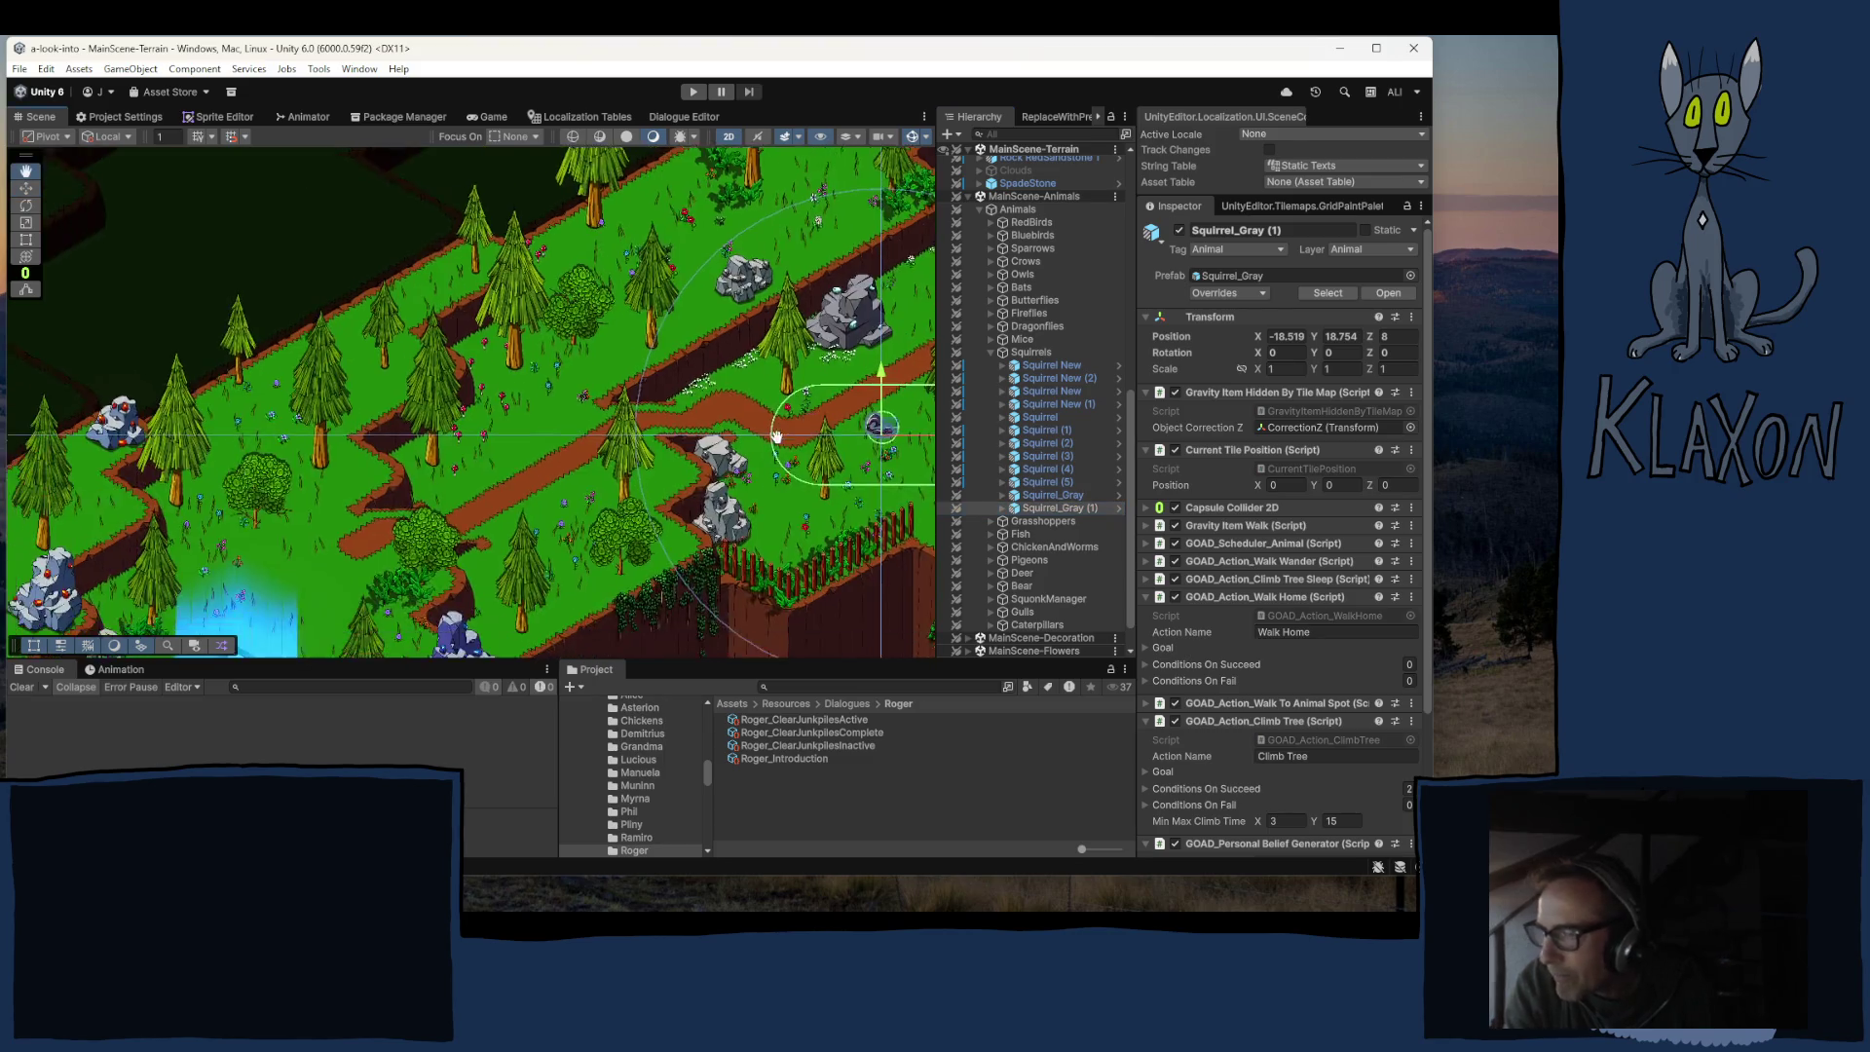
pyautogui.press('Left')
pyautogui.press('Down')
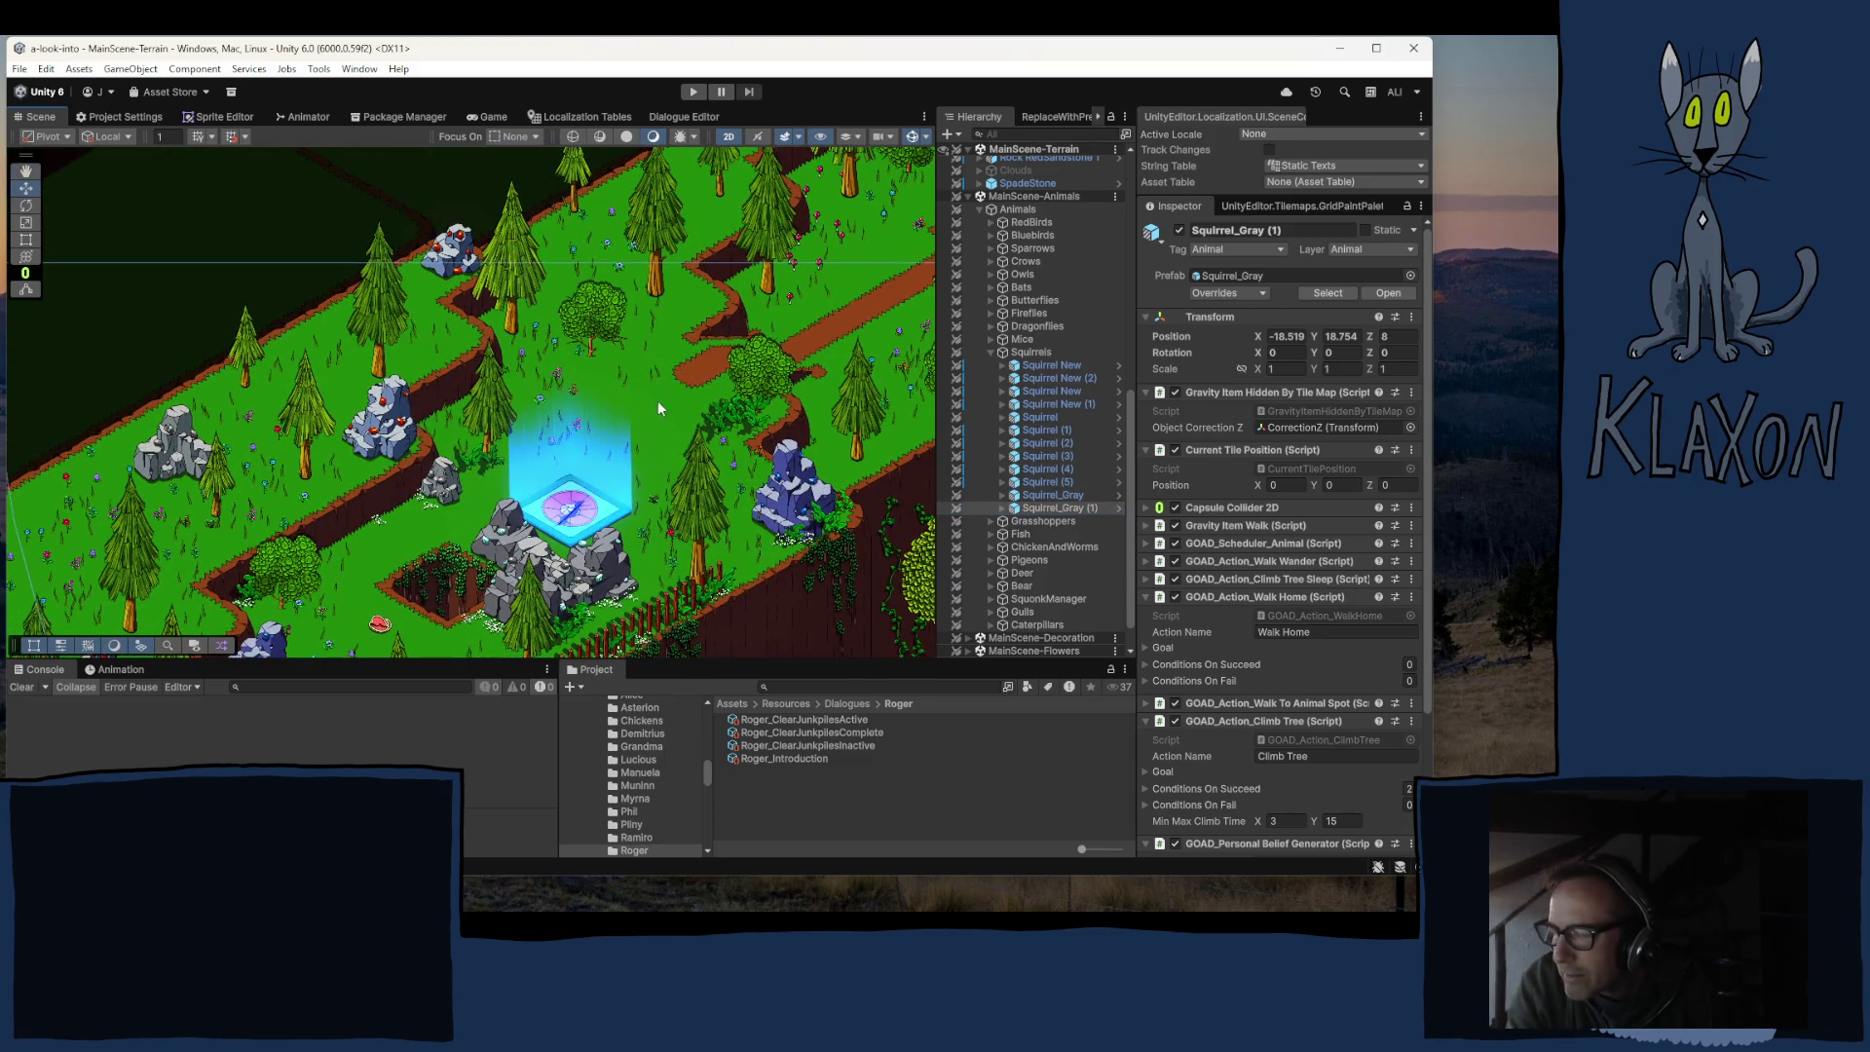
pyautogui.press('q')
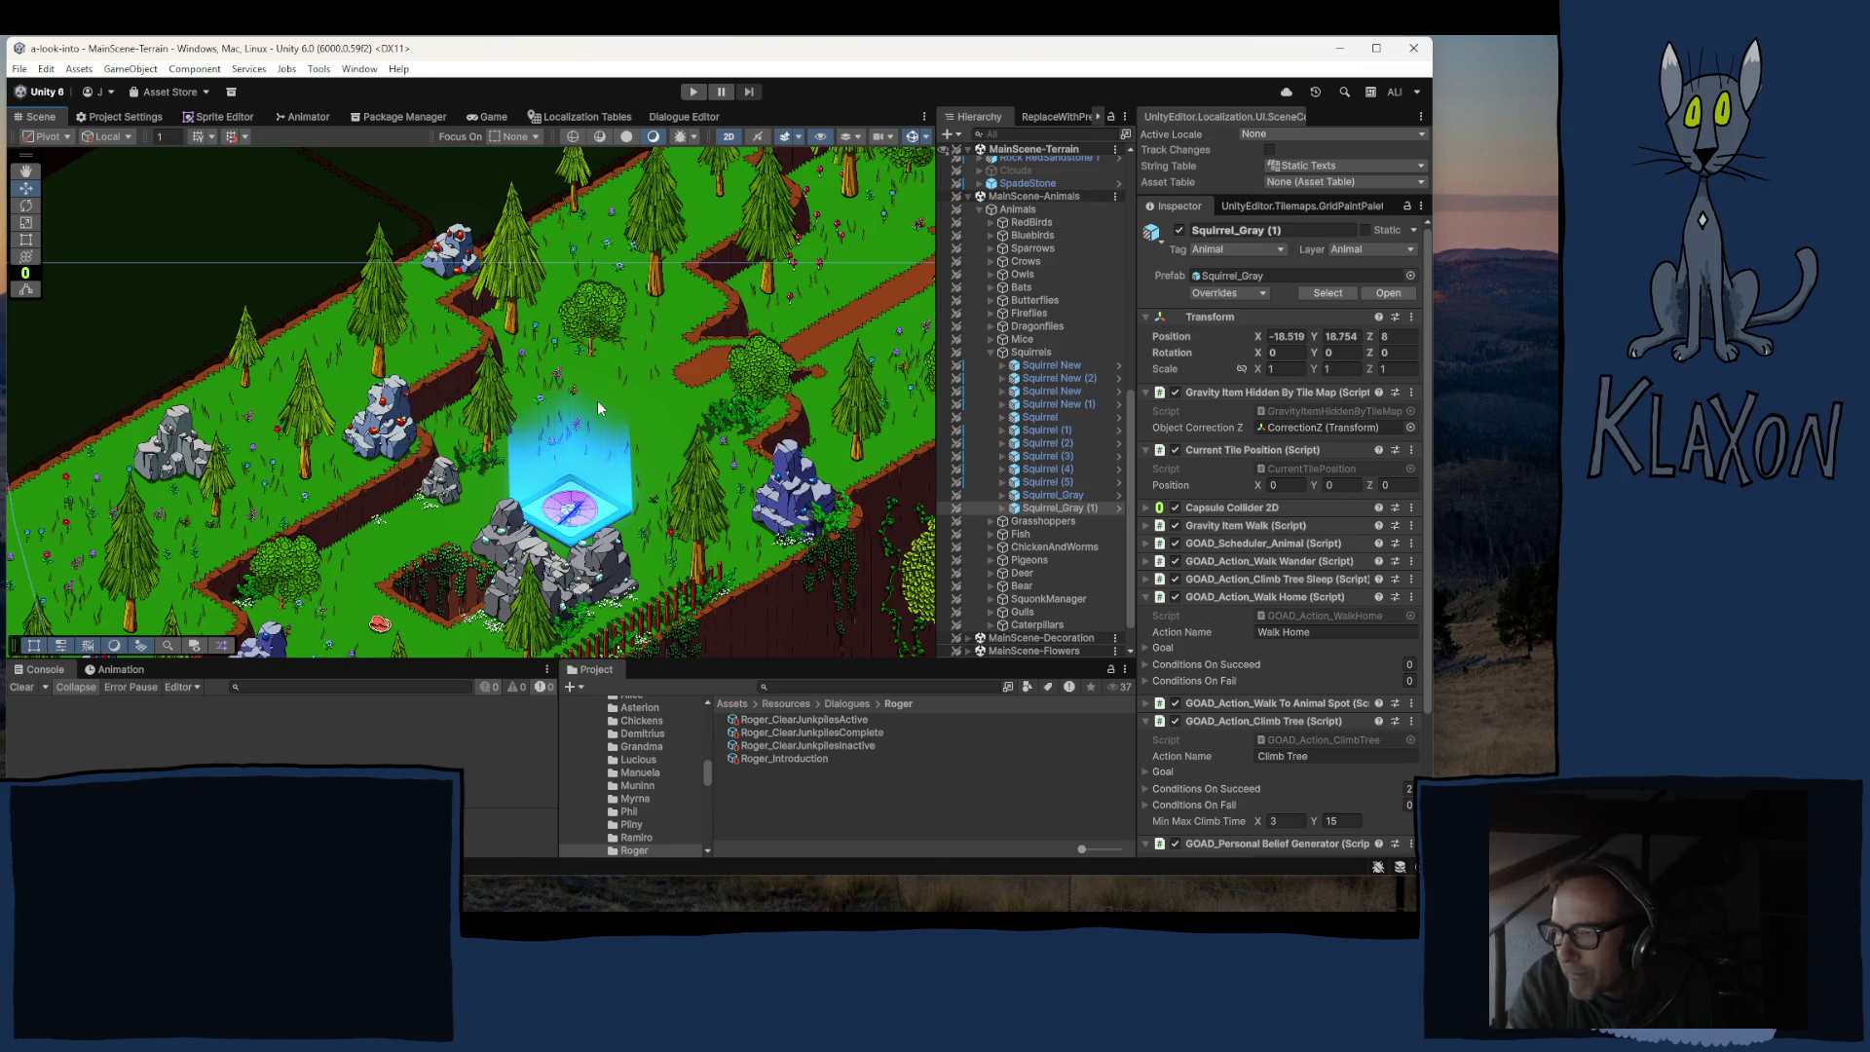
pyautogui.moveTo(546, 447); pyautogui.dragTo(343, 574)
pyautogui.rightClick(419, 526)
pyautogui.moveTo(495, 440); pyautogui.dragTo(698, 323)
pyautogui.moveTo(465, 496); pyautogui.dragTo(617, 371)
pyautogui.moveTo(430, 593)
pyautogui.mouseDown()
pyautogui.moveTo(606, 363)
pyautogui.moveTo(643, 472)
pyautogui.mouseUp()
pyautogui.moveTo(580, 362)
pyautogui.mouseDown()
pyautogui.moveTo(531, 318)
pyautogui.moveTo(560, 258)
pyautogui.moveTo(599, 279)
pyautogui.moveTo(444, 437)
pyautogui.mouseUp()
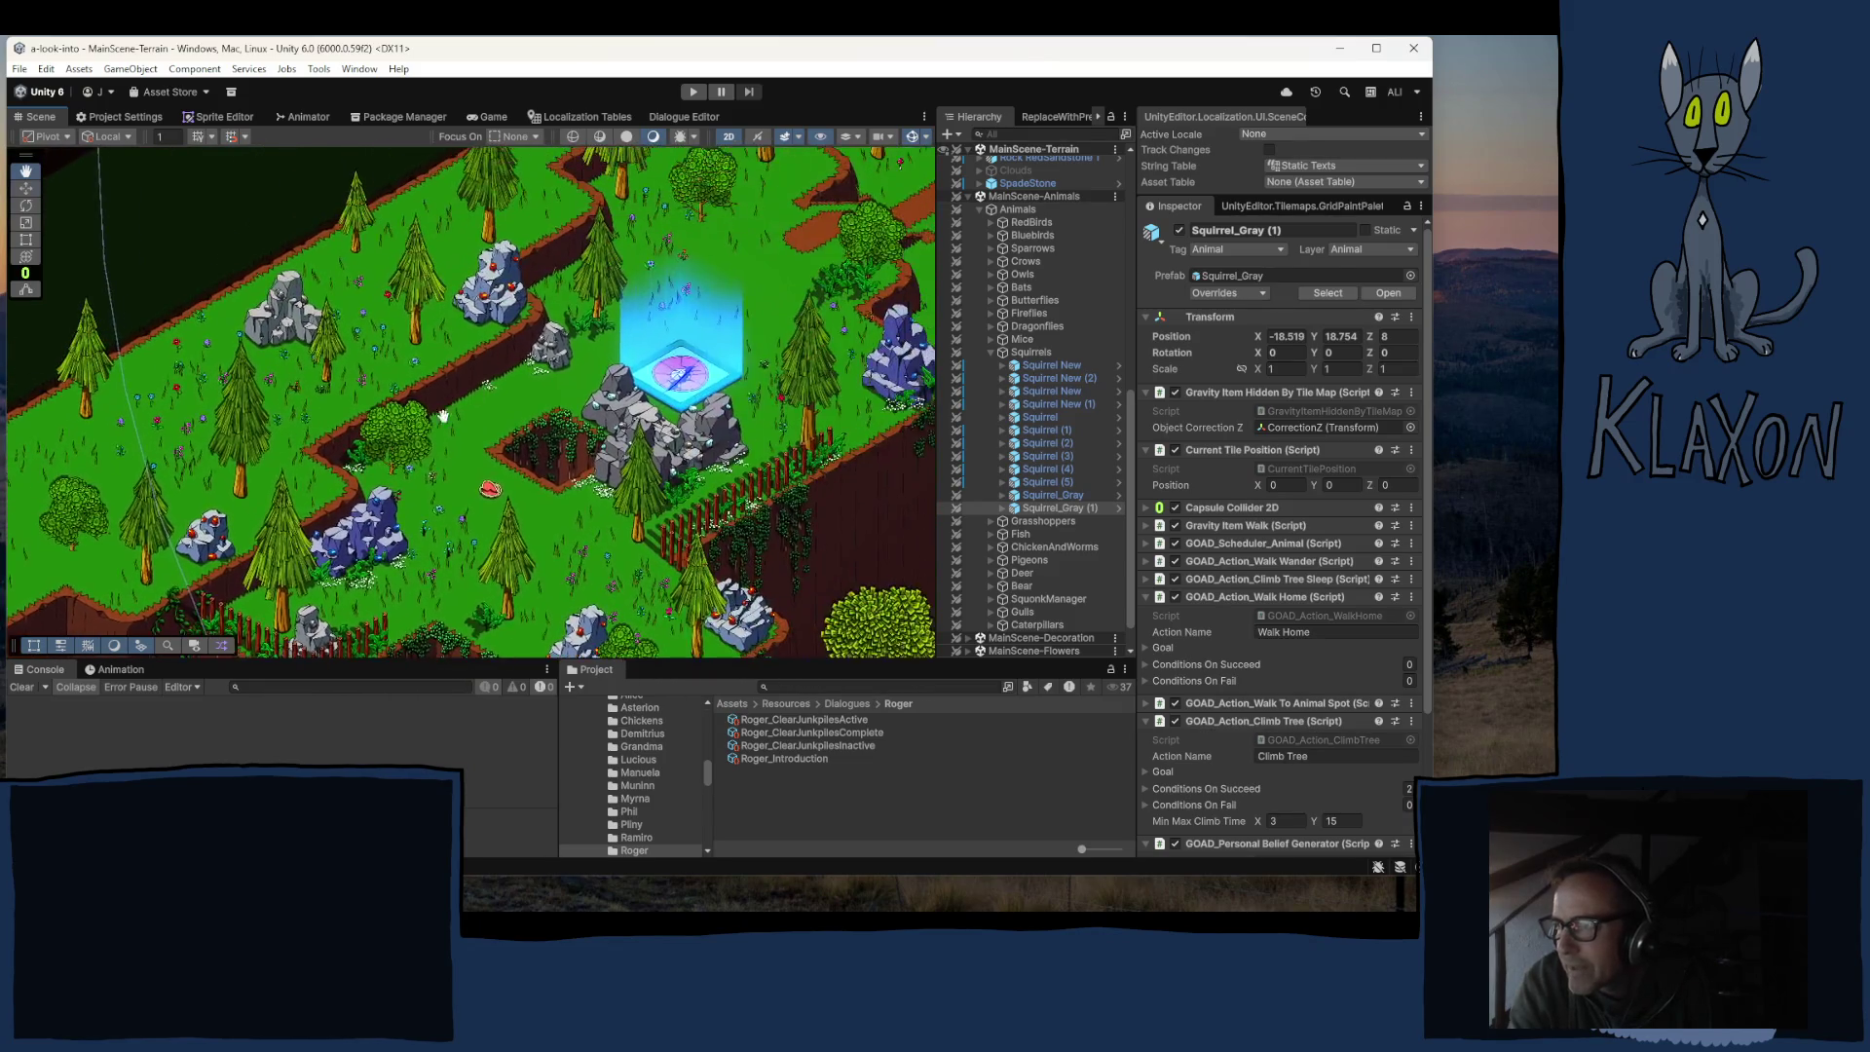
# Step: Drag Squirrel_Gray (1) left along the path to about X -21.6 and enter 9 in Position Z
pyautogui.moveTo(604, 278); pyautogui.dragTo(438, 440)
pyautogui.moveTo(616, 339); pyautogui.dragTo(439, 464)
pyautogui.moveTo(866, 440); pyautogui.dragTo(734, 502)
pyautogui.moveTo(843, 474); pyautogui.dragTo(463, 469)
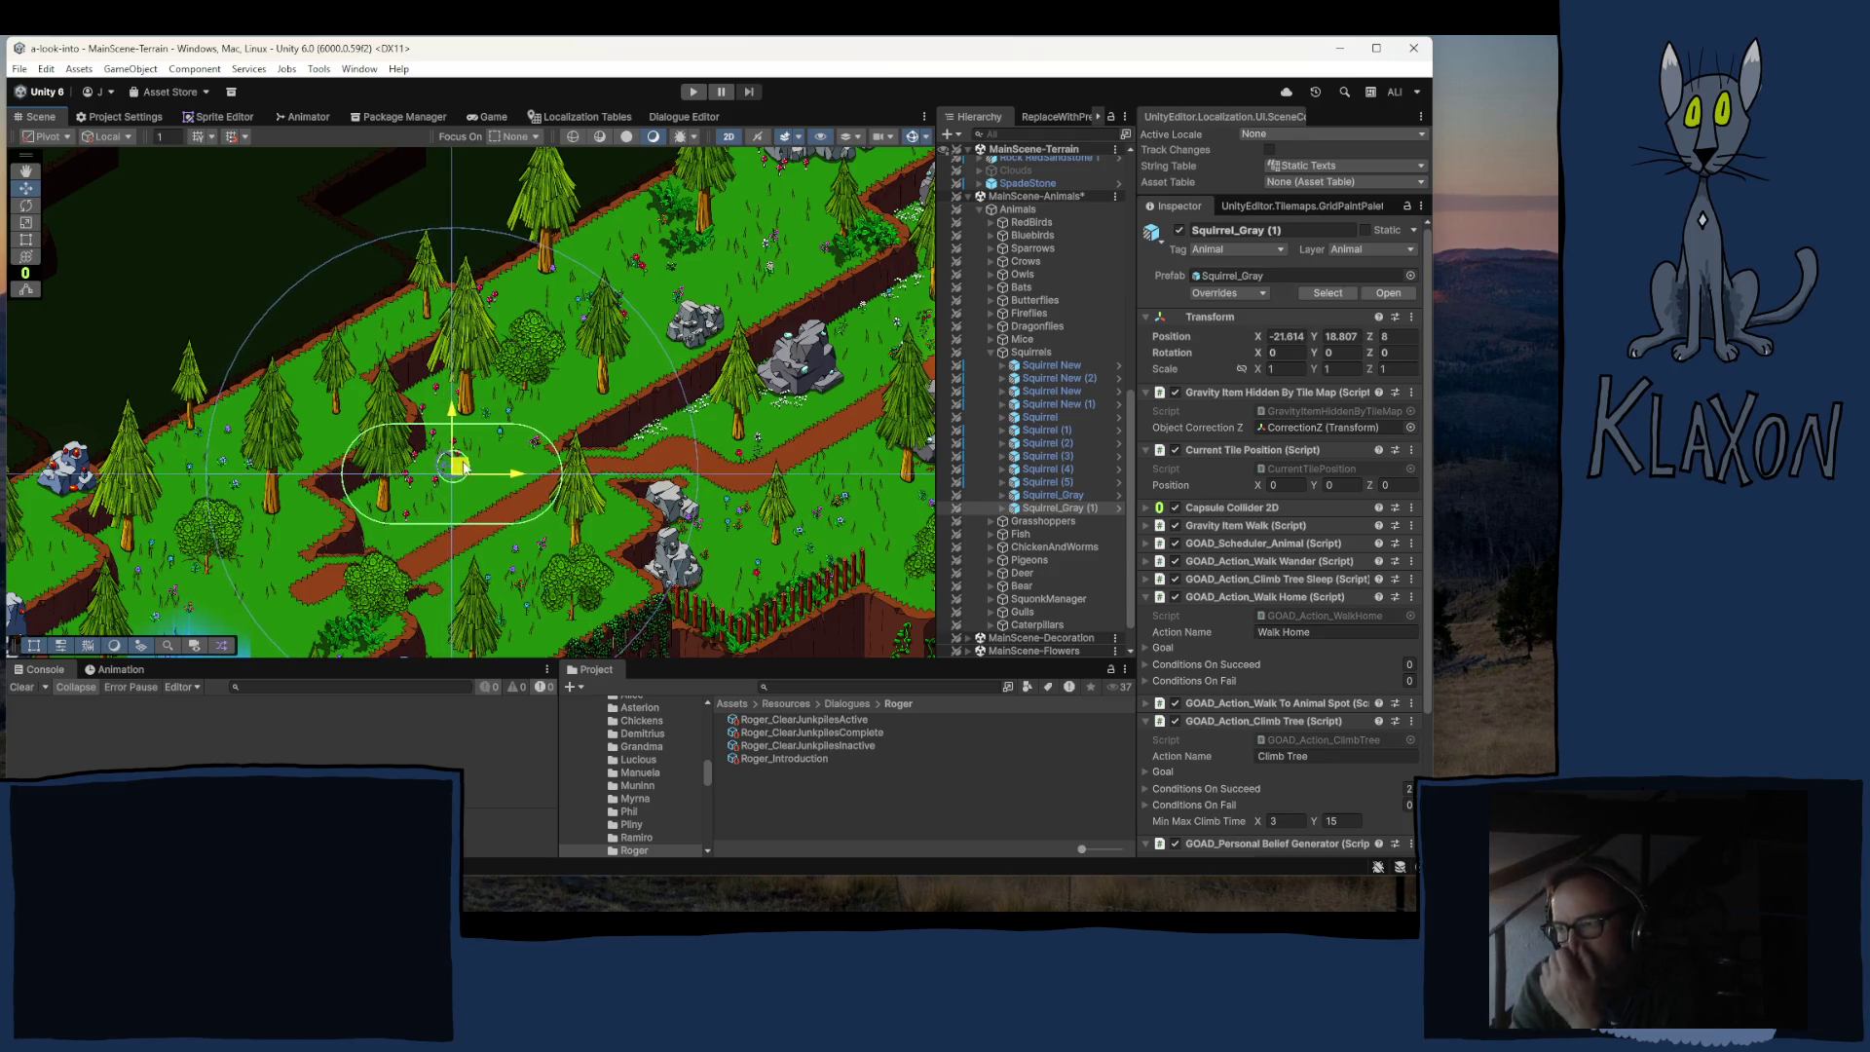
pyautogui.click(1387, 337)
pyautogui.write('9')
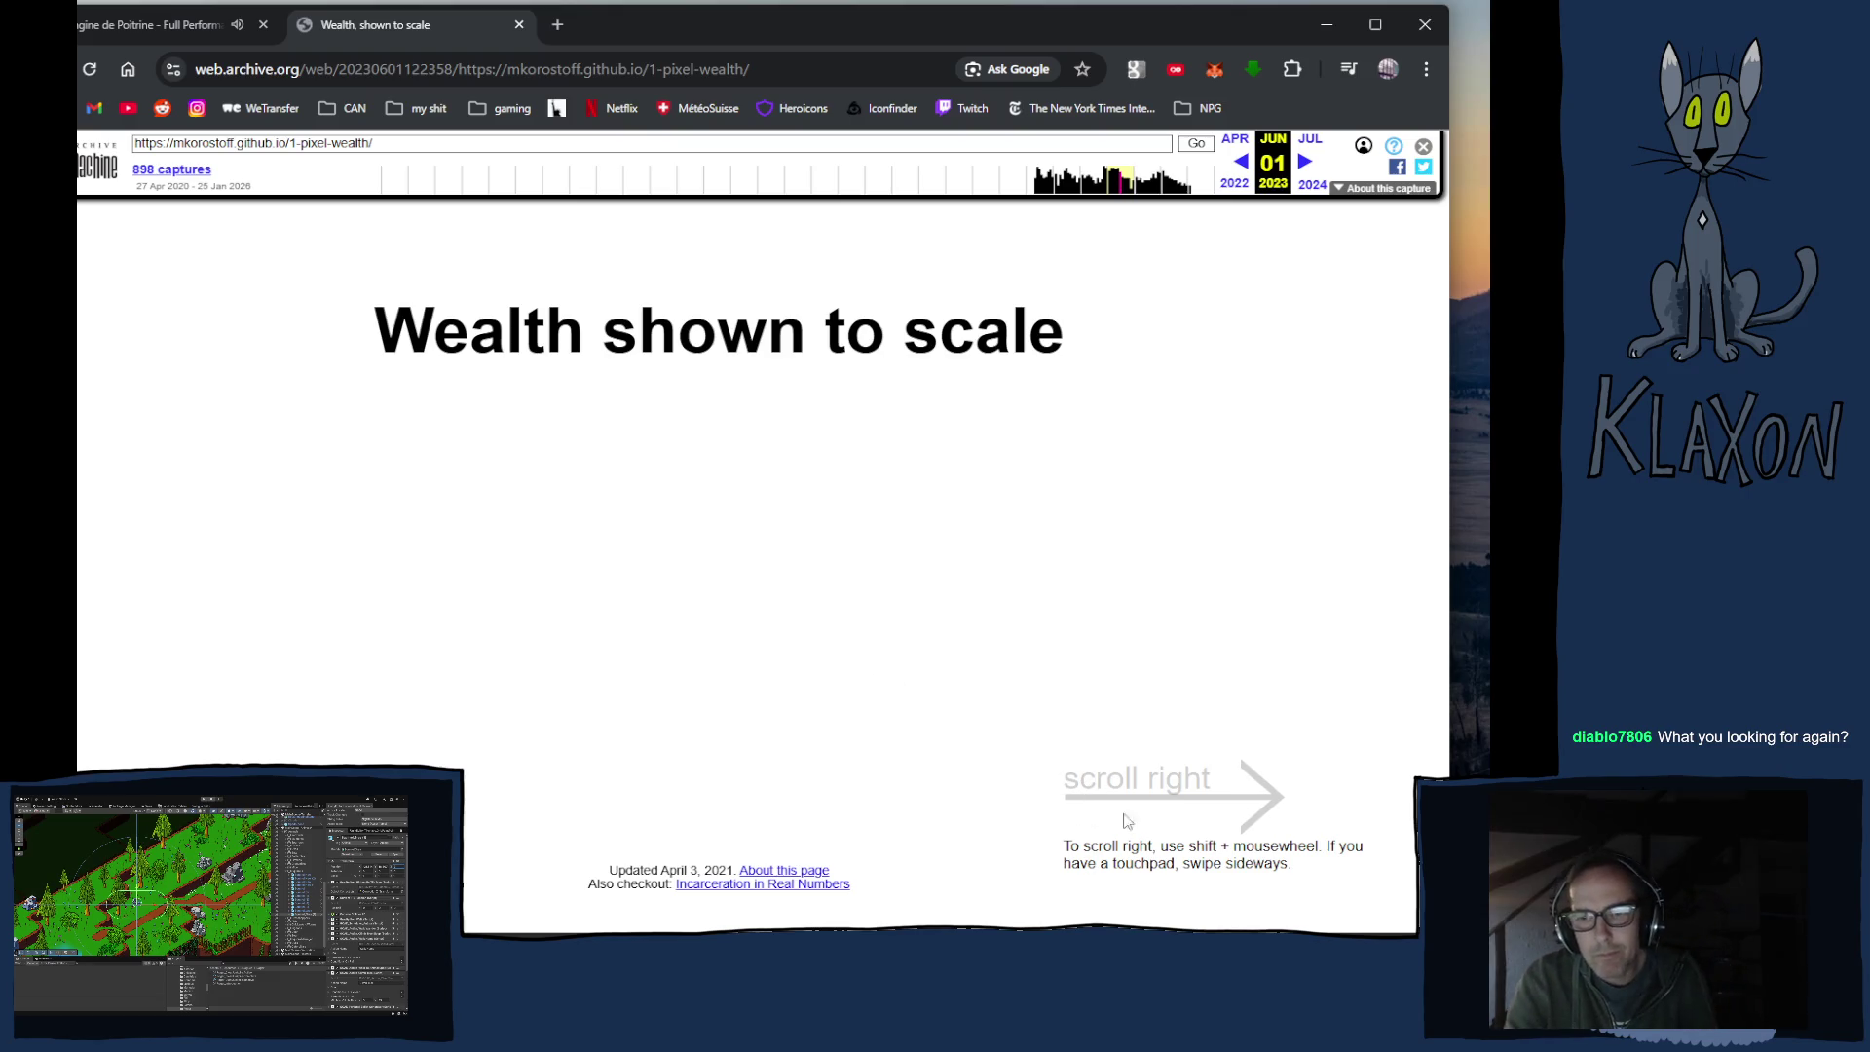
# Step: Scroll right past the blue $1 billion block until the orange $185 billion block appears
pyautogui.hscroll(1, 1062, 793)
pyautogui.hscroll(1, 1062, 794)
pyautogui.hscroll(-2, 1047, 789)
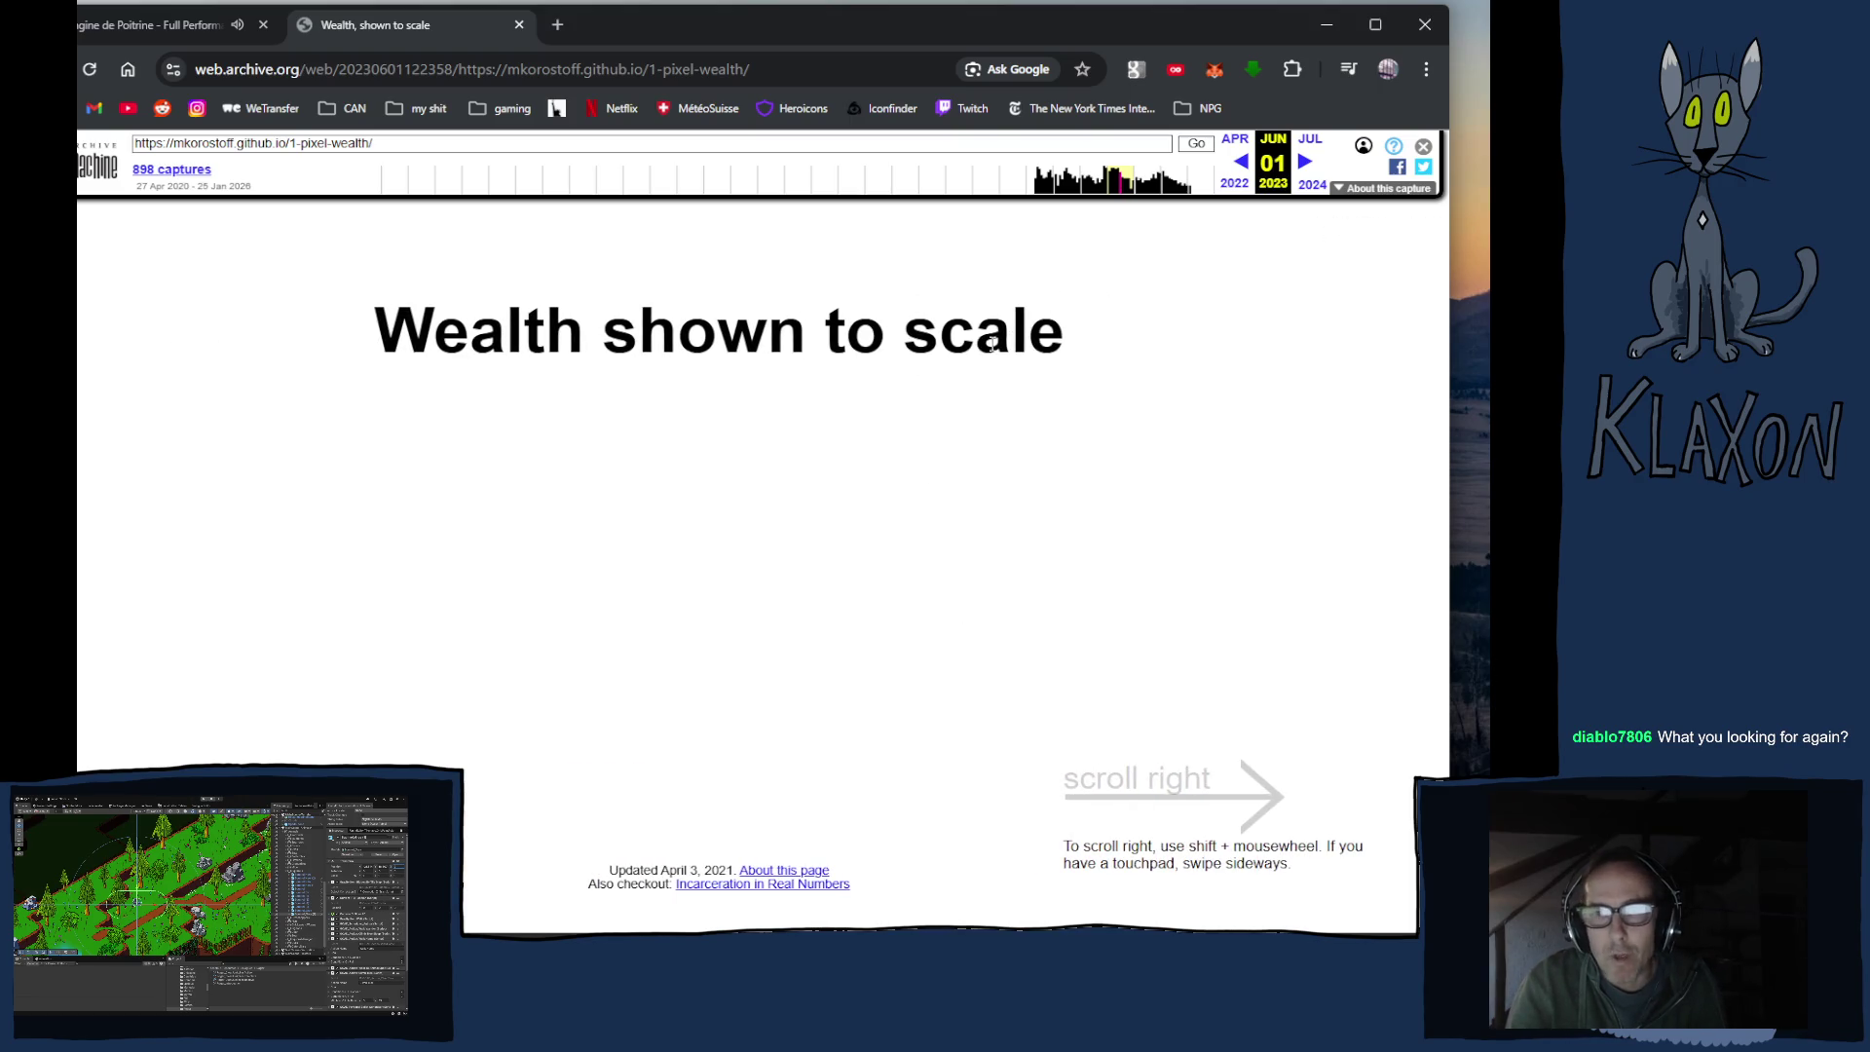
pyautogui.hscroll(4, 985, 425)
pyautogui.hscroll(5, 981, 424)
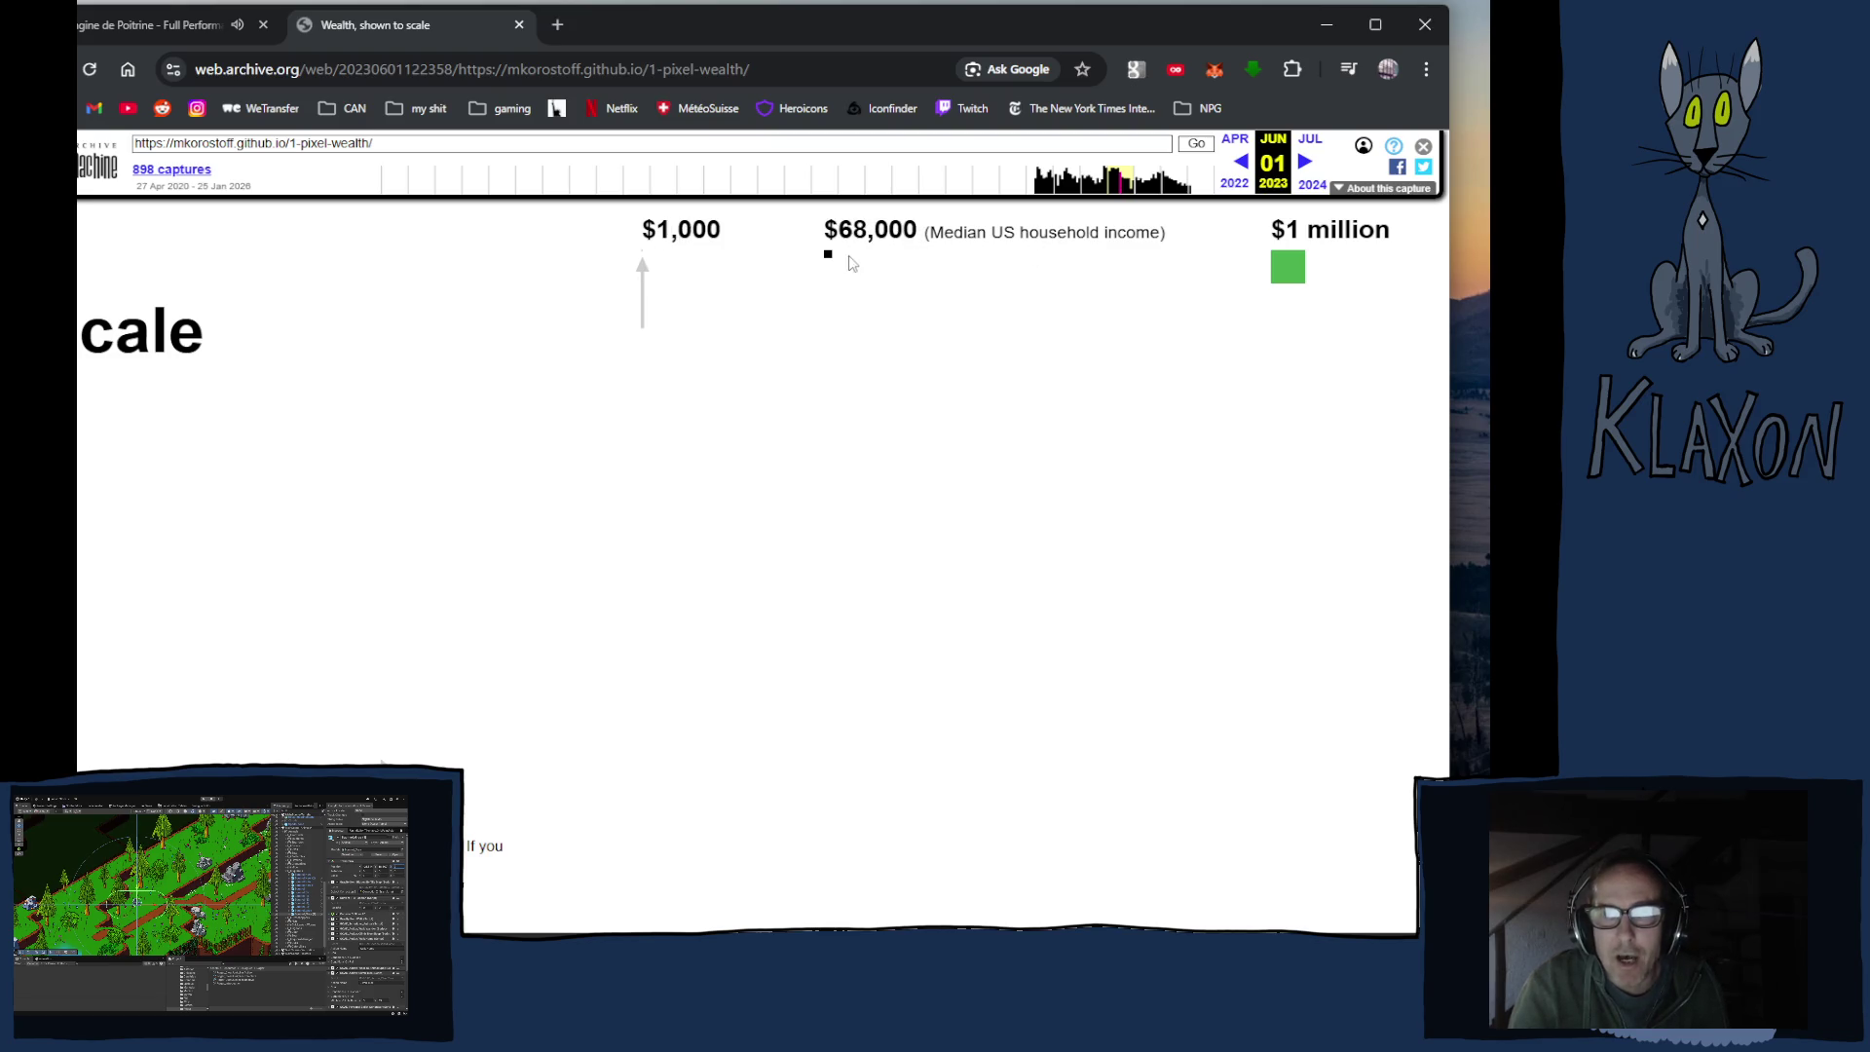
pyautogui.hscroll(2, 943, 466)
pyautogui.hscroll(4, 940, 462)
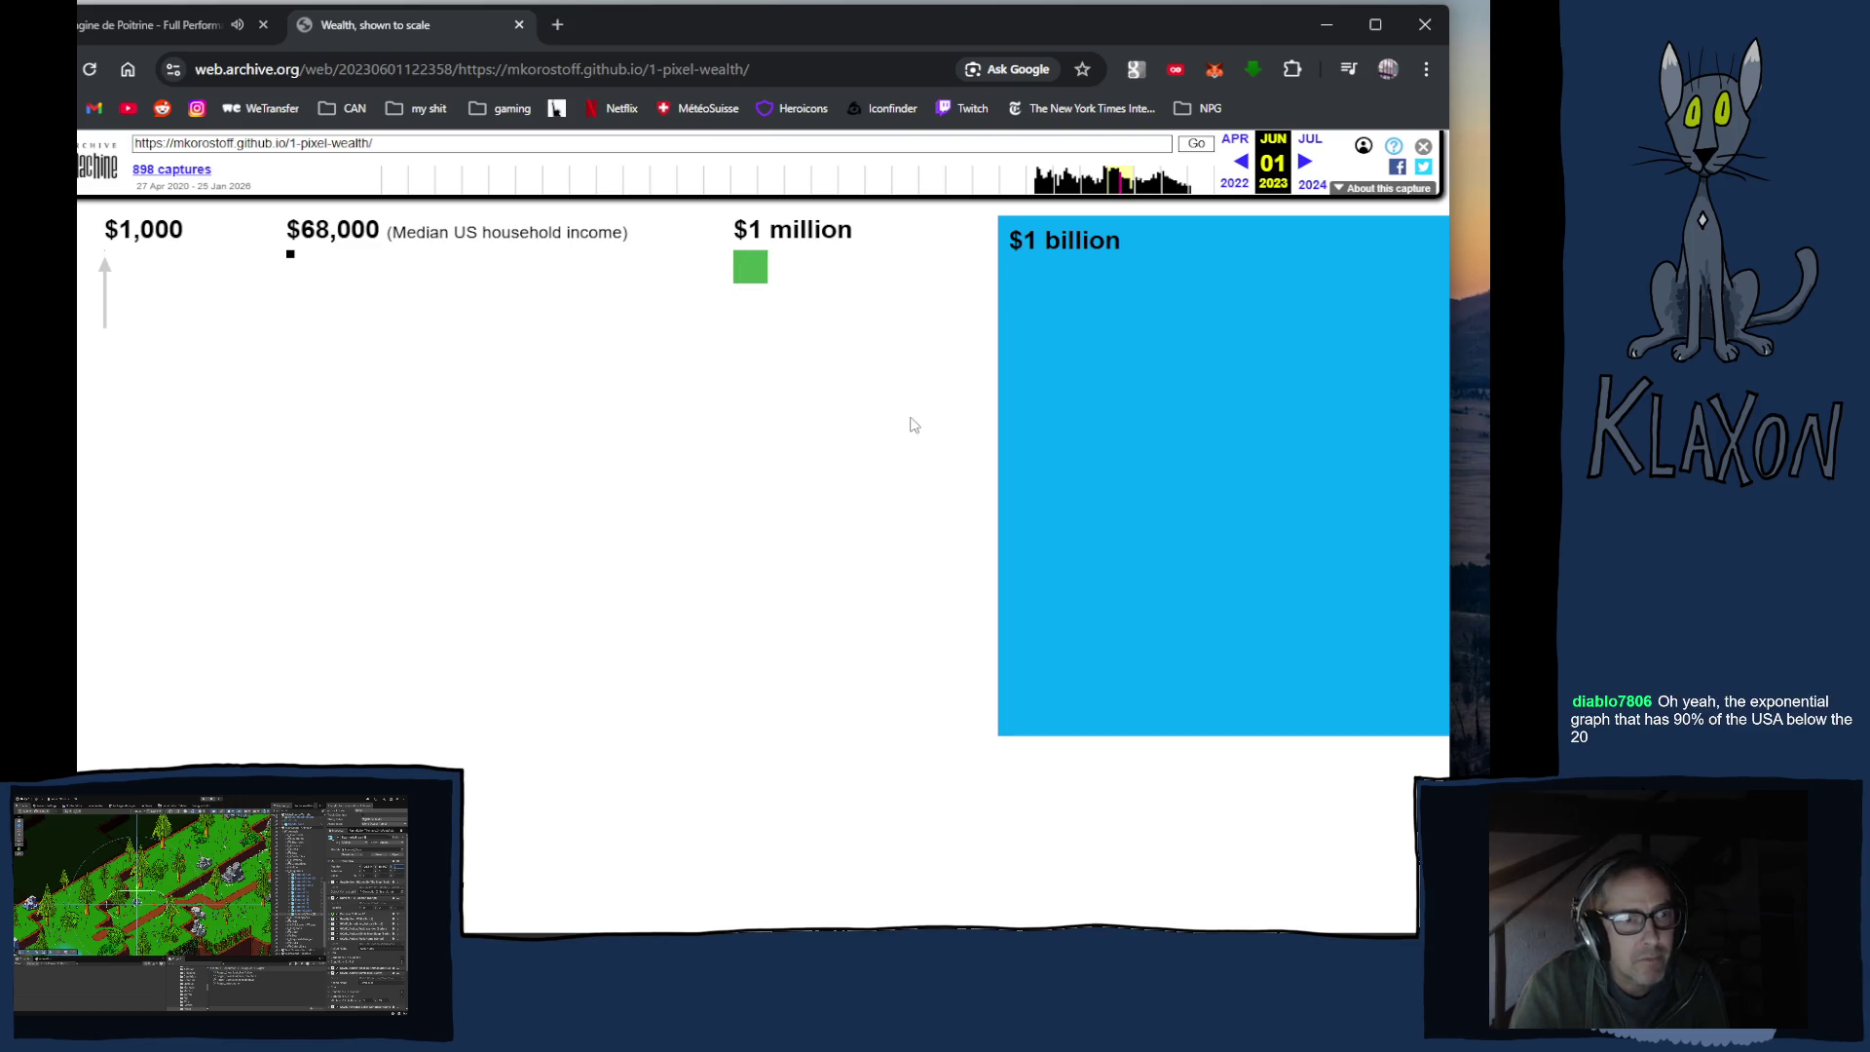
pyautogui.hscroll(7, 881, 442)
pyautogui.hscroll(3, 870, 435)
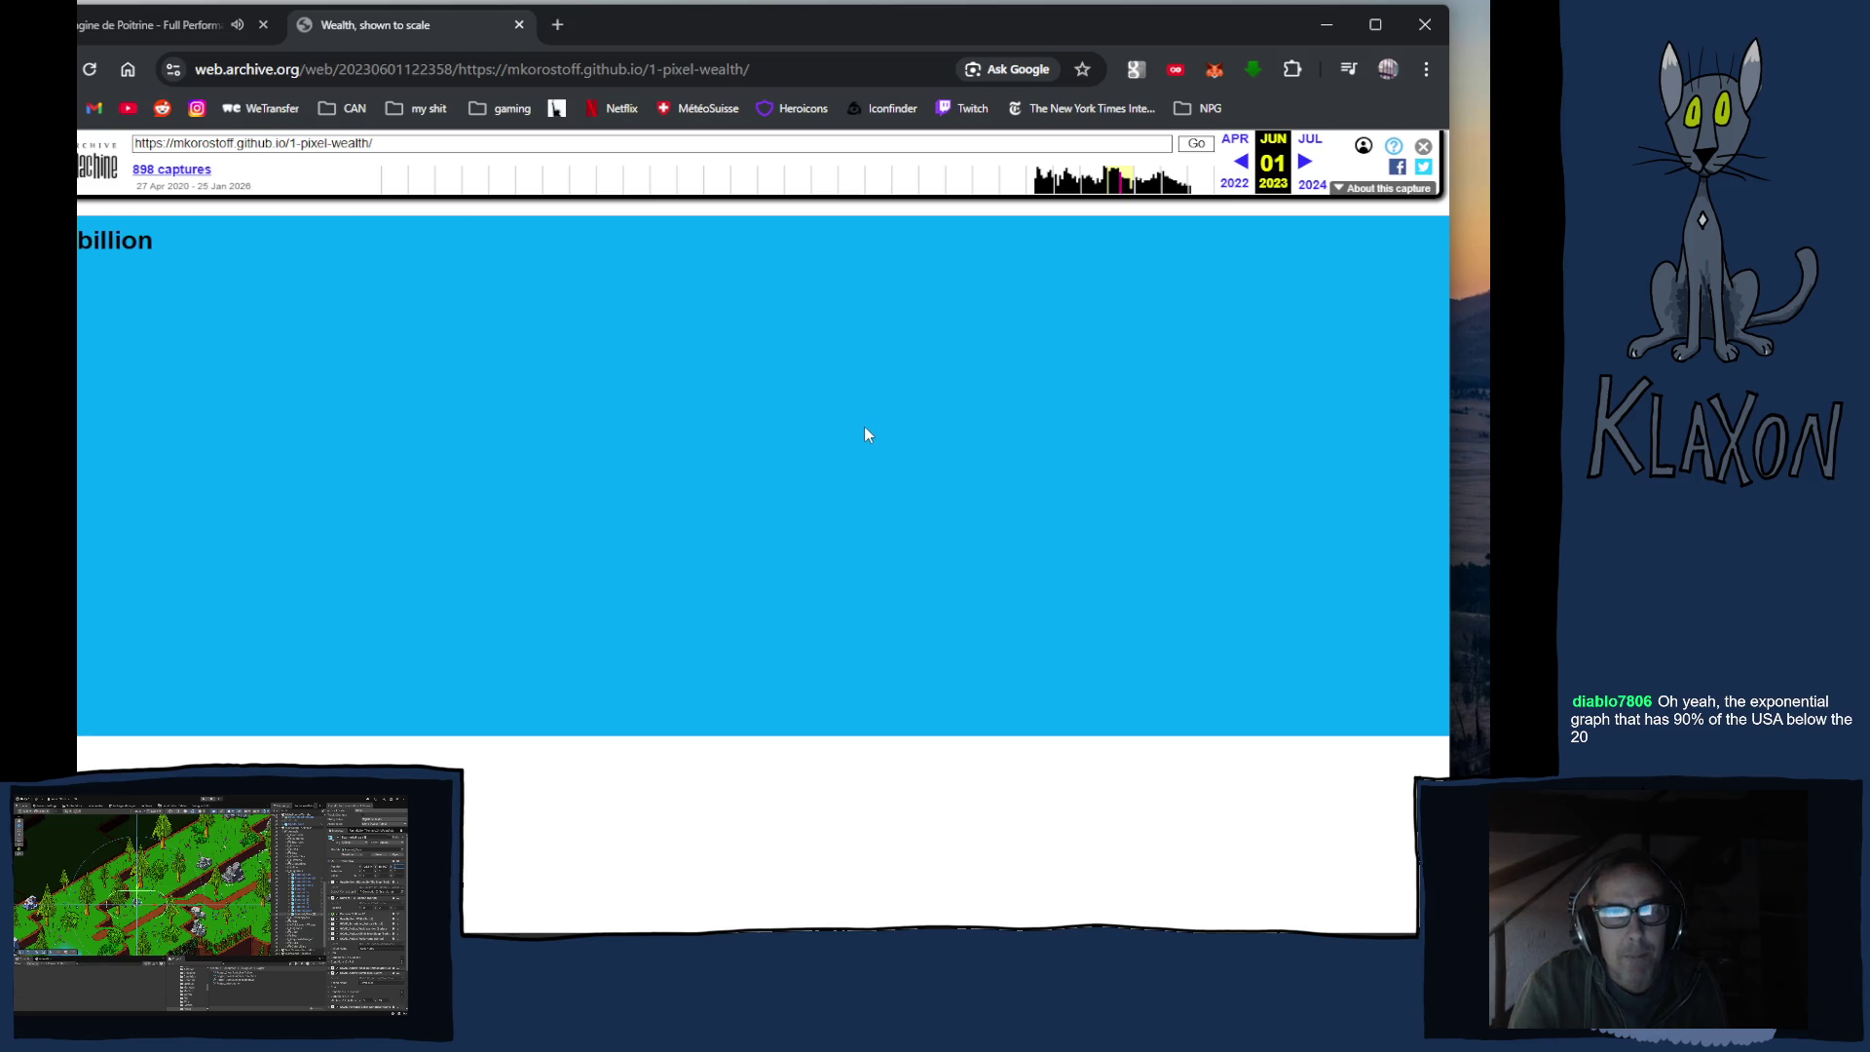
pyautogui.hscroll(4, 868, 435)
pyautogui.hscroll(-10, 865, 432)
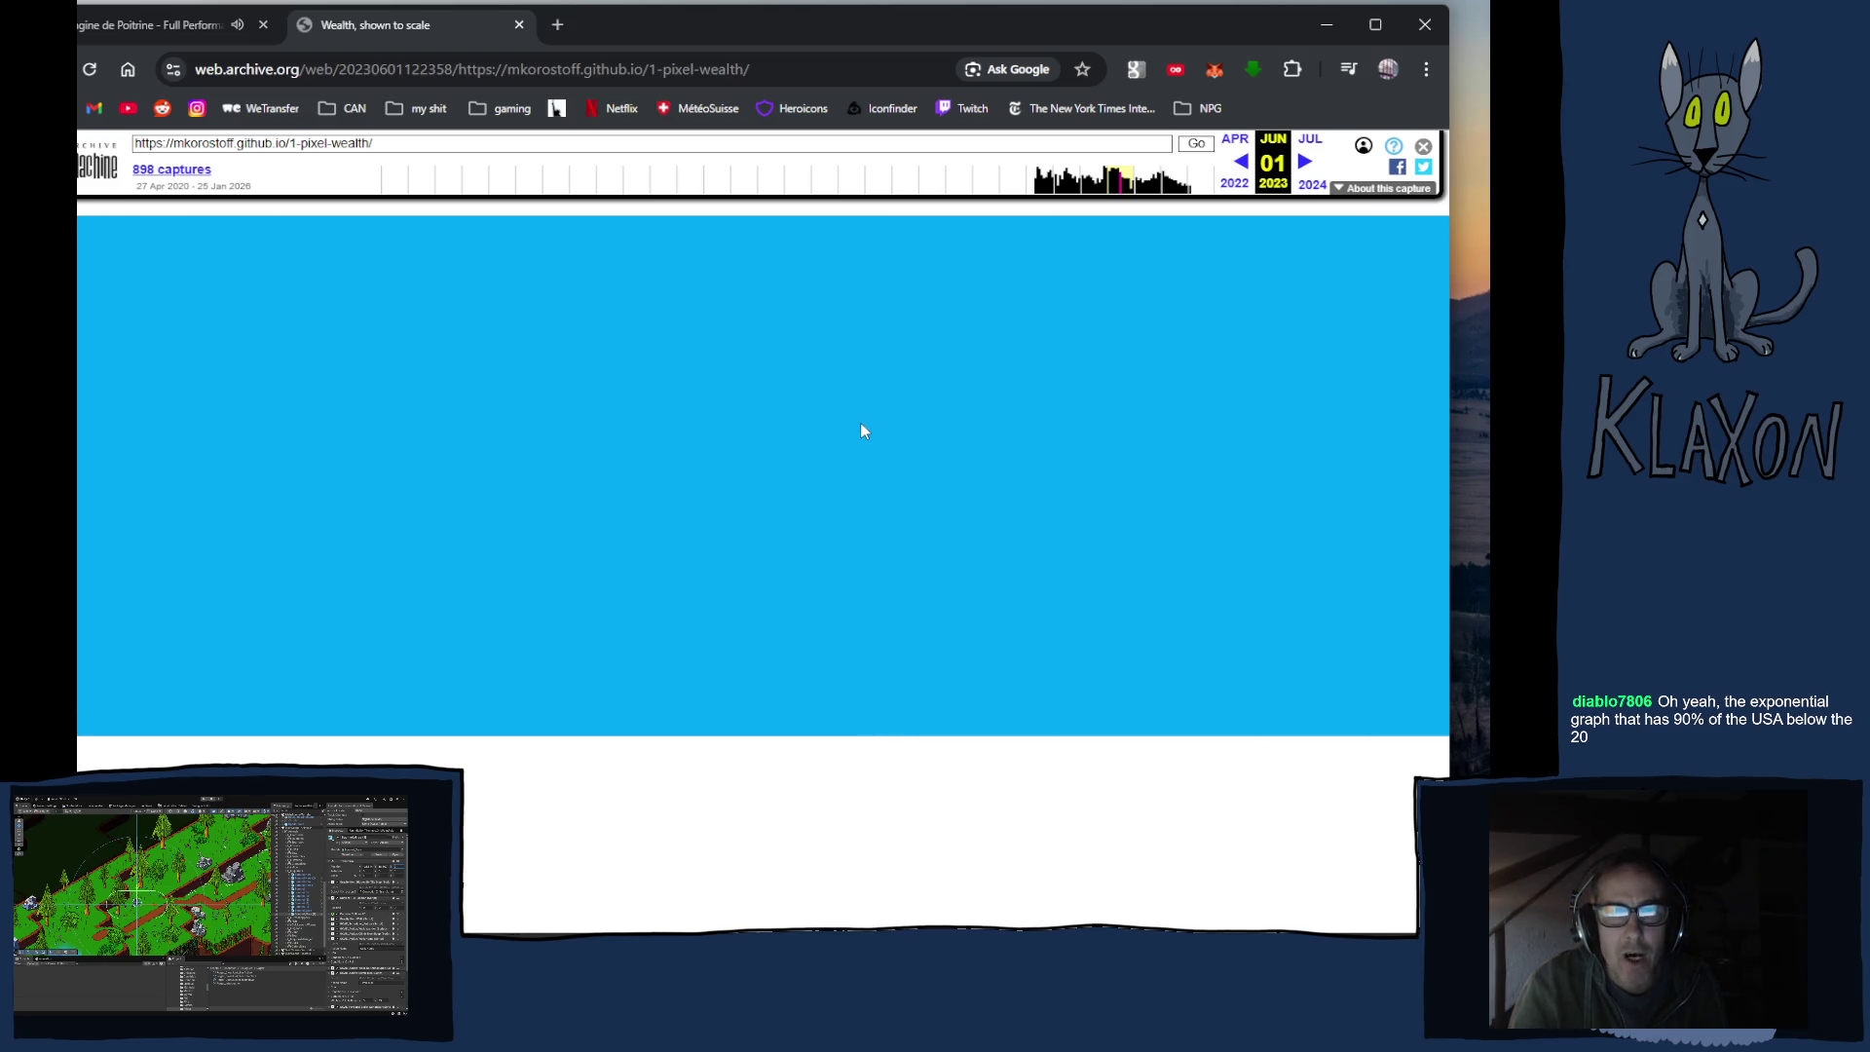
pyautogui.hscroll(1, 862, 431)
pyautogui.hscroll(3, 862, 430)
pyautogui.hscroll(-3, 862, 430)
pyautogui.hscroll(-1, 862, 430)
pyautogui.hscroll(4, 859, 429)
pyautogui.hscroll(2, 853, 419)
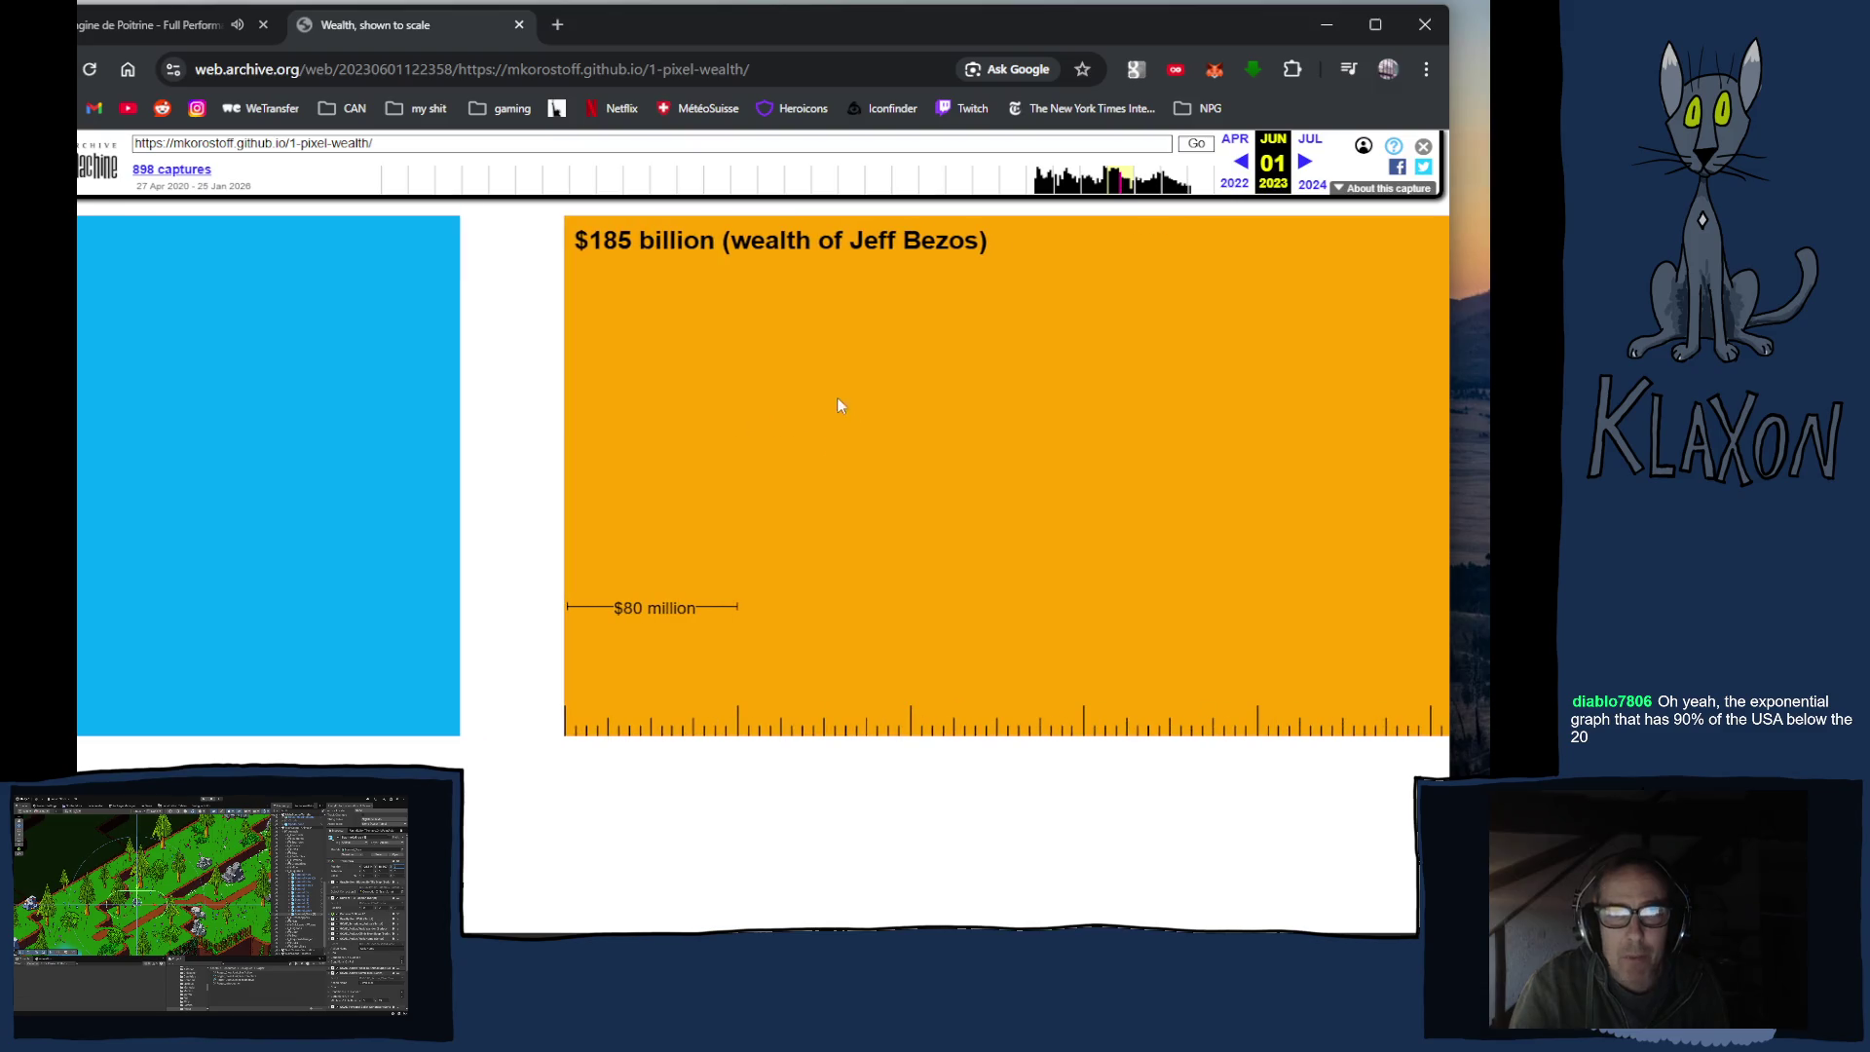
# Step: Scroll right through the orange $185 billion block to the blue $3.2 trillion richest-Americans section
pyautogui.hscroll(1, 639, 301)
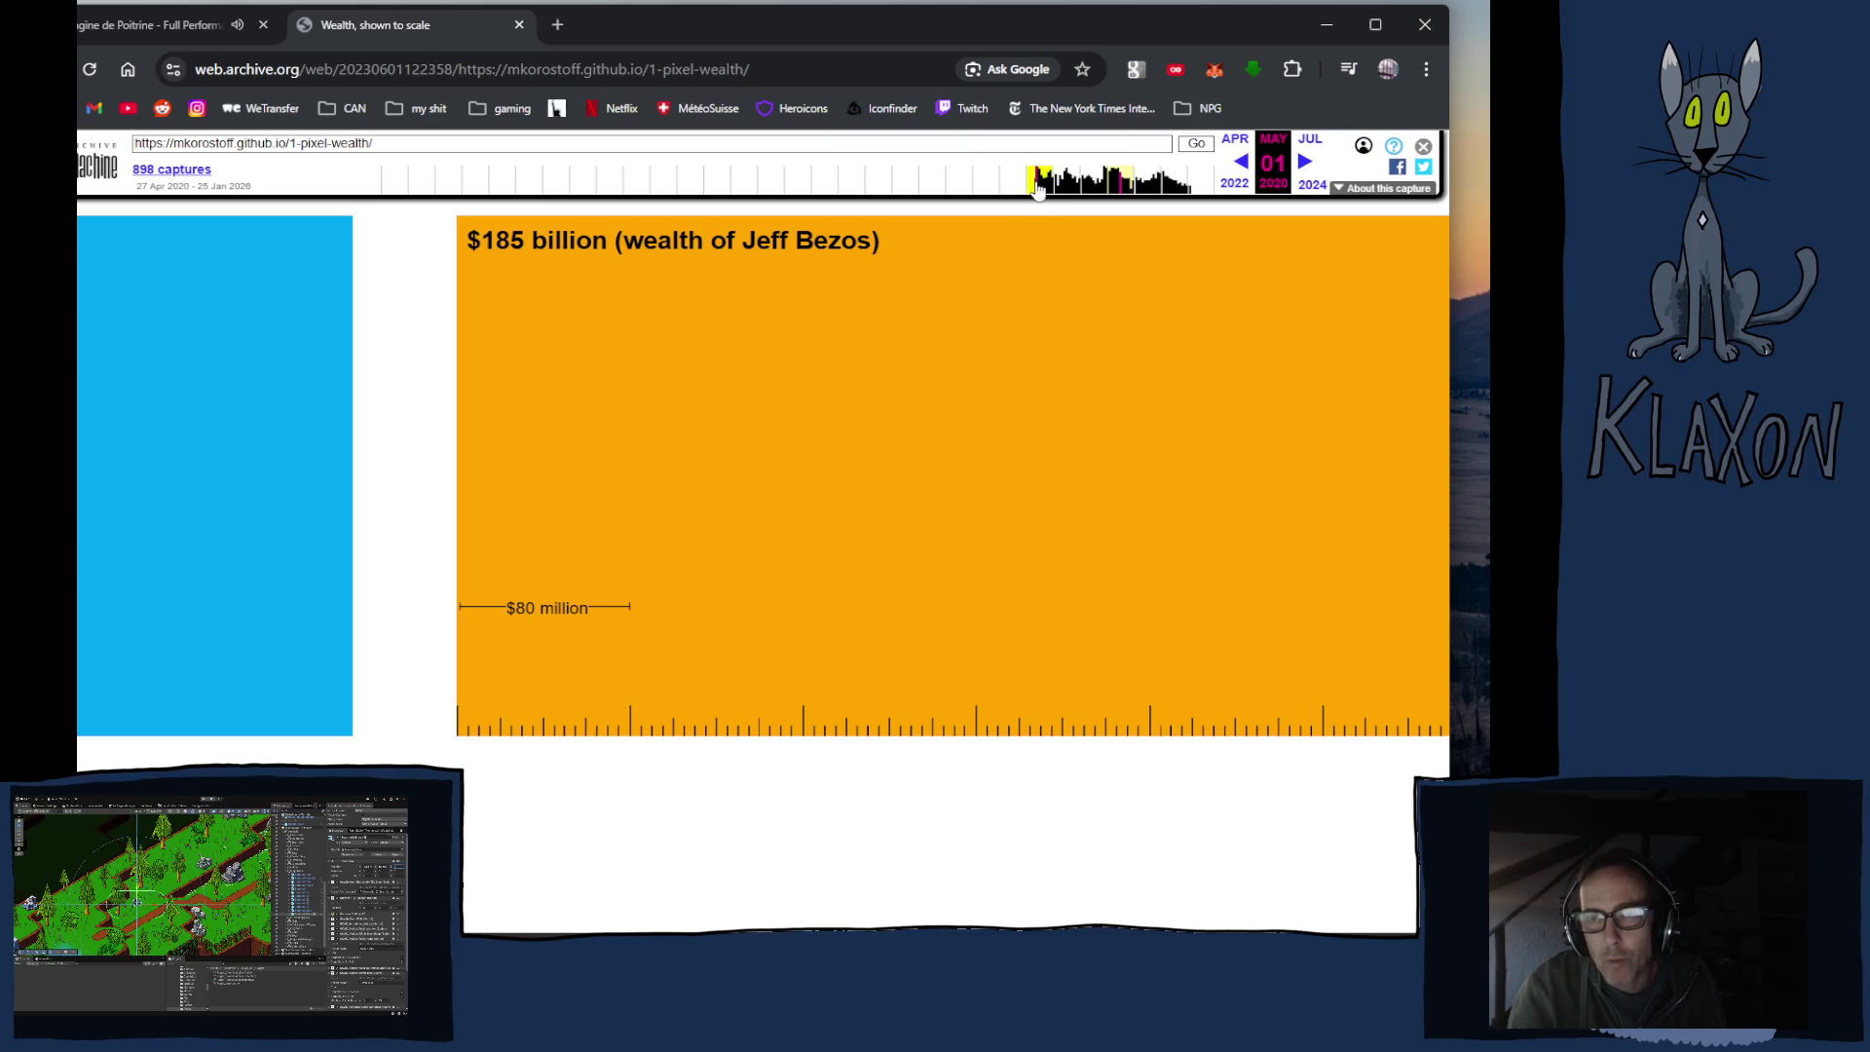
pyautogui.hscroll(5, 867, 455)
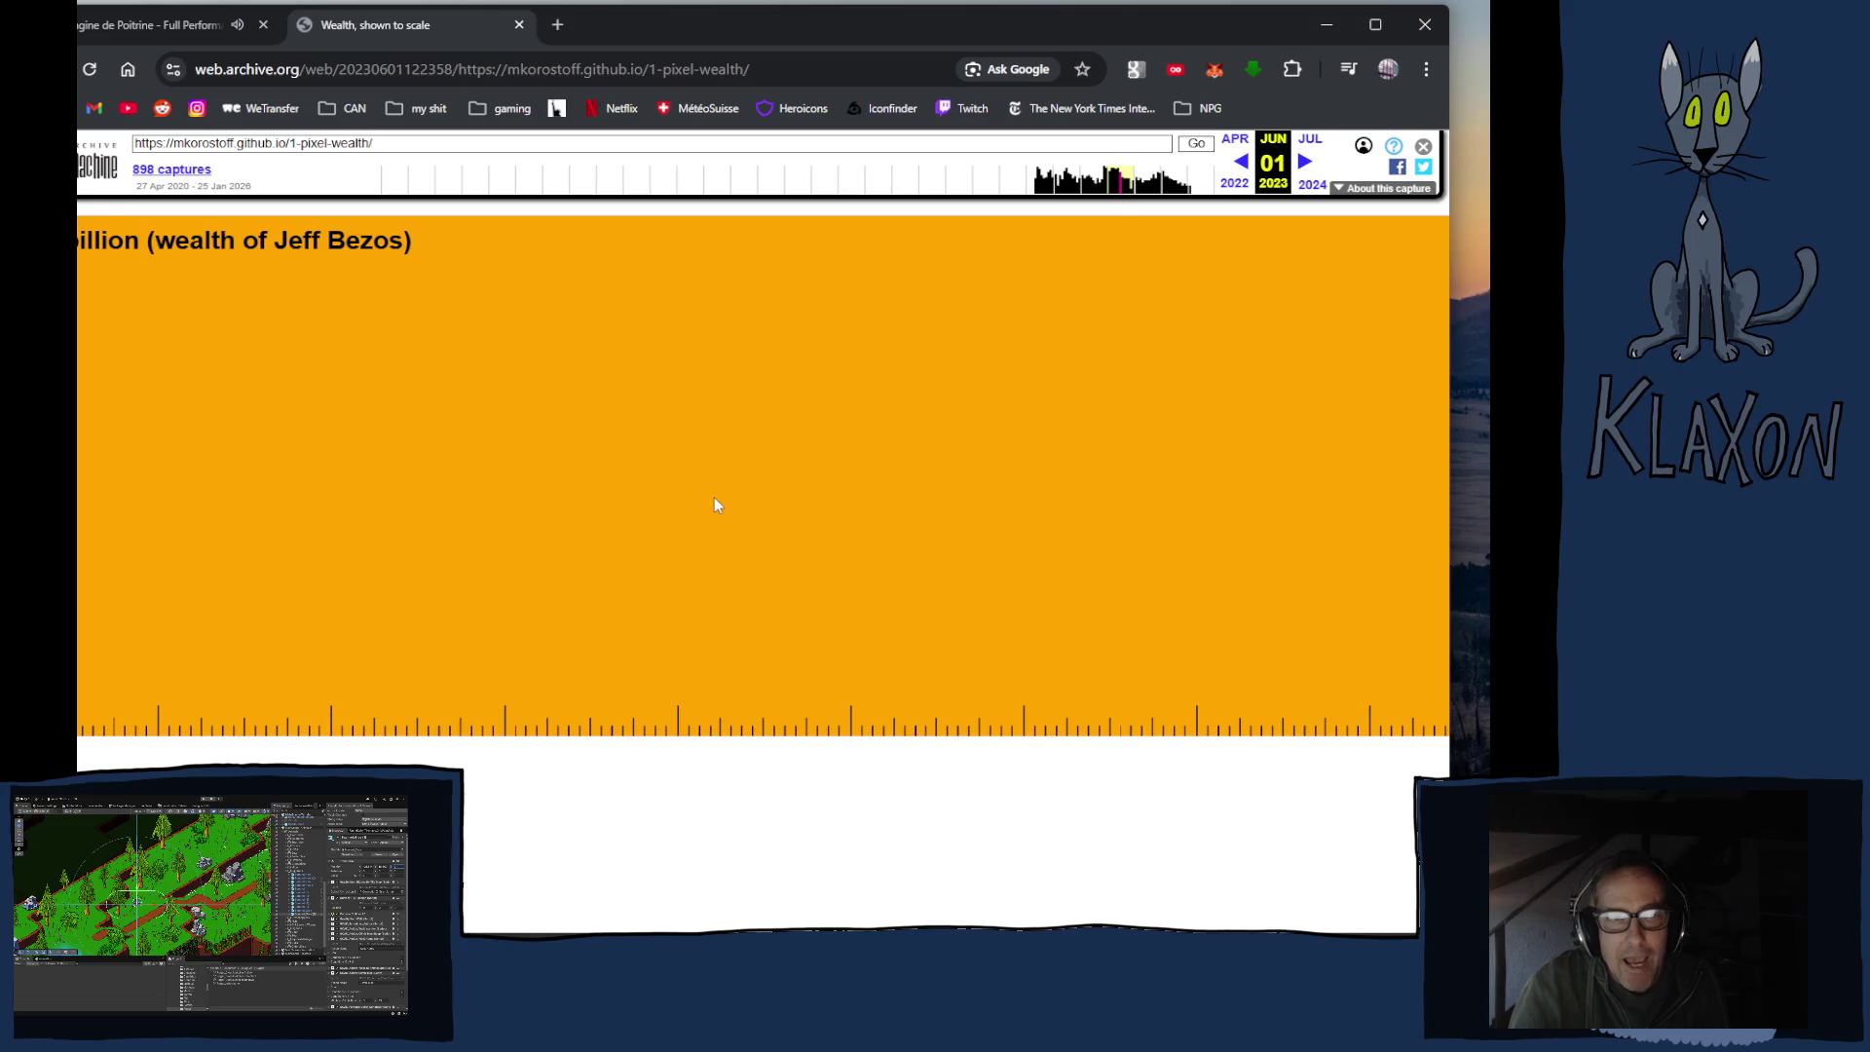
pyautogui.hscroll(-5, 718, 505)
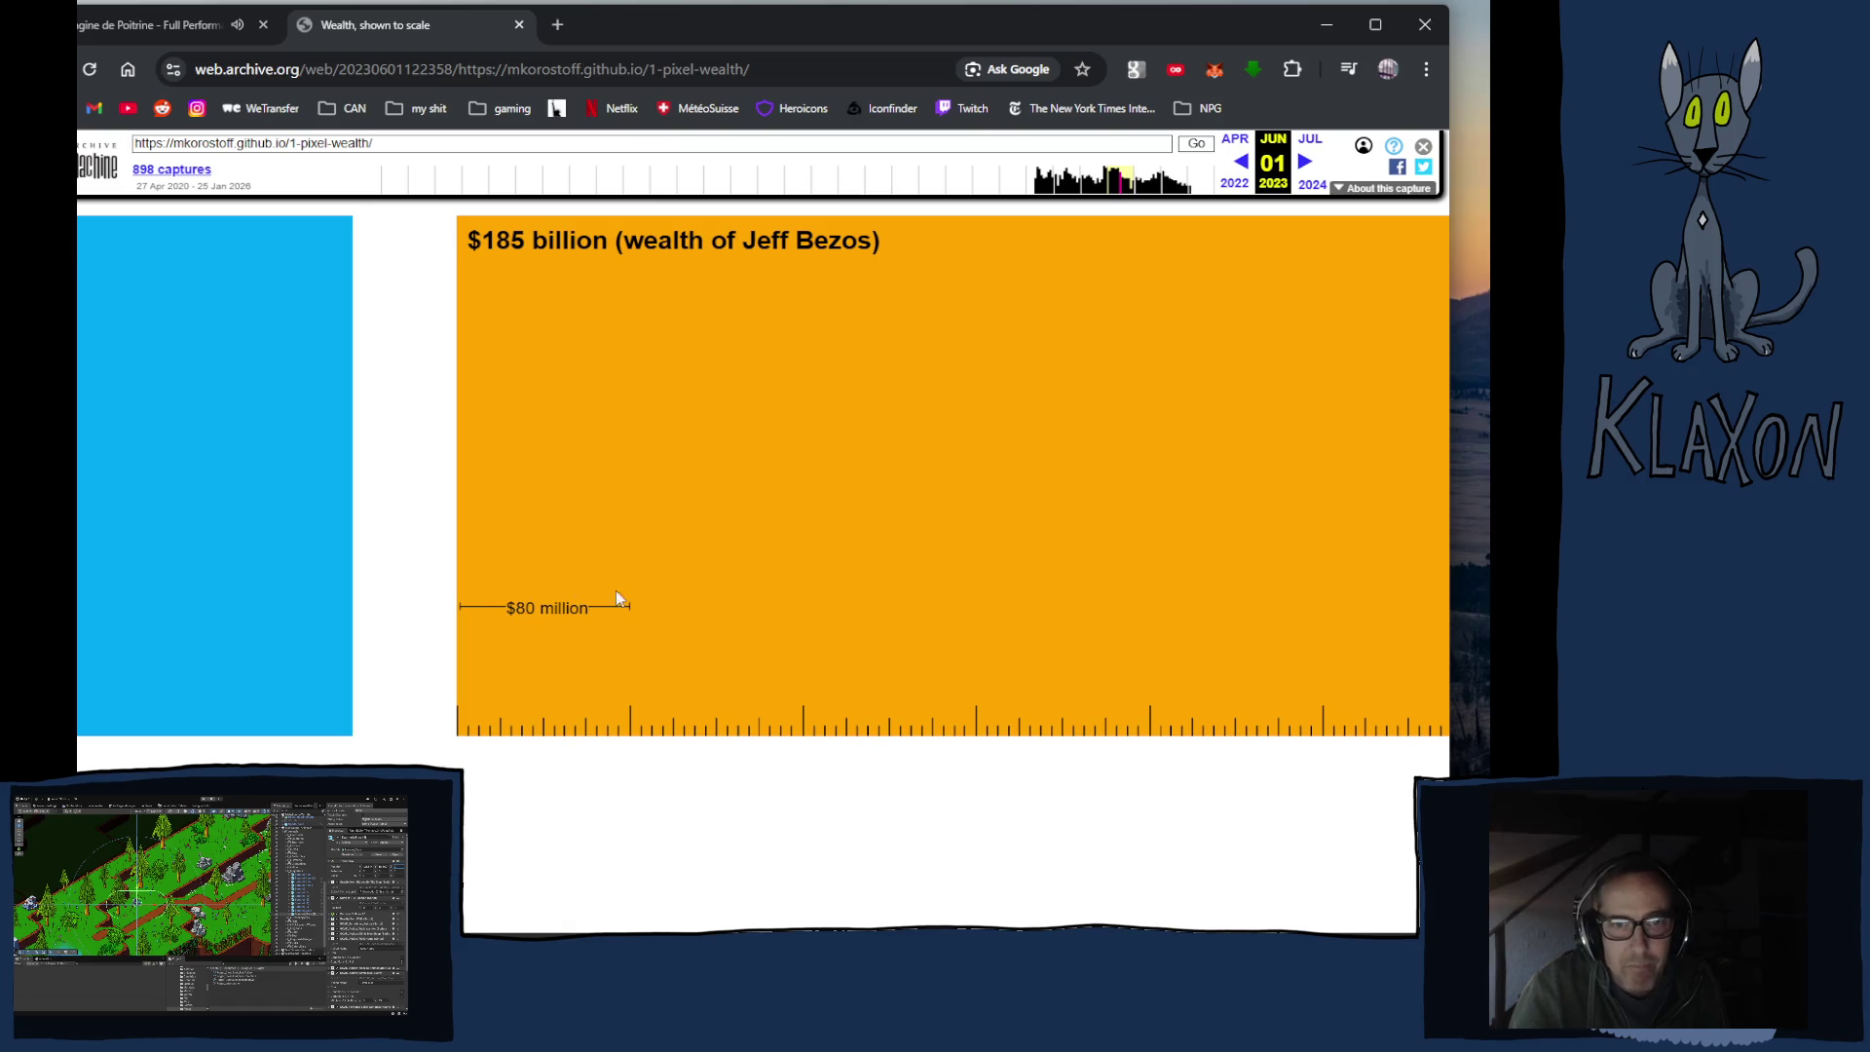
pyautogui.hscroll(5, 659, 456)
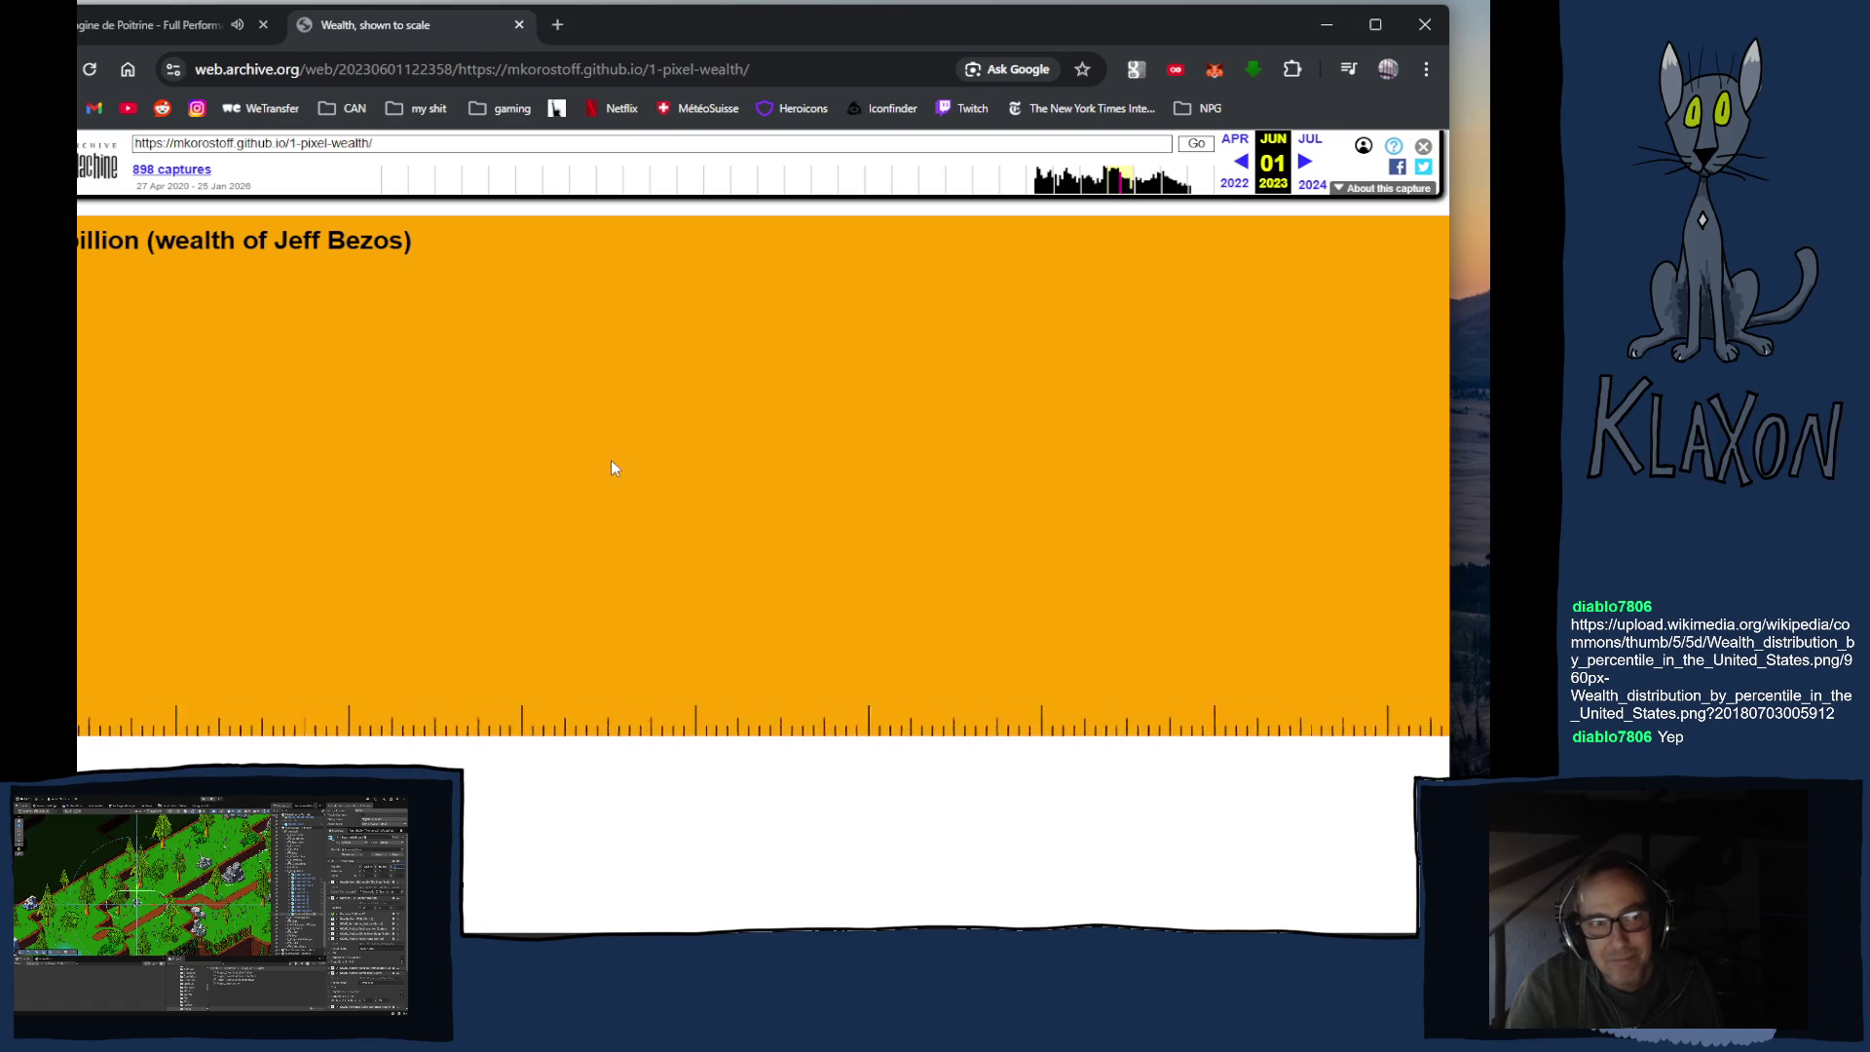
pyautogui.hscroll(5, 610, 460)
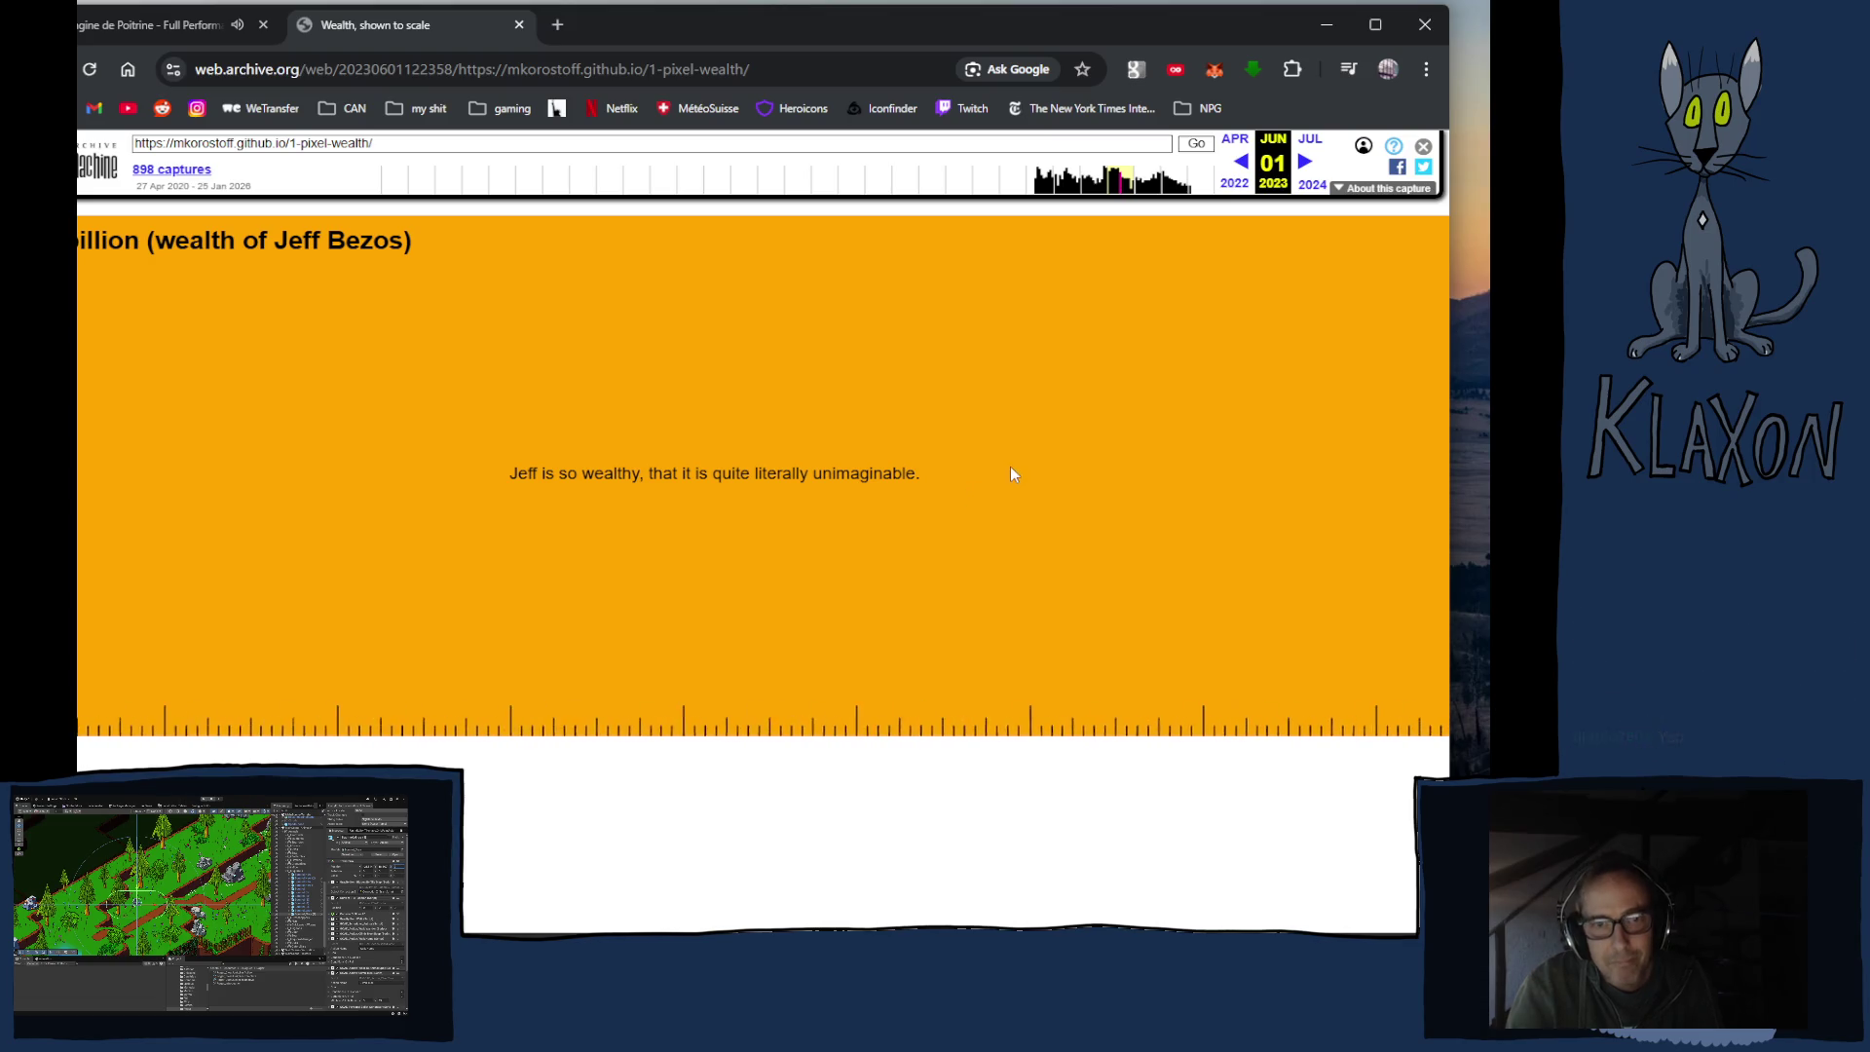
pyautogui.hscroll(5, 1009, 459)
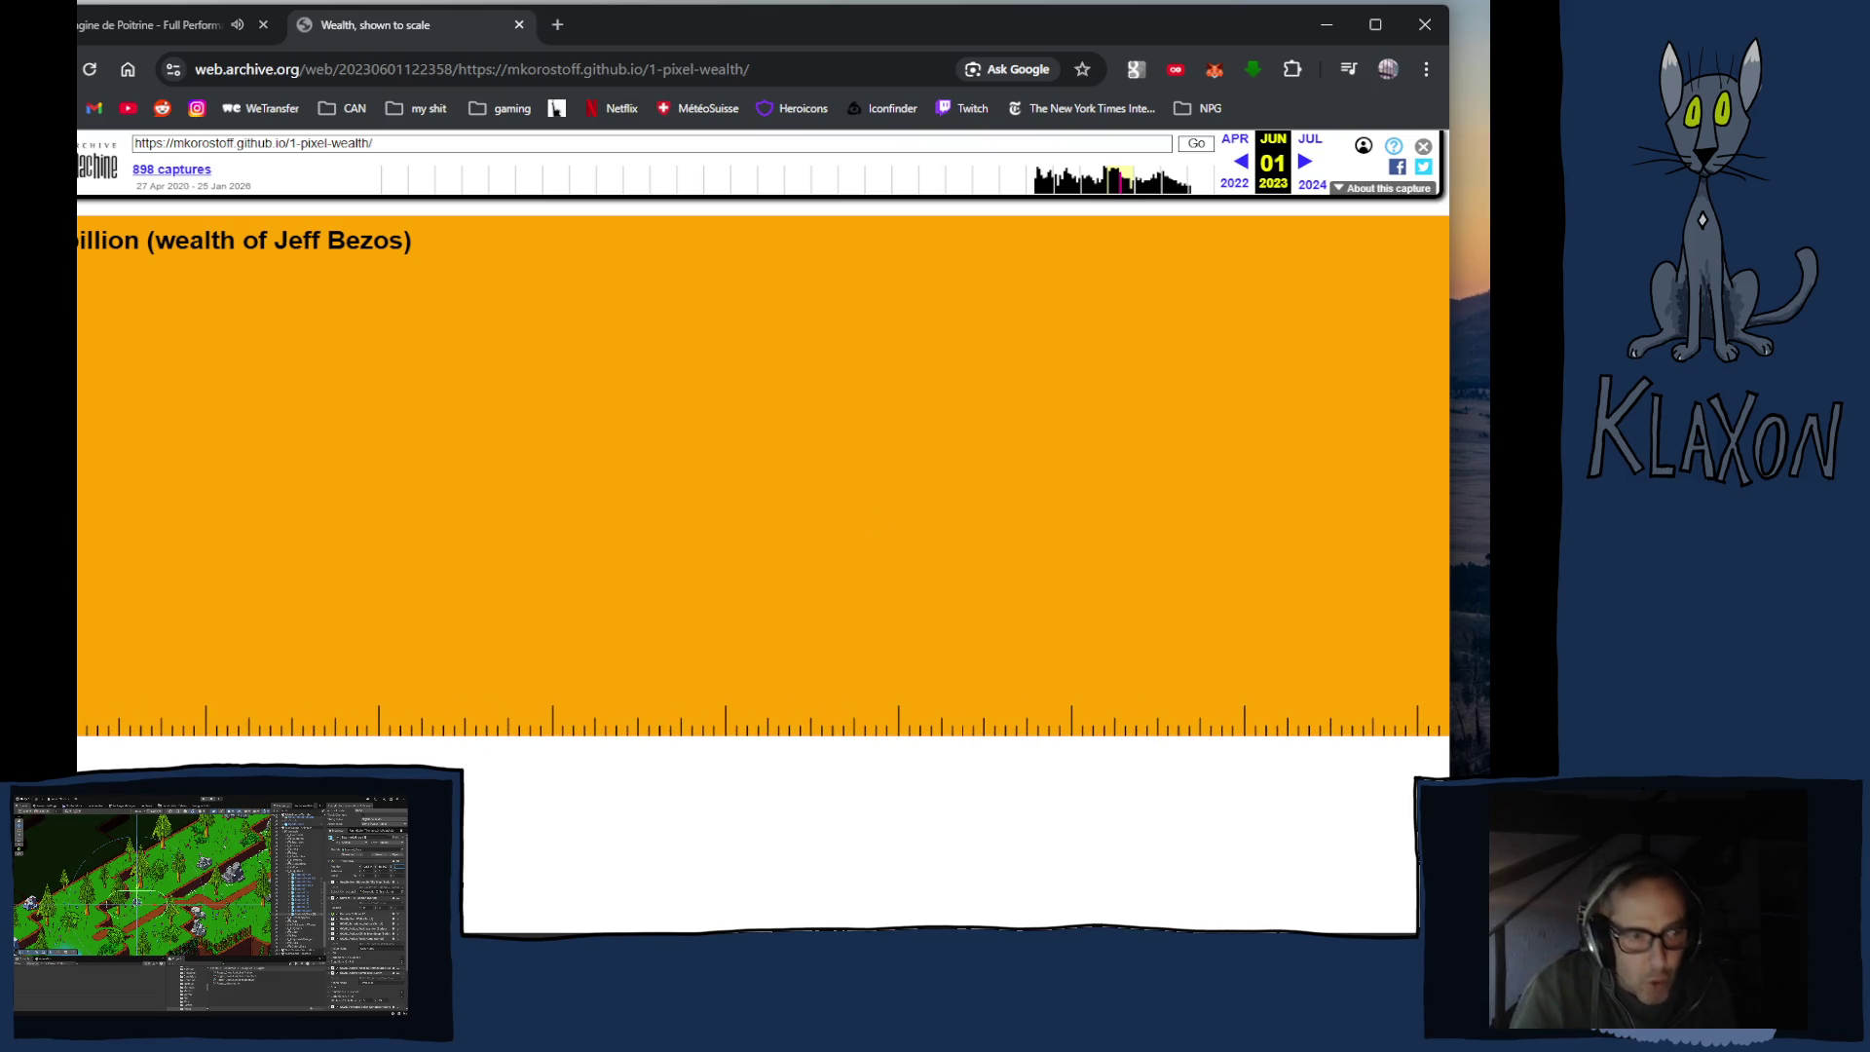
pyautogui.hscroll(5, 763, 476)
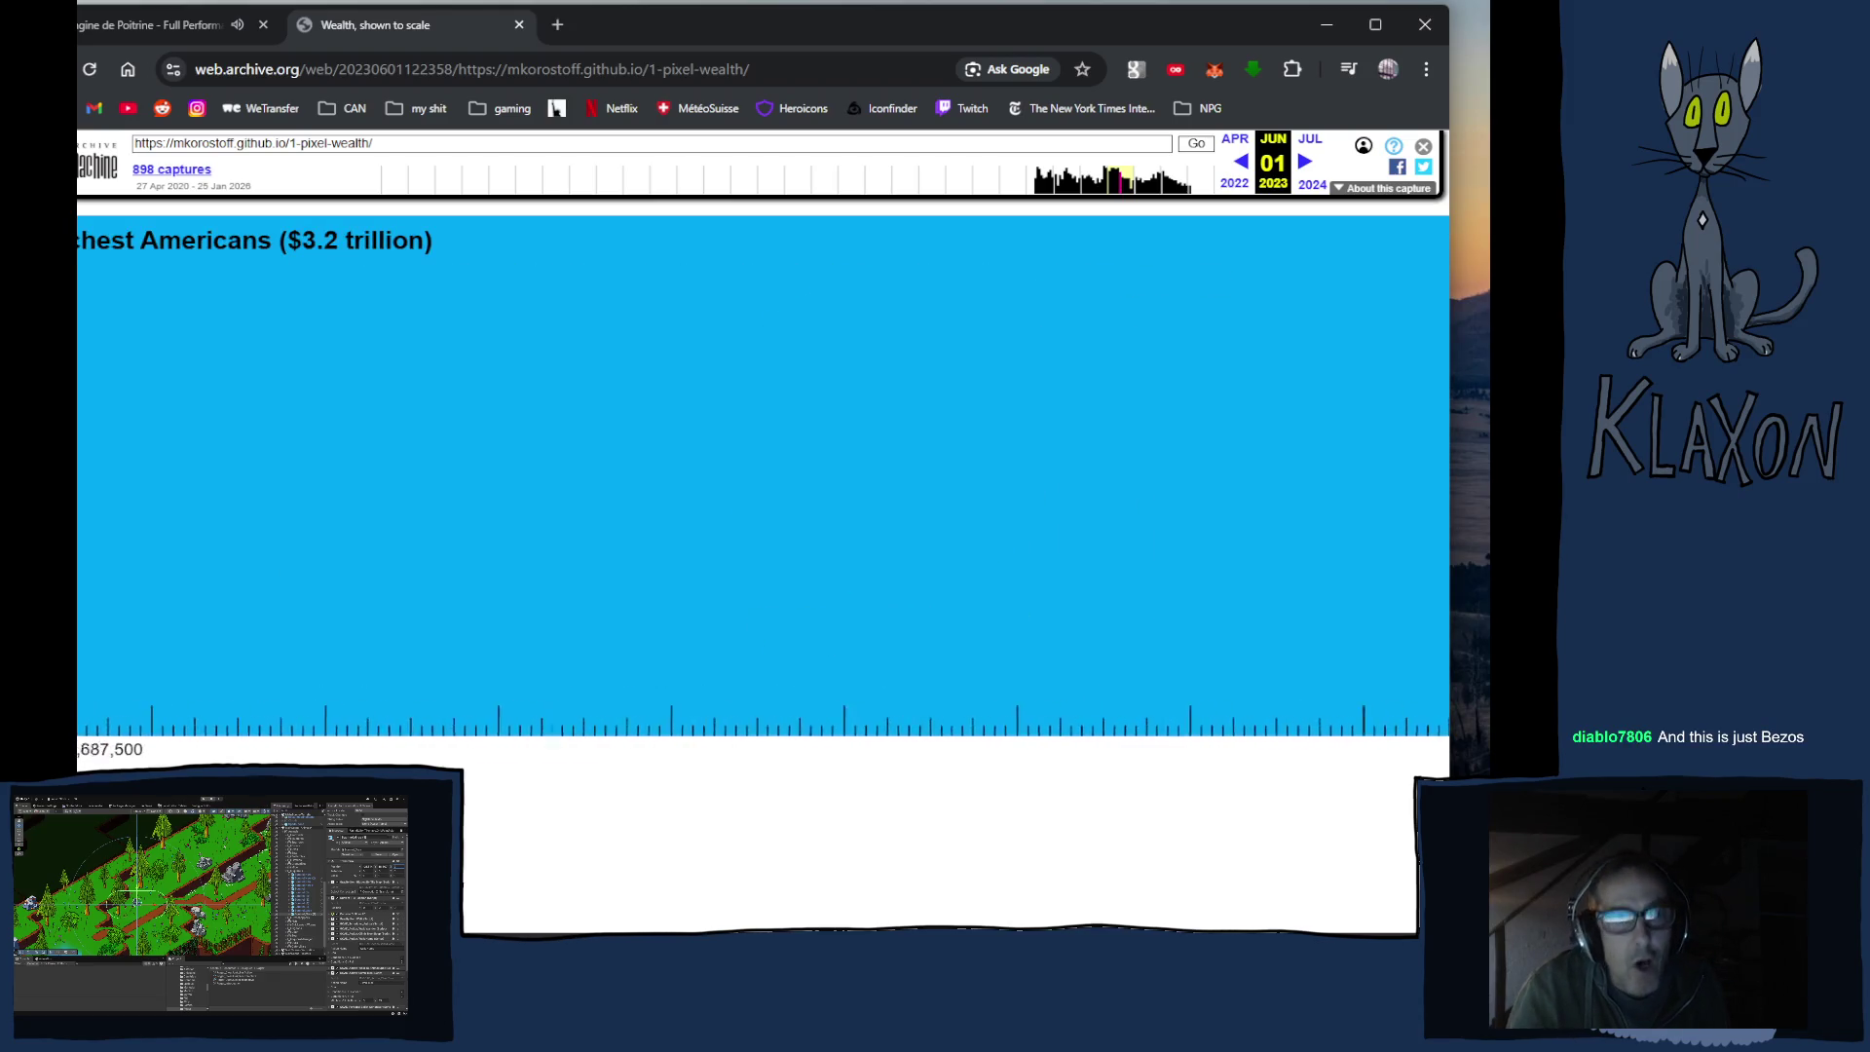
# Step: Scroll through the $3.2 trillion richest-Americans section past its pie chart
pyautogui.hscroll(-3, 763, 476)
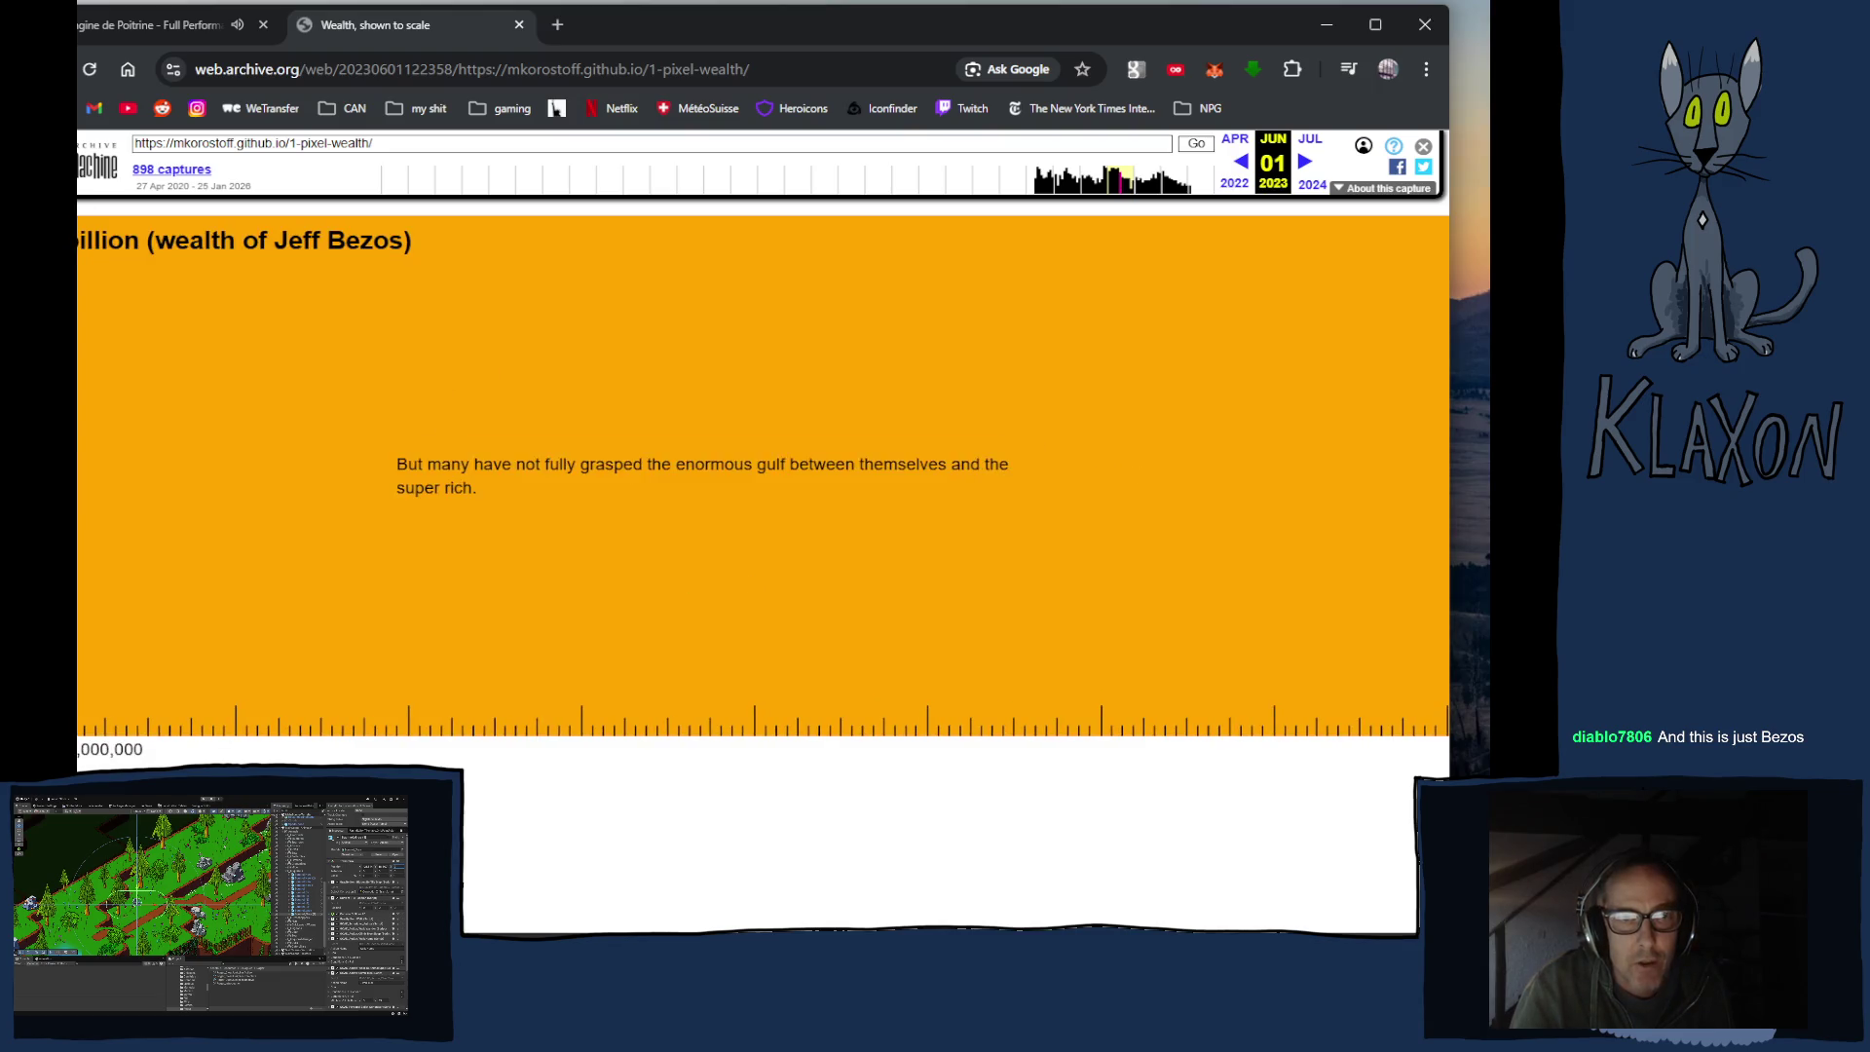
pyautogui.hscroll(4, 763, 477)
pyautogui.hscroll(-3, 762, 476)
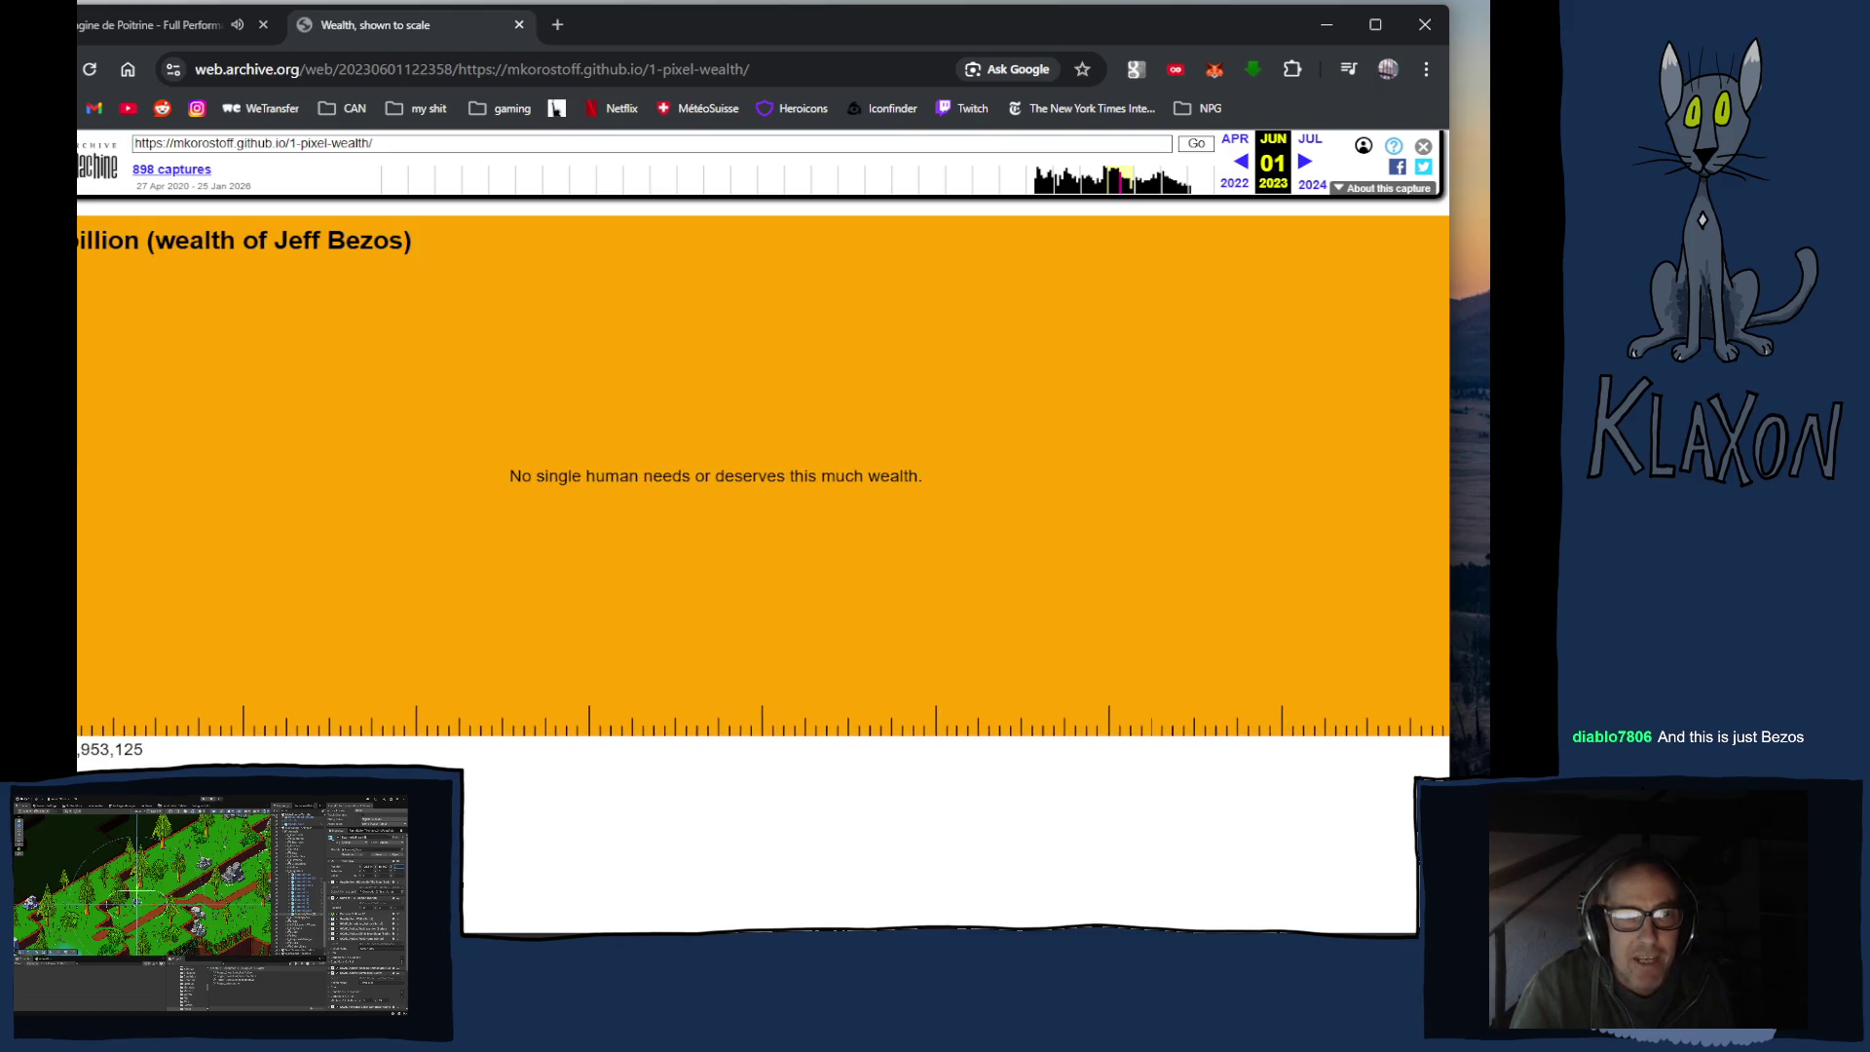
pyautogui.hscroll(4, 762, 477)
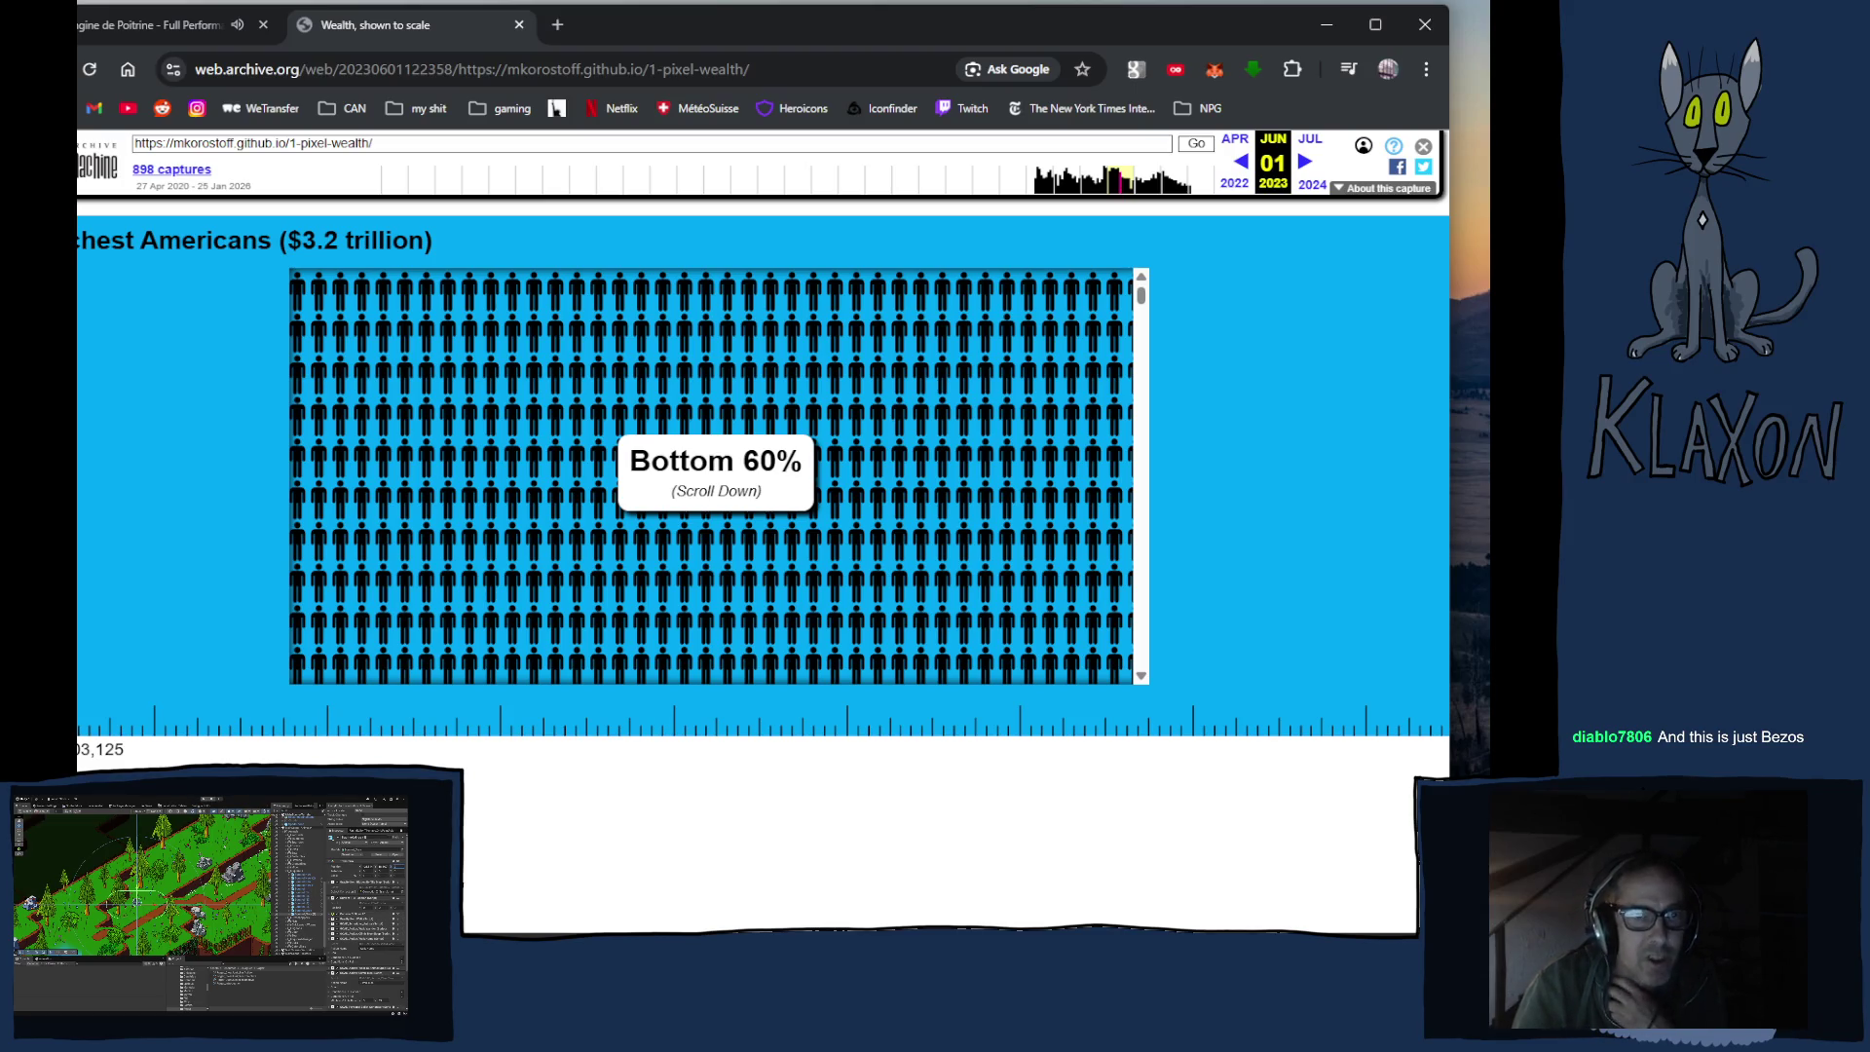
pyautogui.hscroll(10, 763, 476)
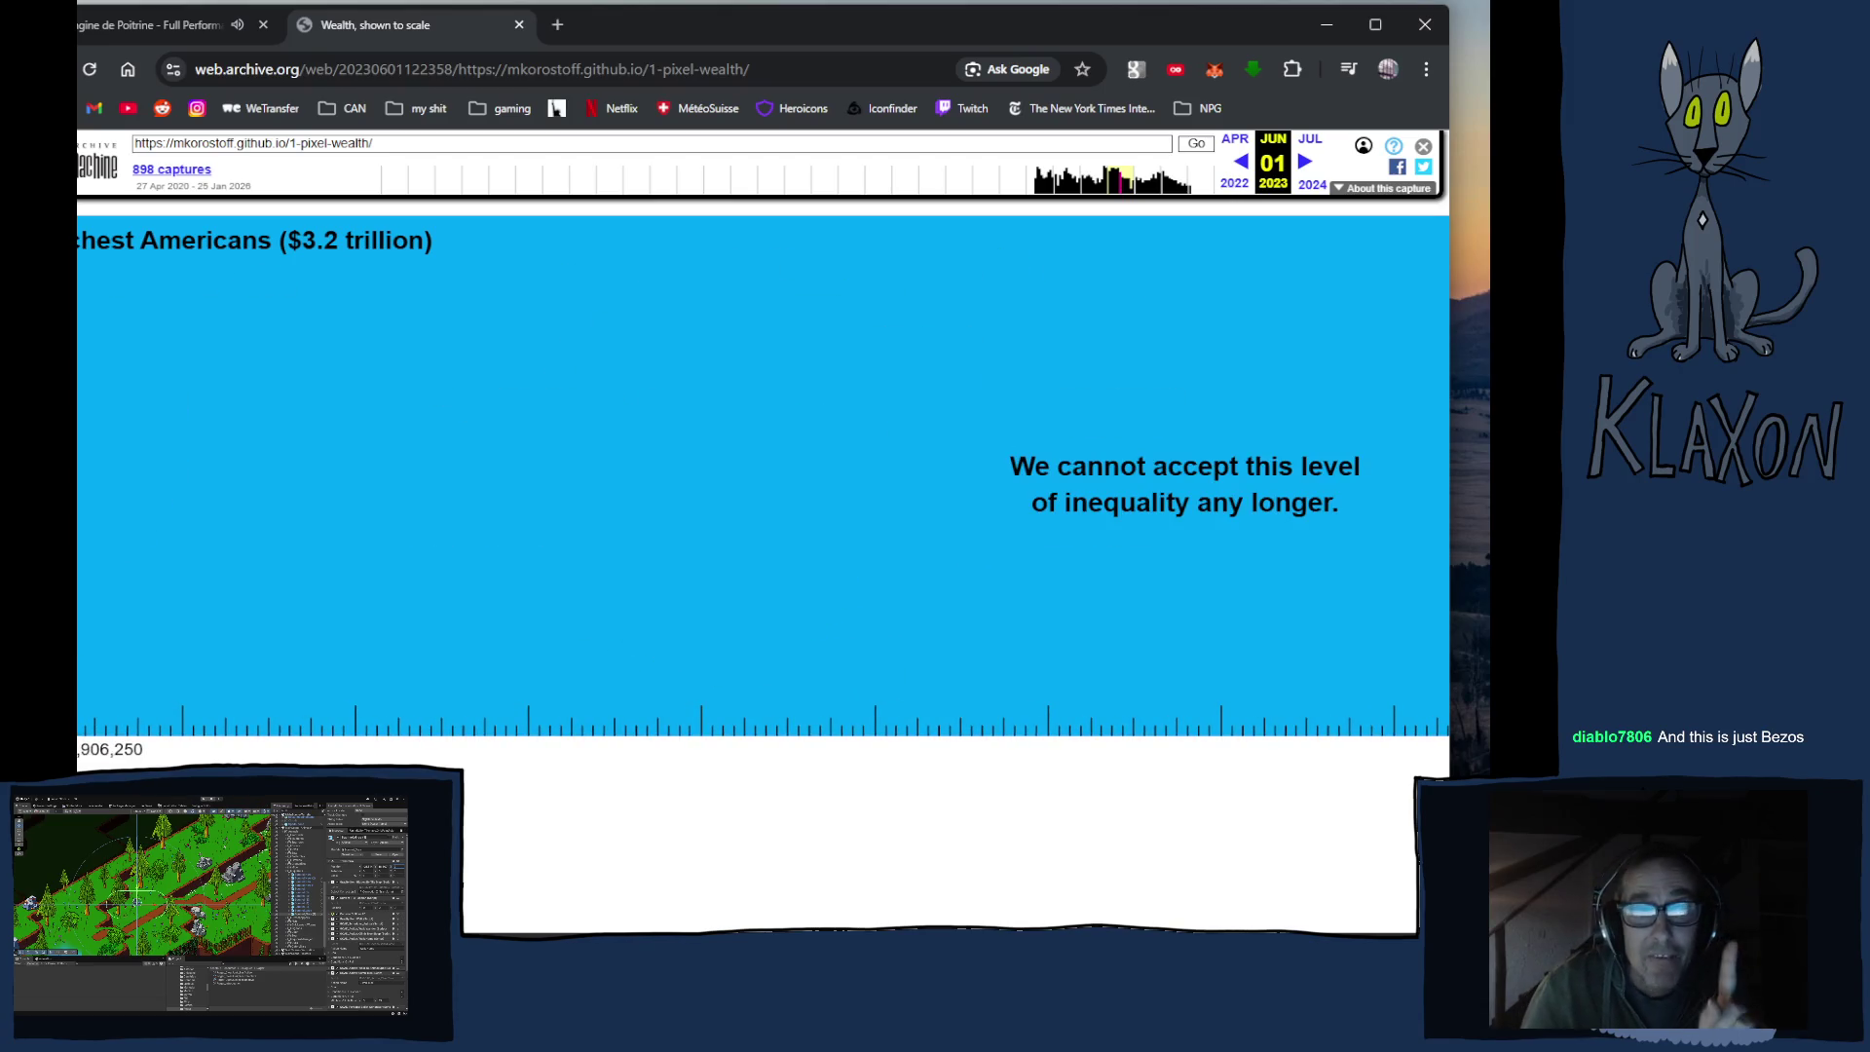
pyautogui.hscroll(5, 763, 476)
pyautogui.hscroll(3, 763, 476)
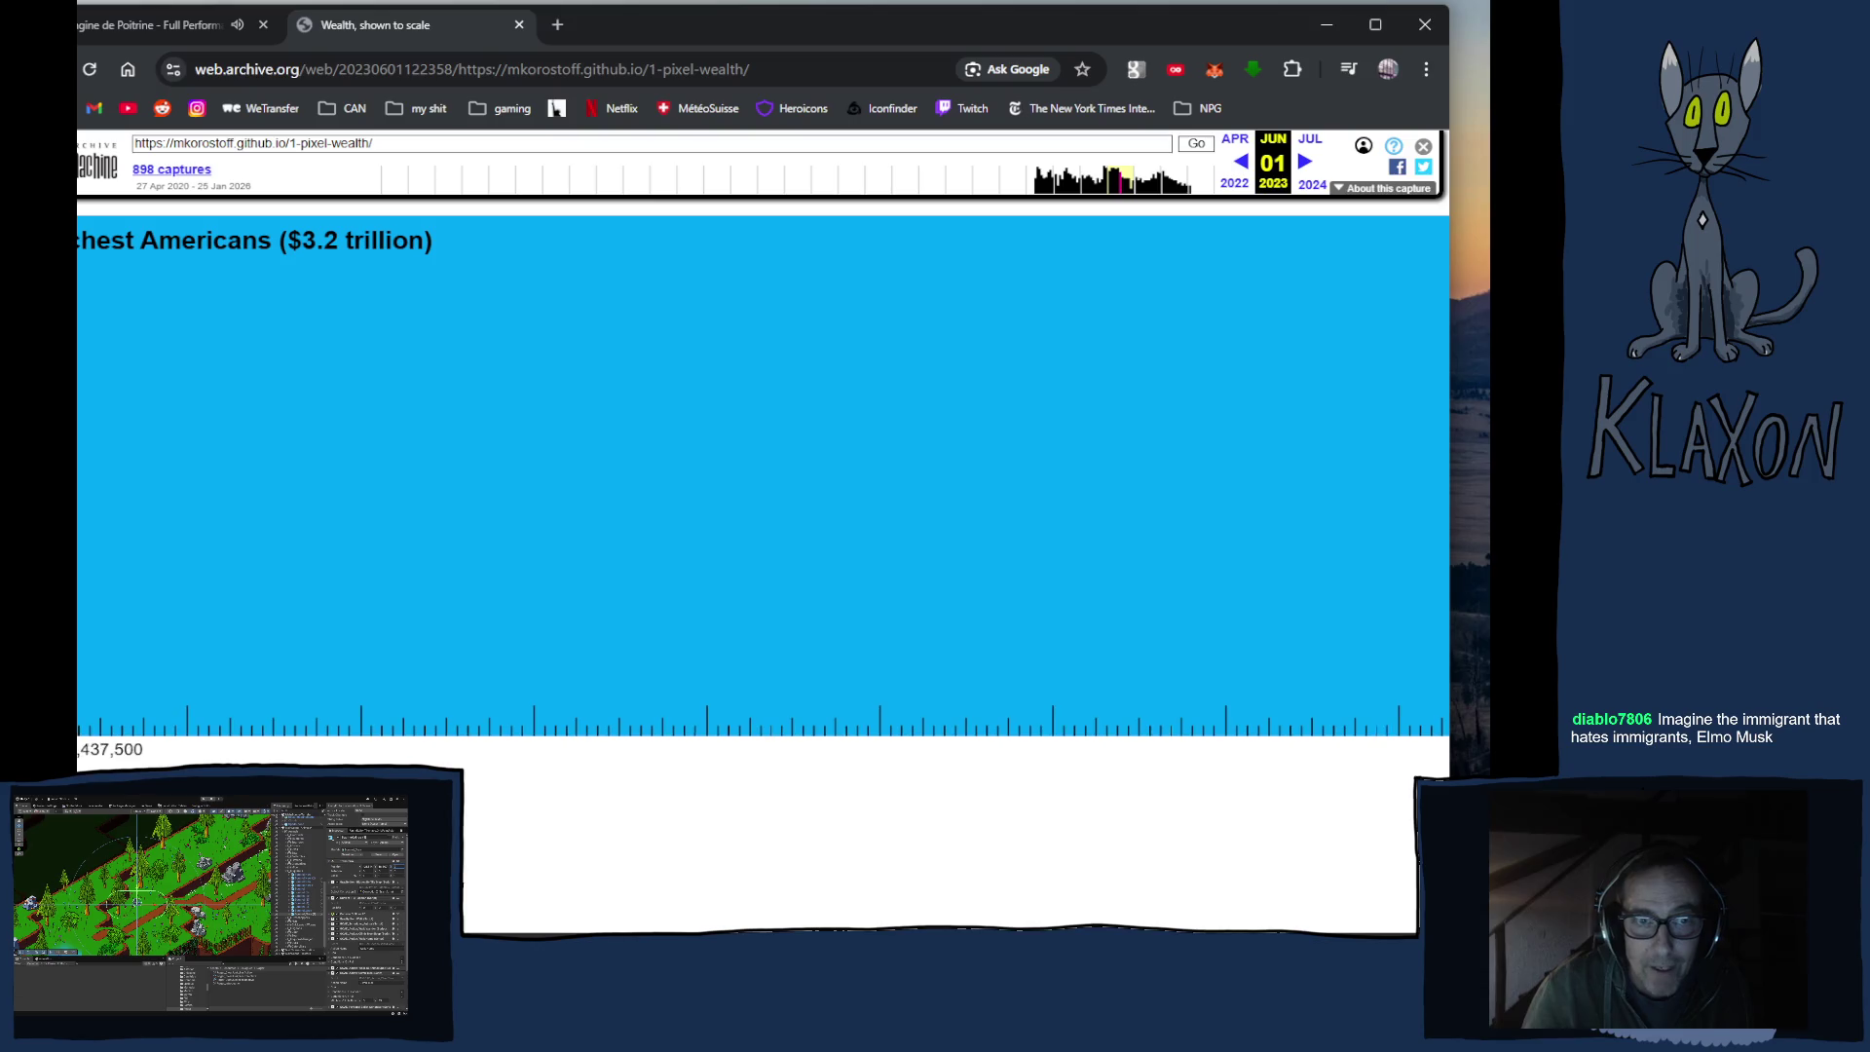
pyautogui.hscroll(5, 763, 476)
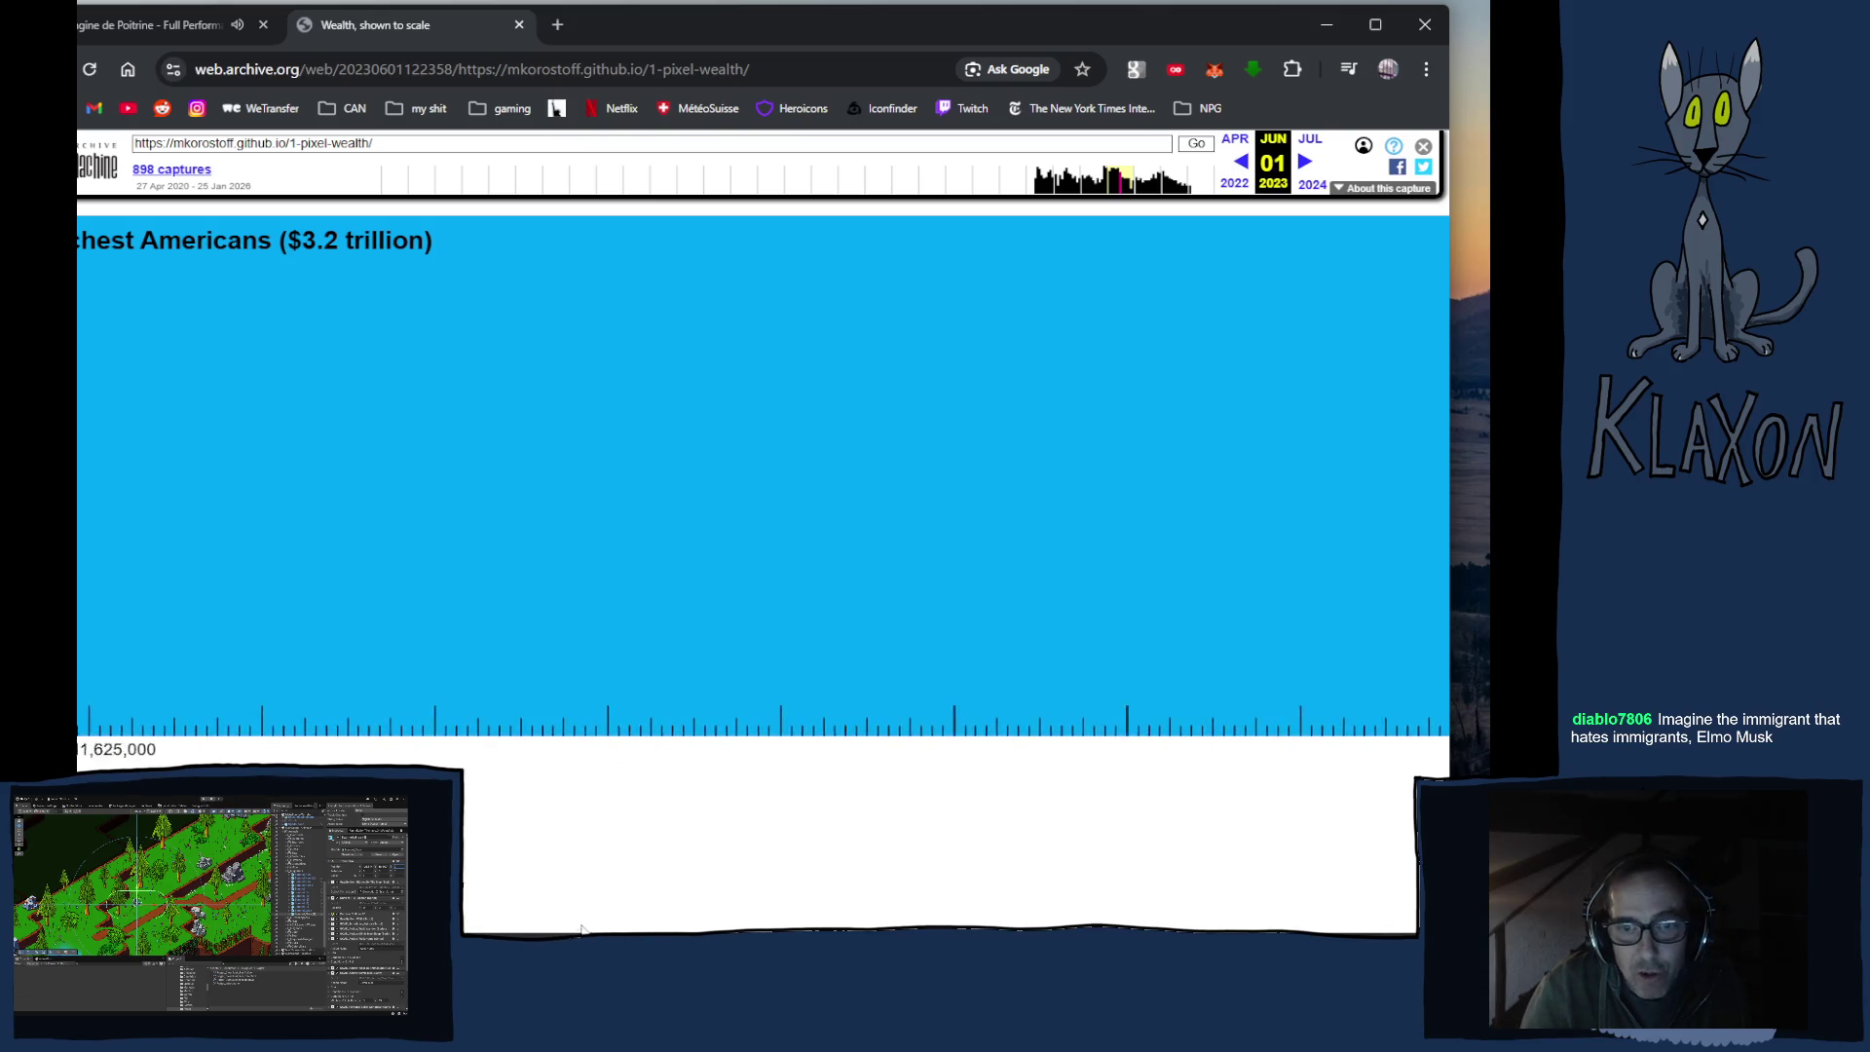
pyautogui.hscroll(15, 763, 476)
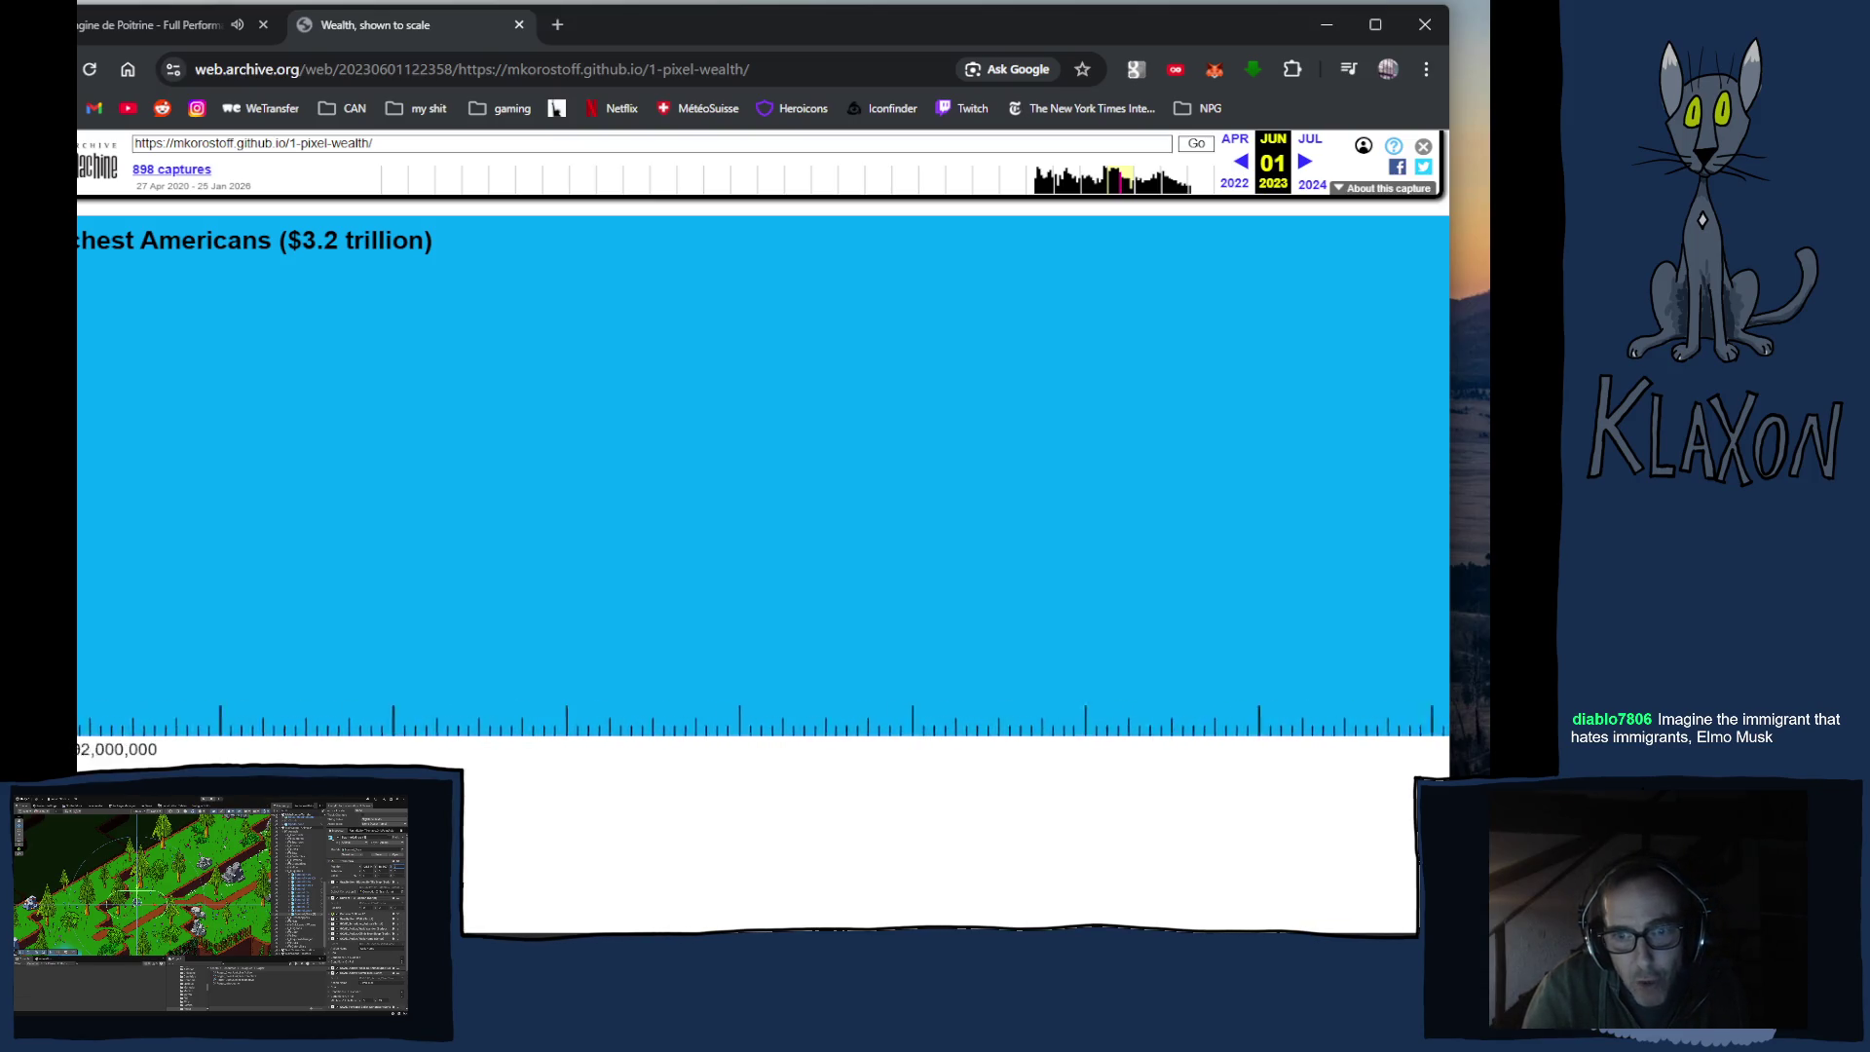
pyautogui.hscroll(2, 762, 477)
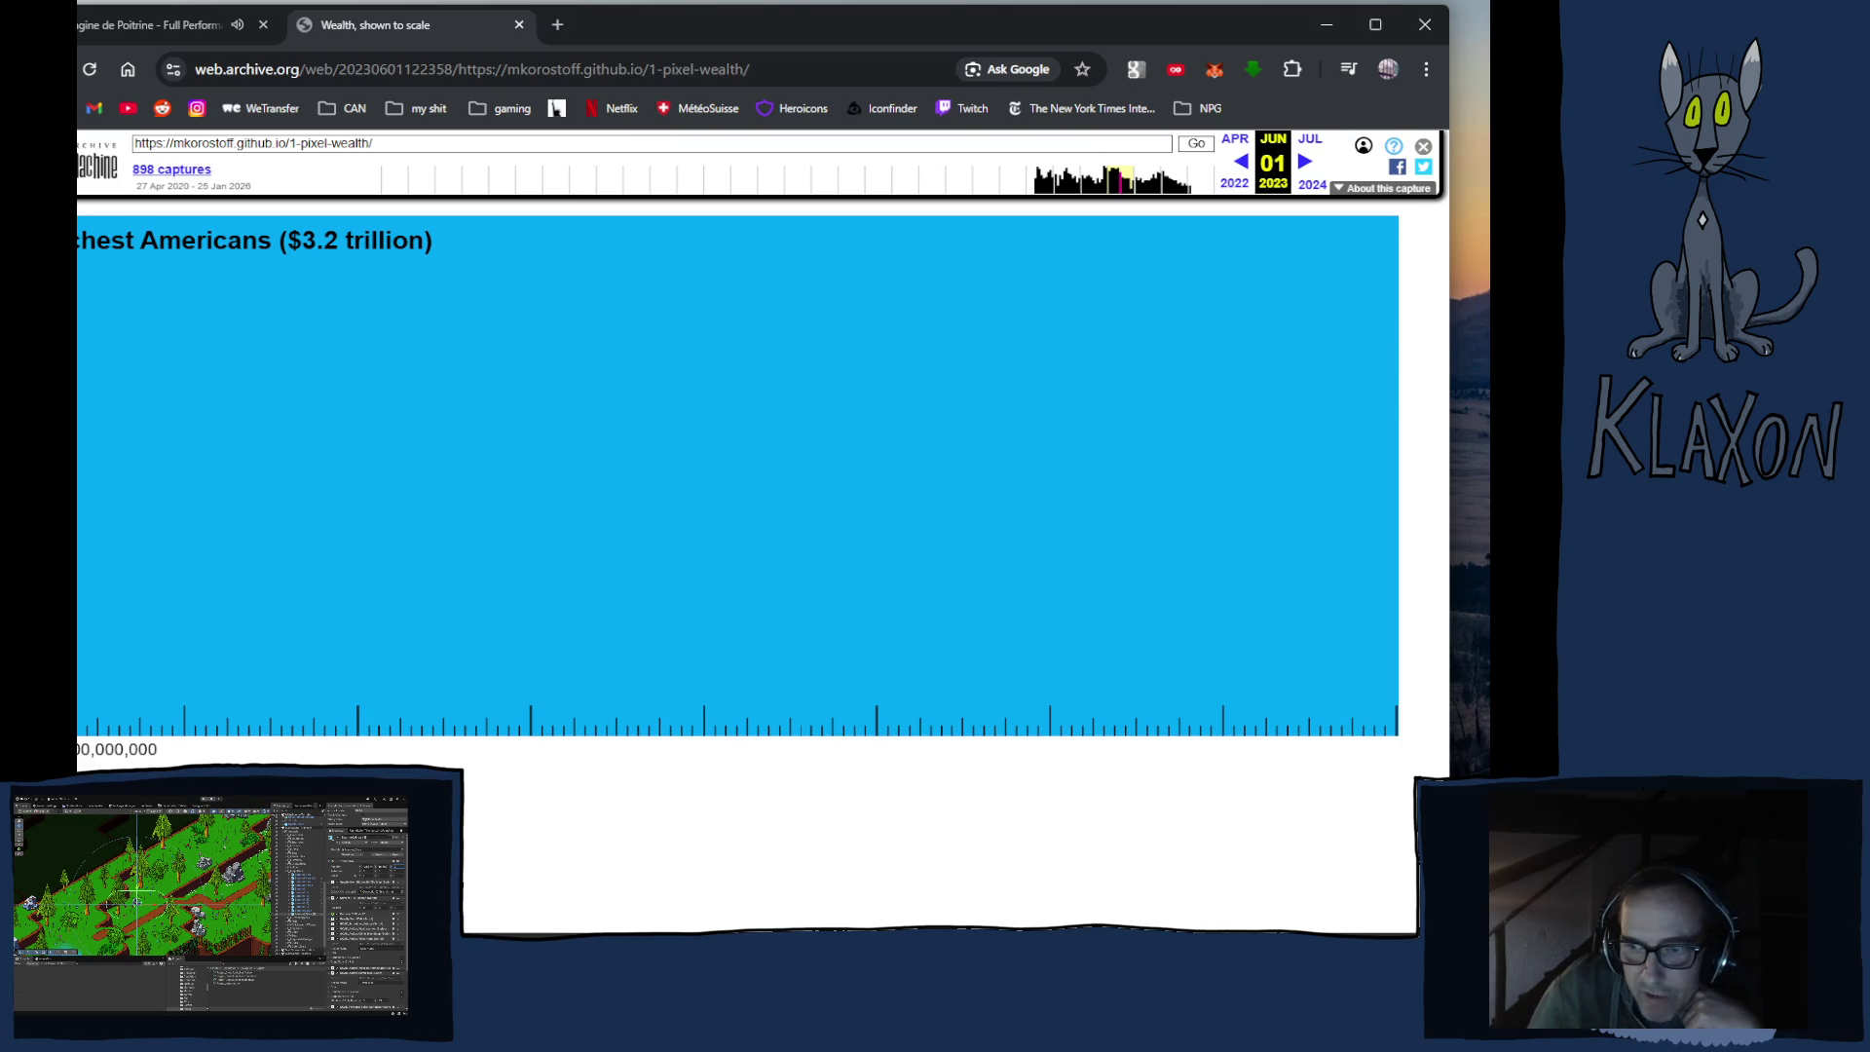
# Step: Return to the orange $185 billion block with the doctor ($6.7 million) and lawyer ($4 million) squares
pyautogui.hscroll(-3, 763, 477)
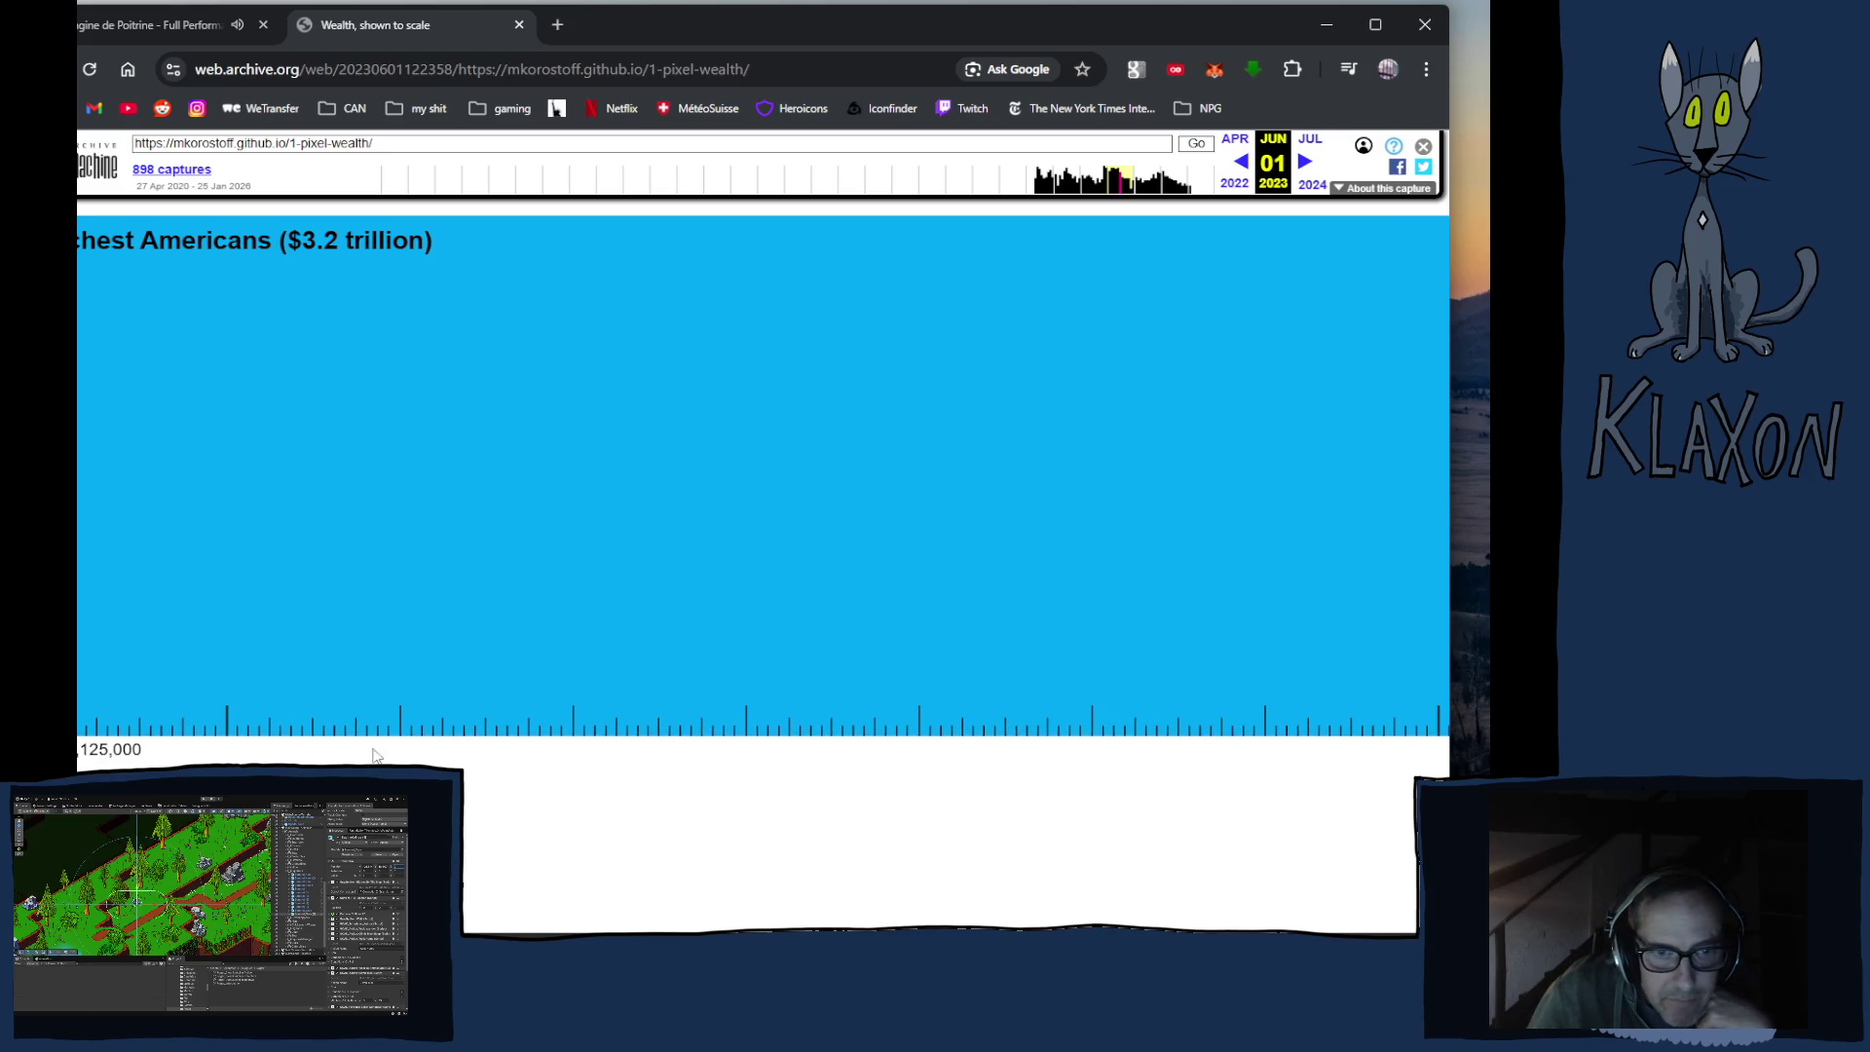
pyautogui.hscroll(-3, 652, 709)
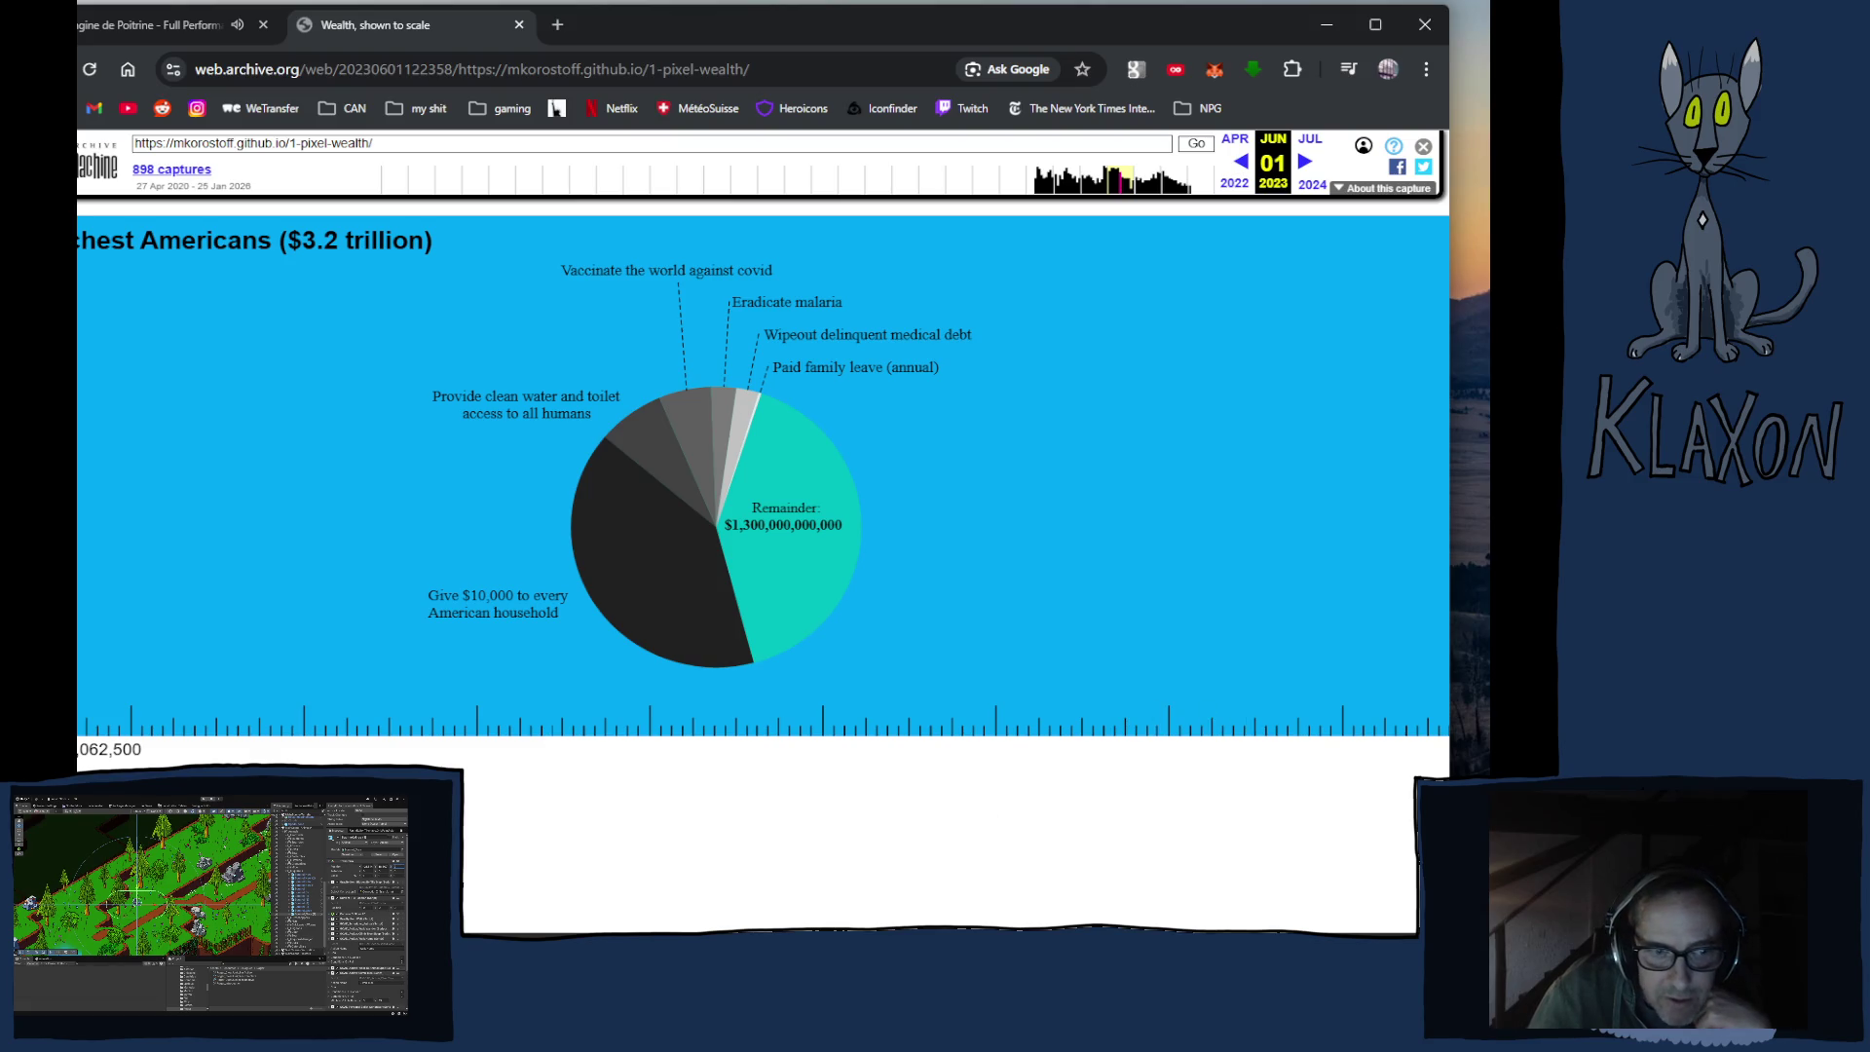
pyautogui.hscroll(10, 1189, 864)
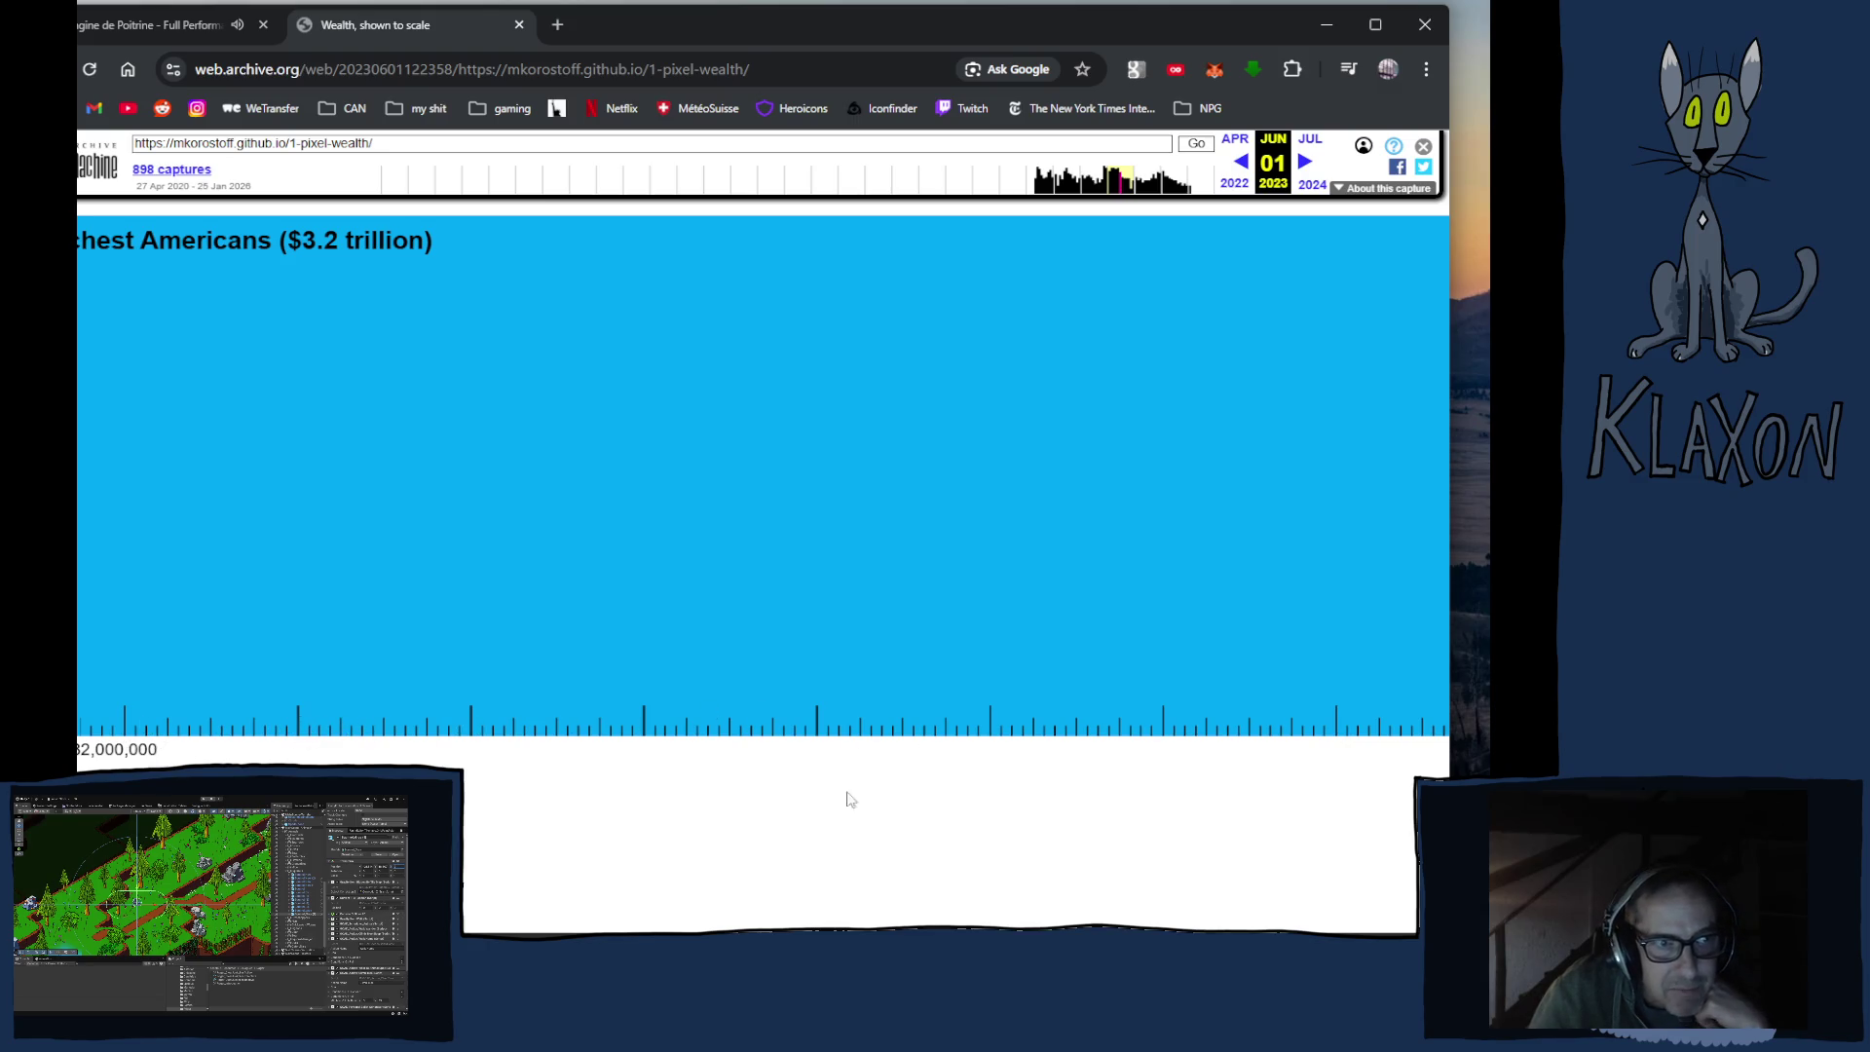
pyautogui.hscroll(-3, 763, 487)
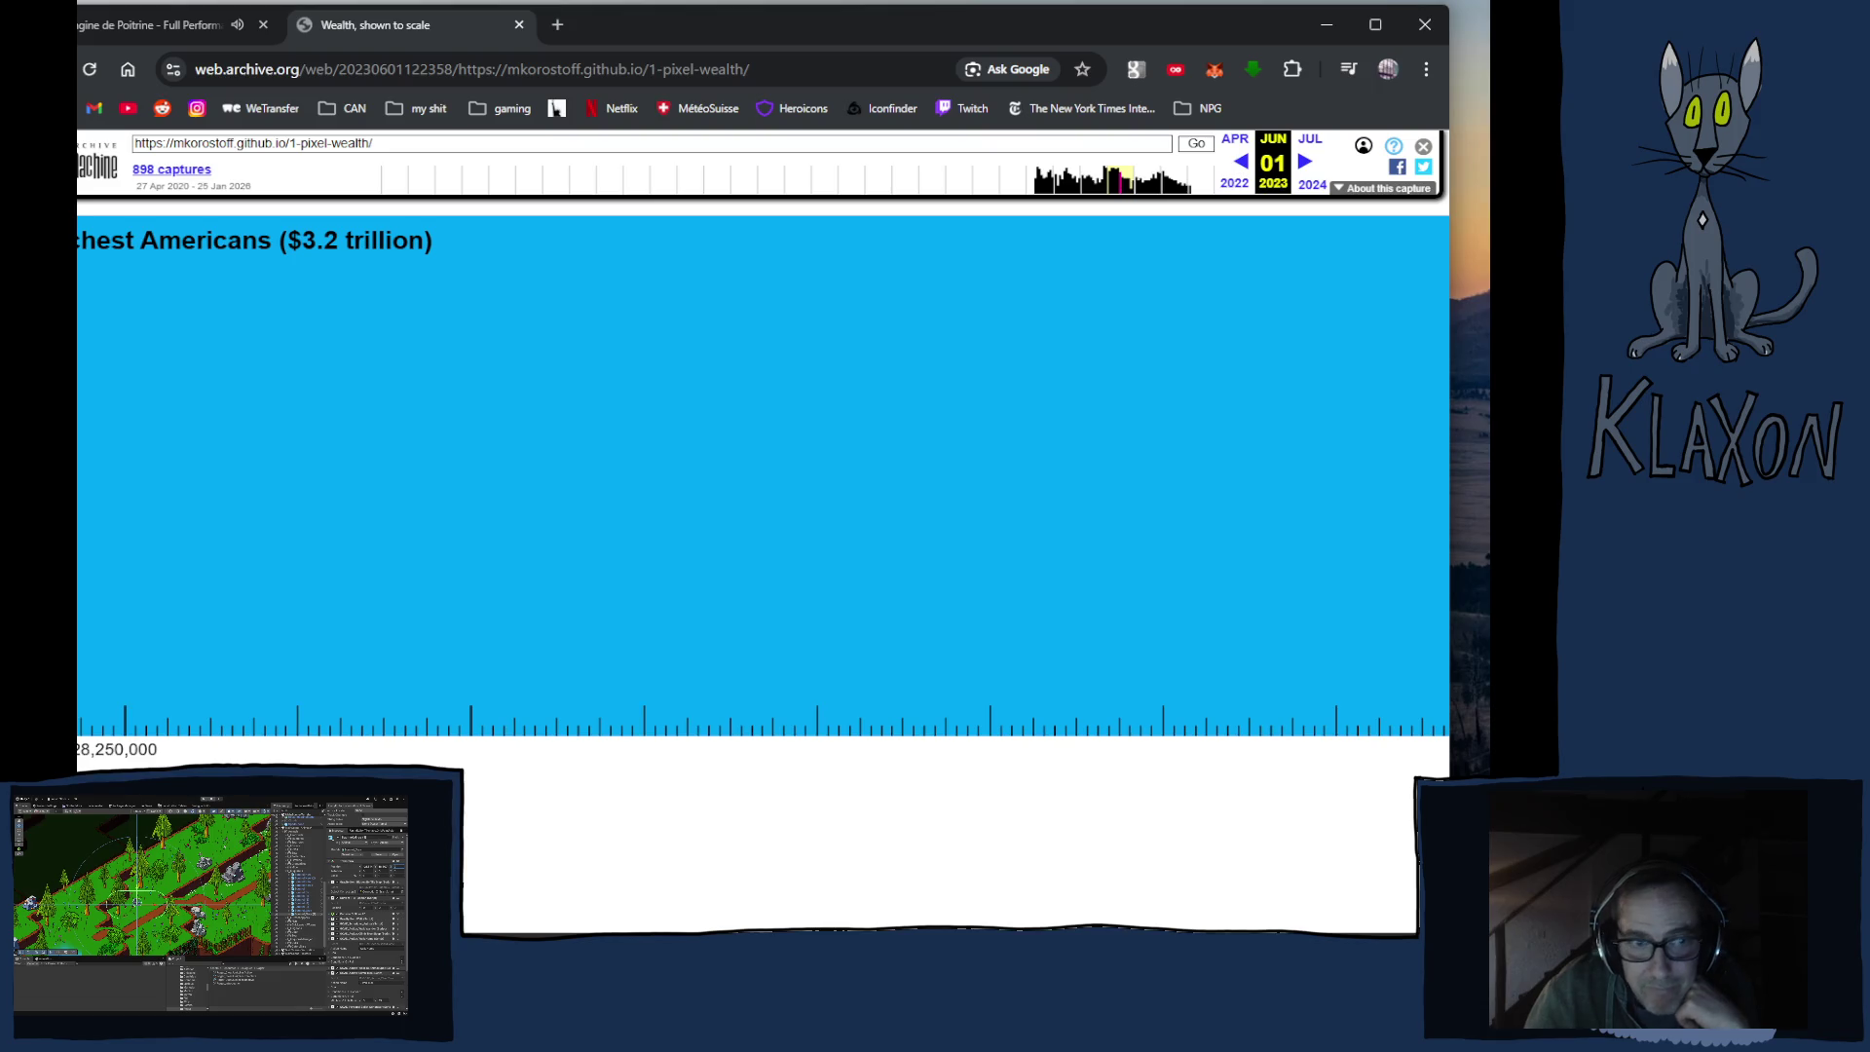
pyautogui.hscroll(5, 762, 477)
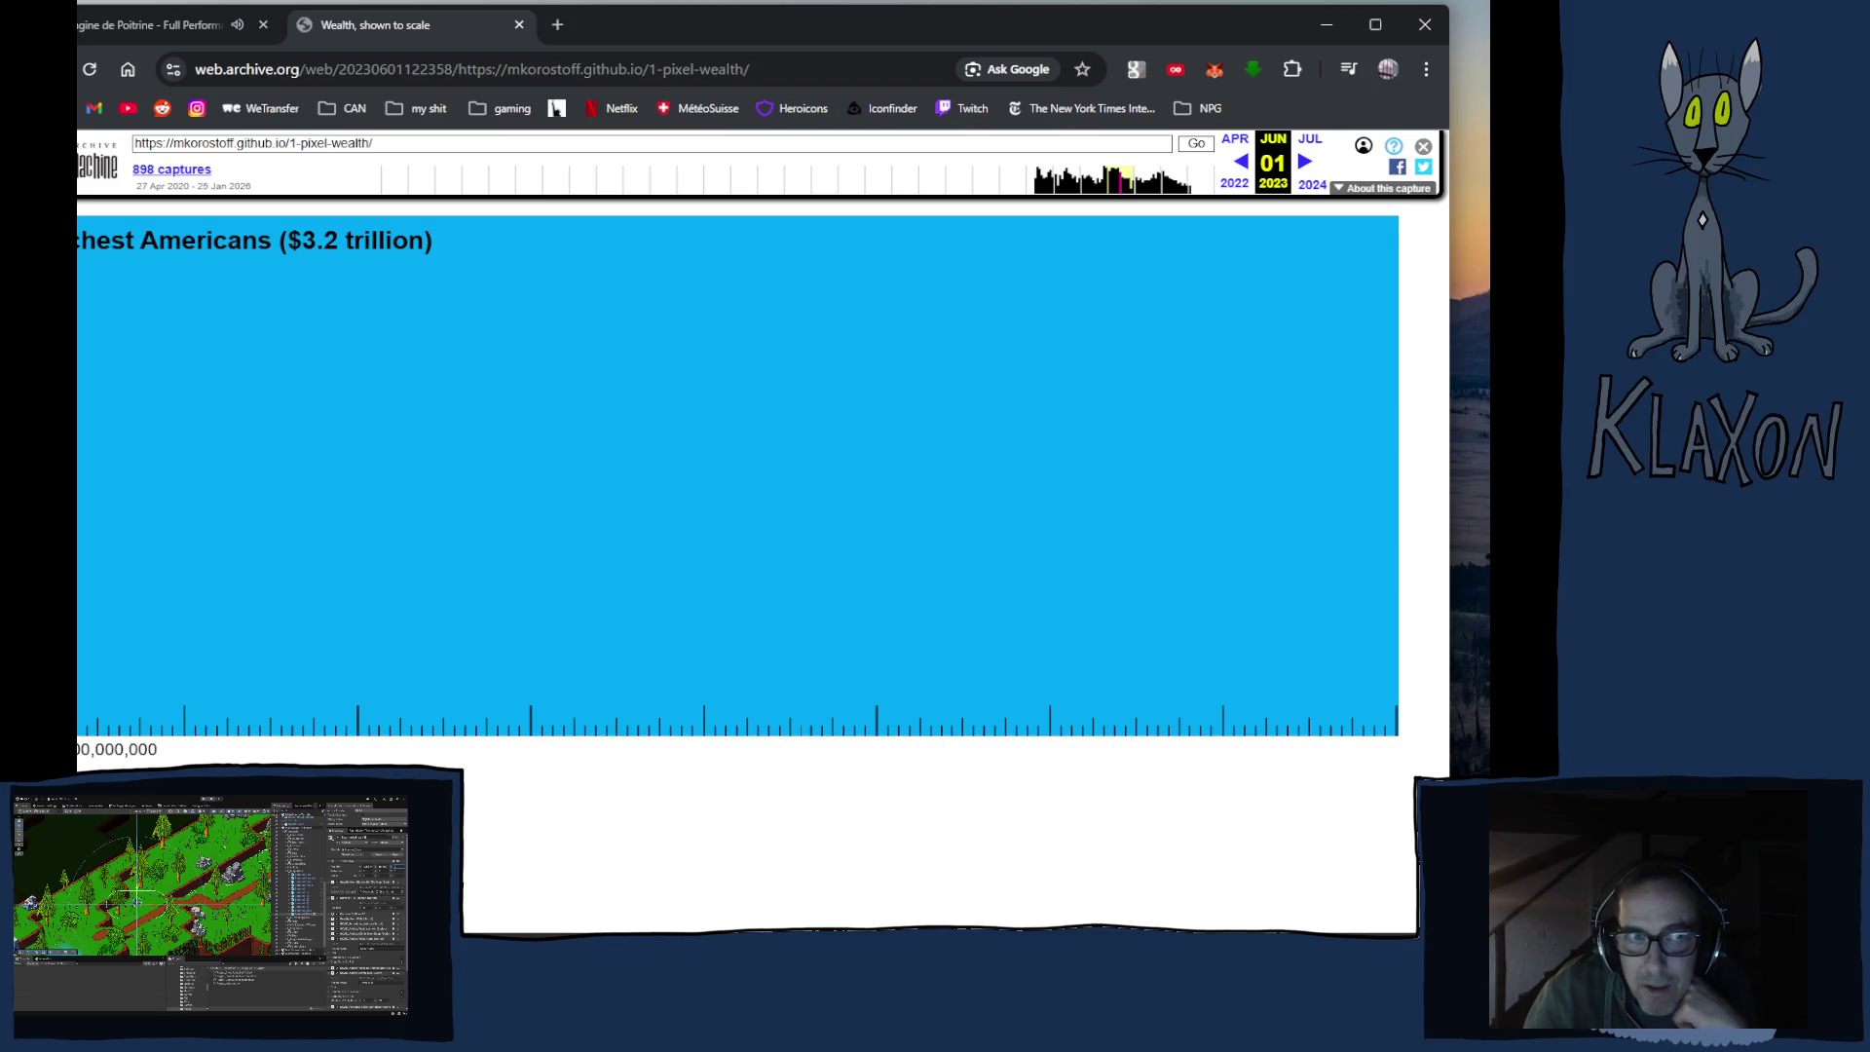
pyautogui.hscroll(5, 763, 477)
pyautogui.hscroll(1, 762, 477)
pyautogui.hscroll(1, 763, 477)
pyautogui.hscroll(3, 762, 477)
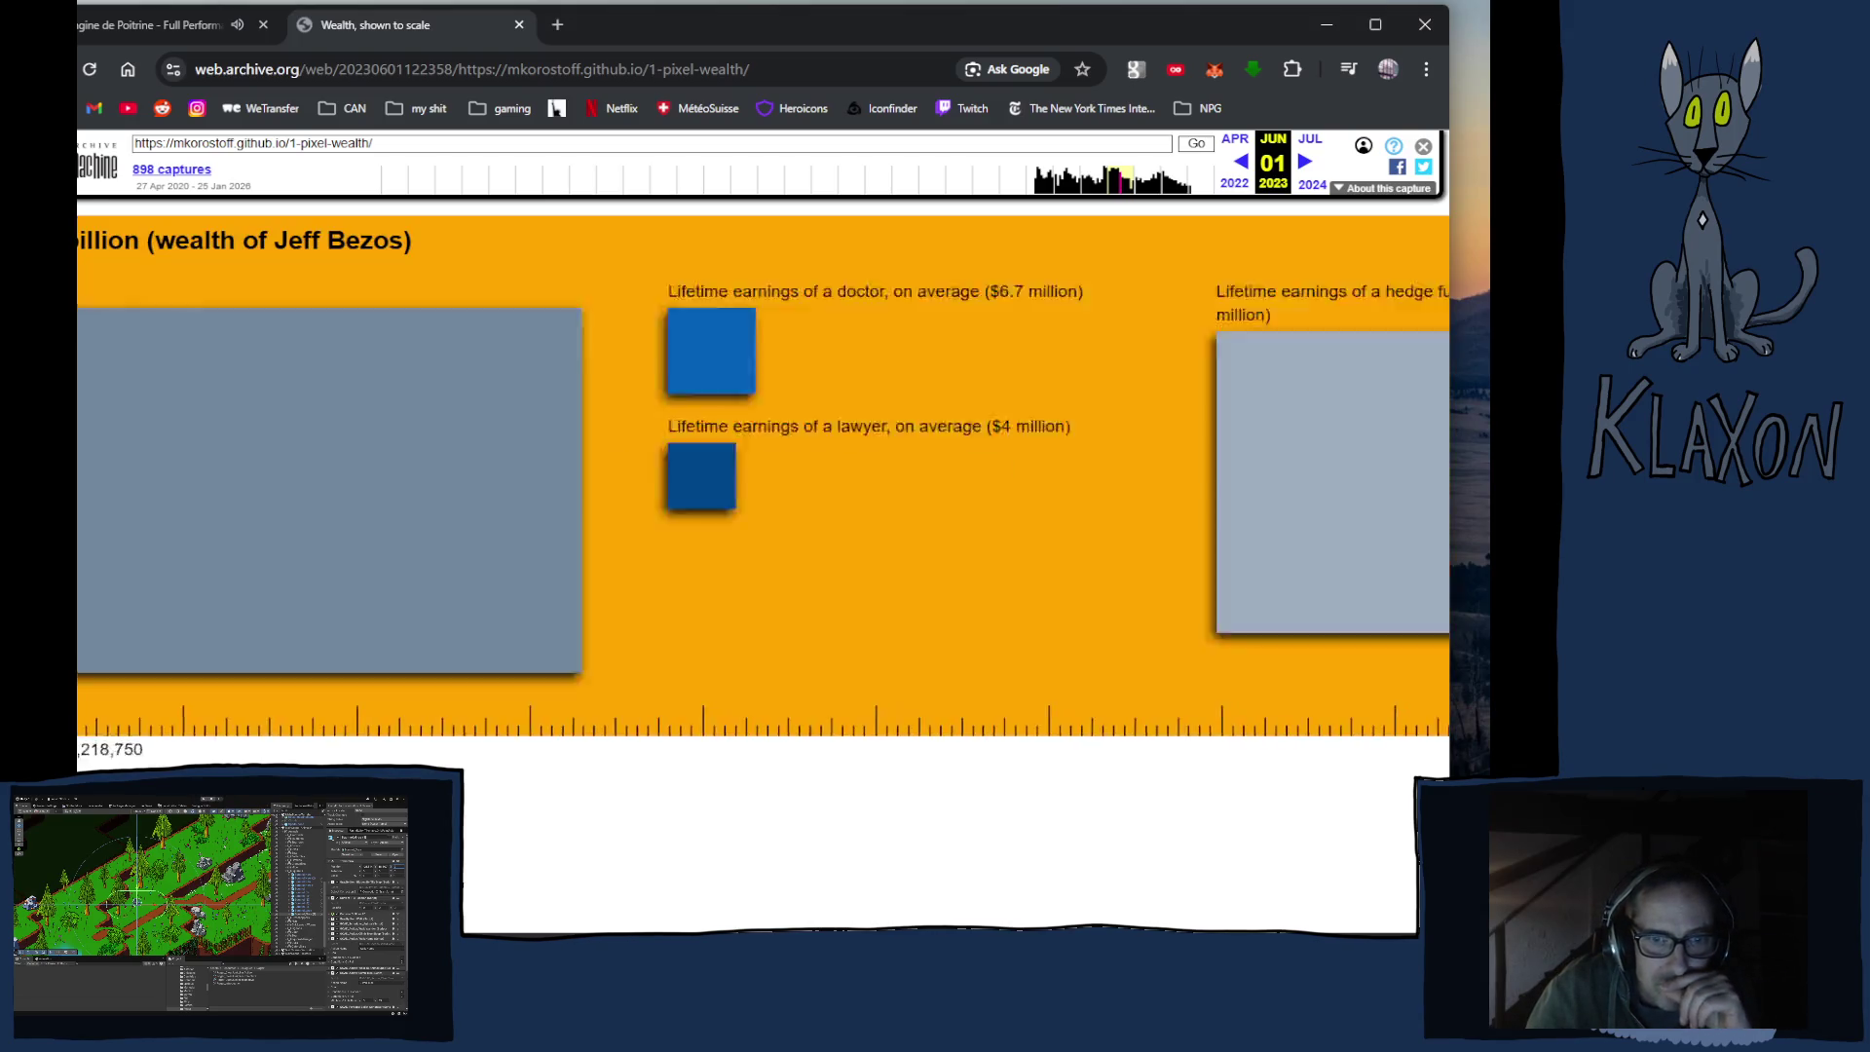
pyautogui.hscroll(3, 327, 594)
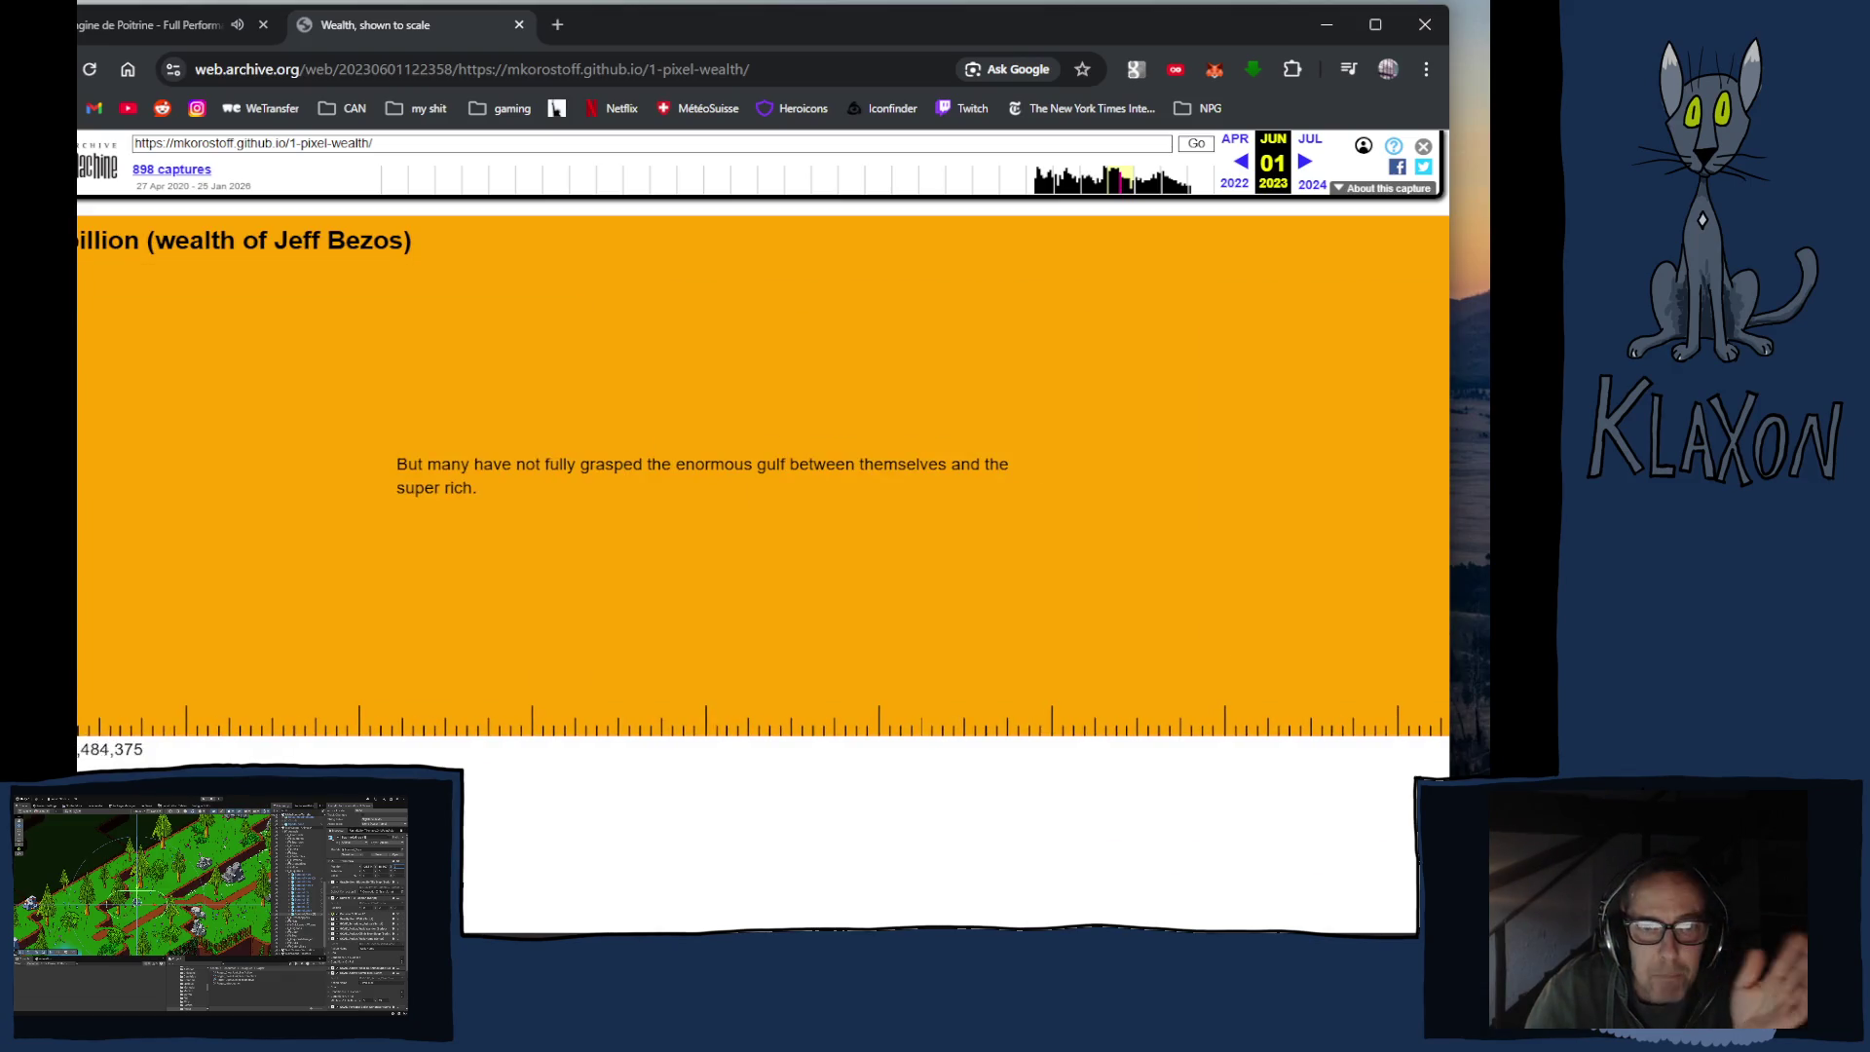
pyautogui.hscroll(2, 328, 594)
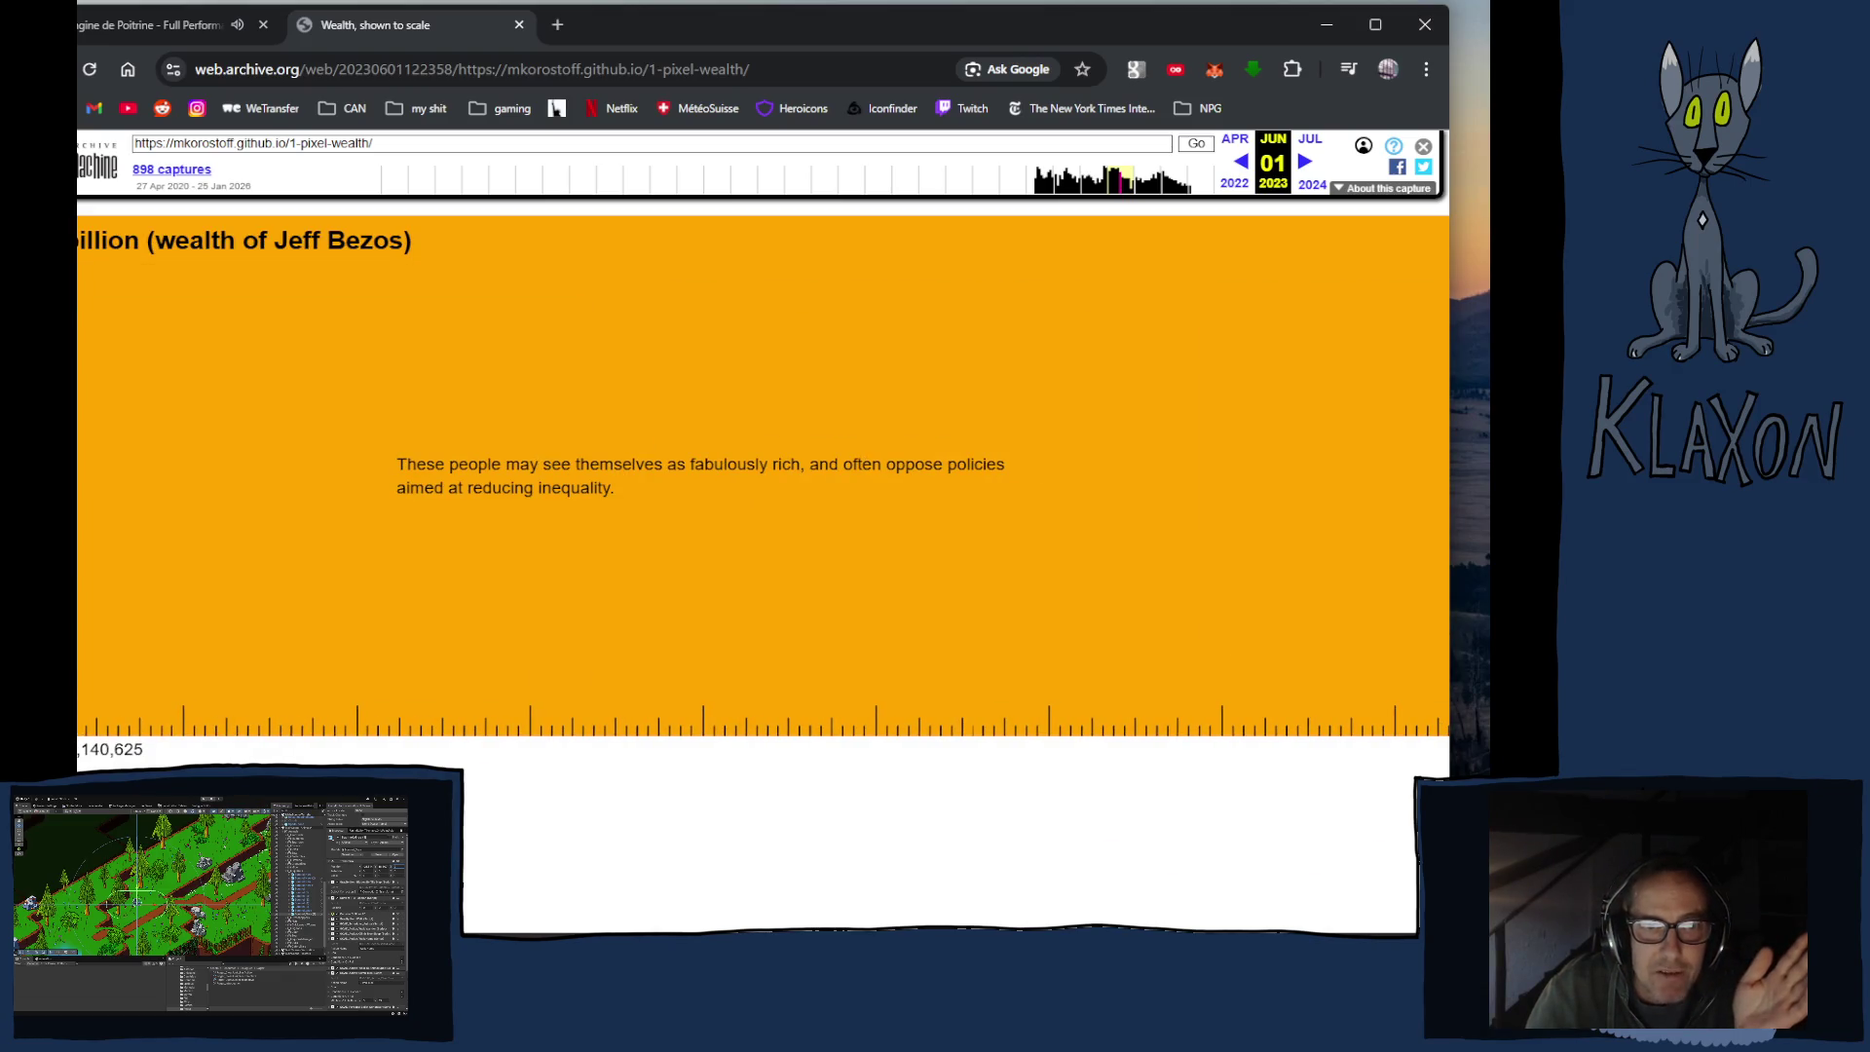
pyautogui.tripleClick(341, 599)
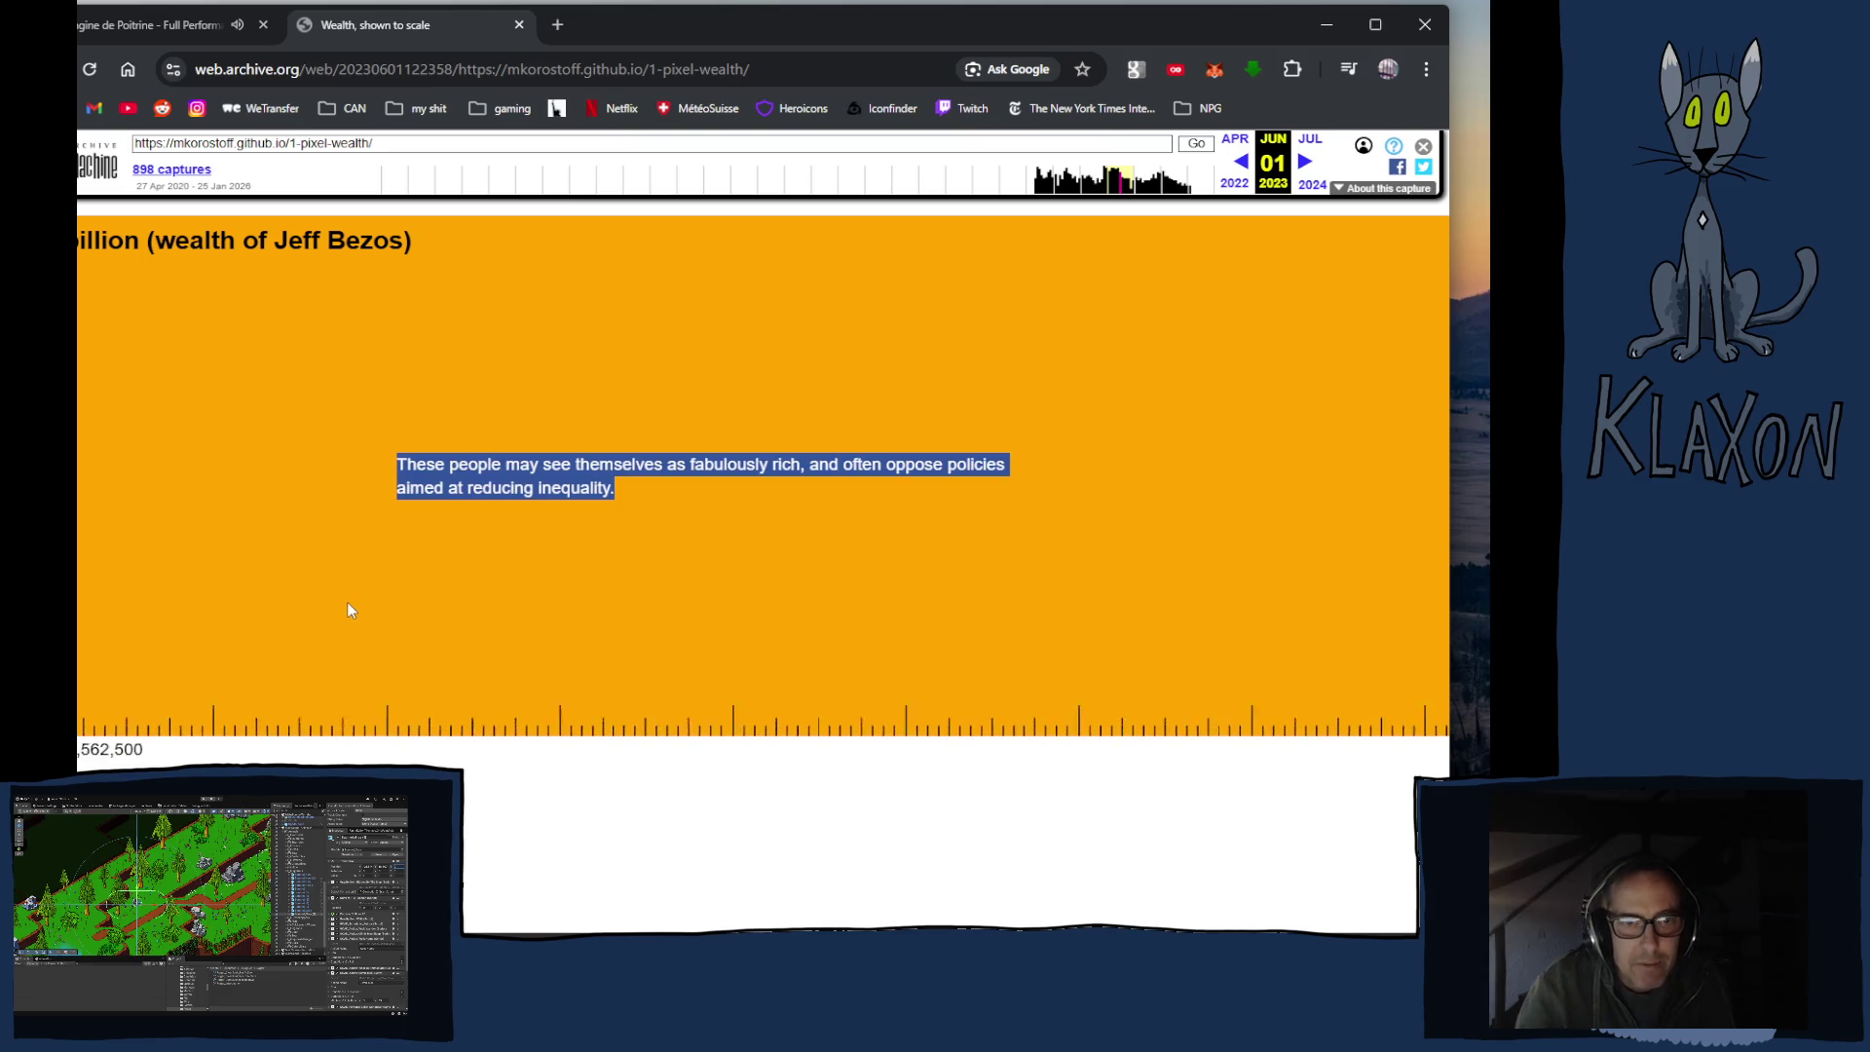
pyautogui.click(334, 605)
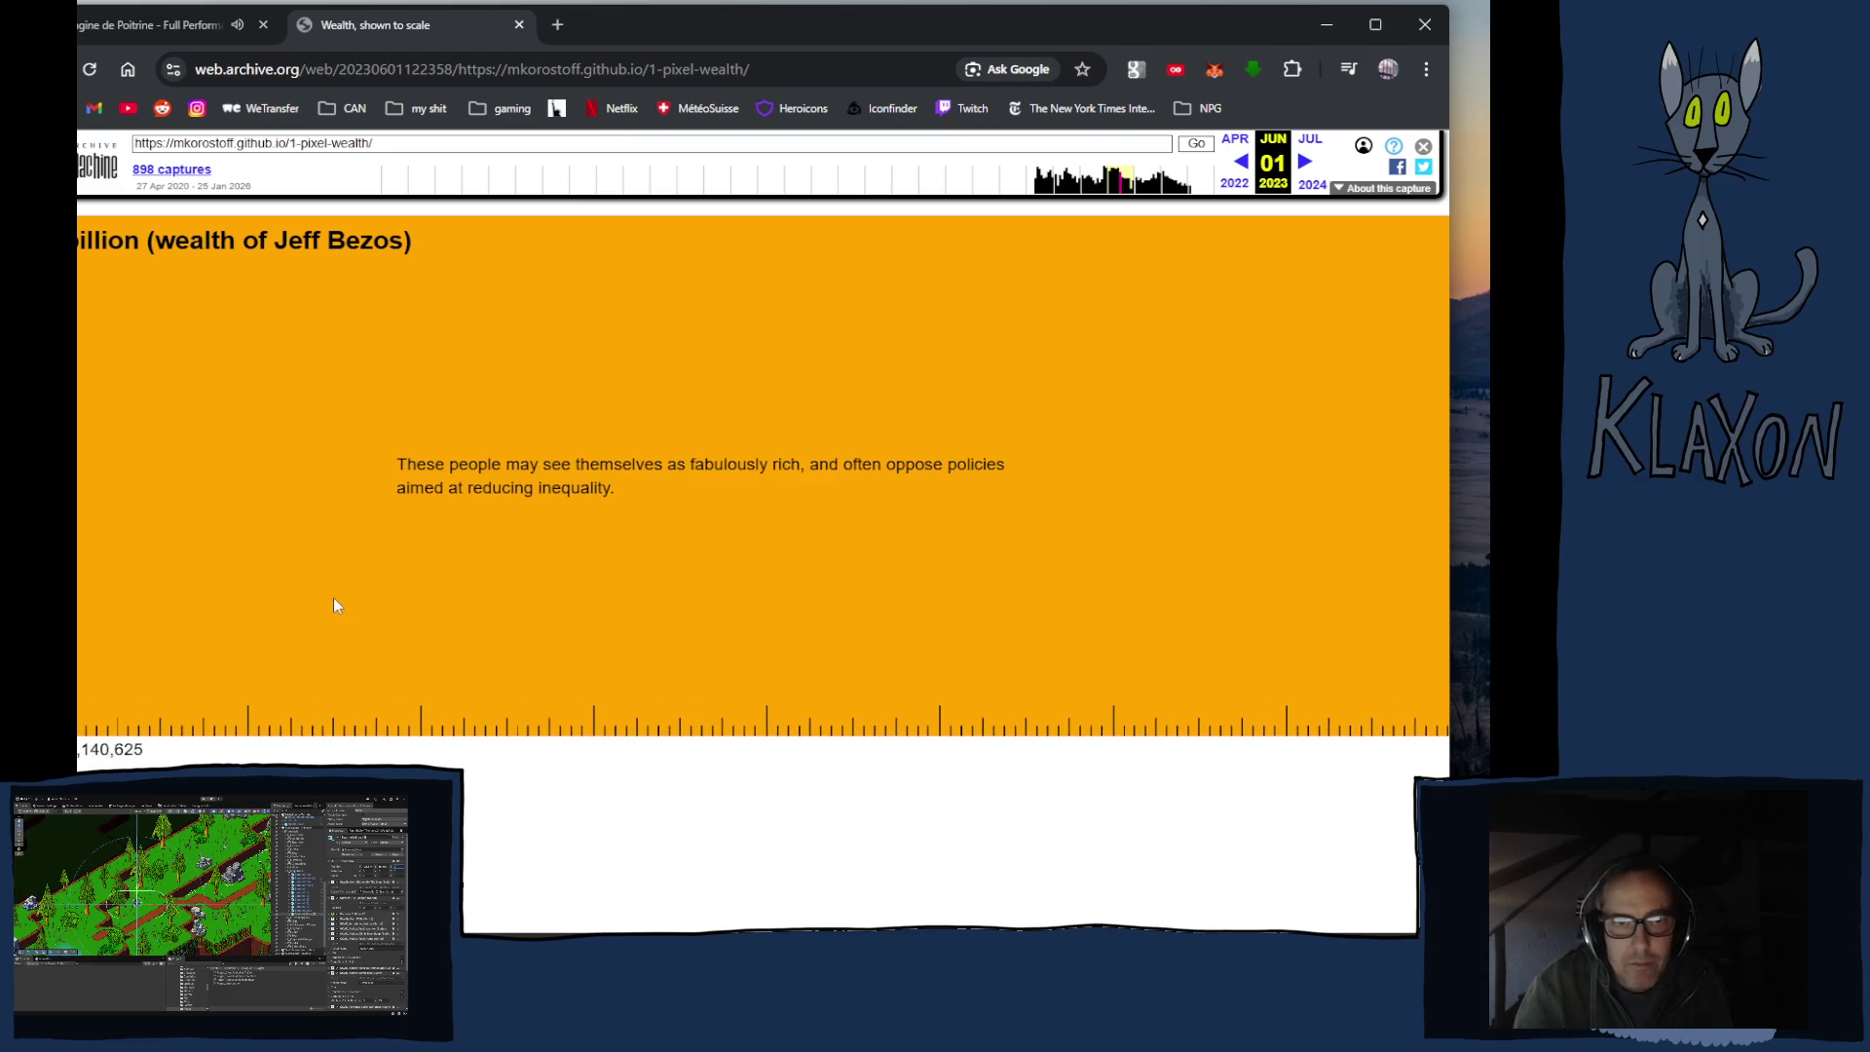
pyautogui.scroll(-3, 334, 605)
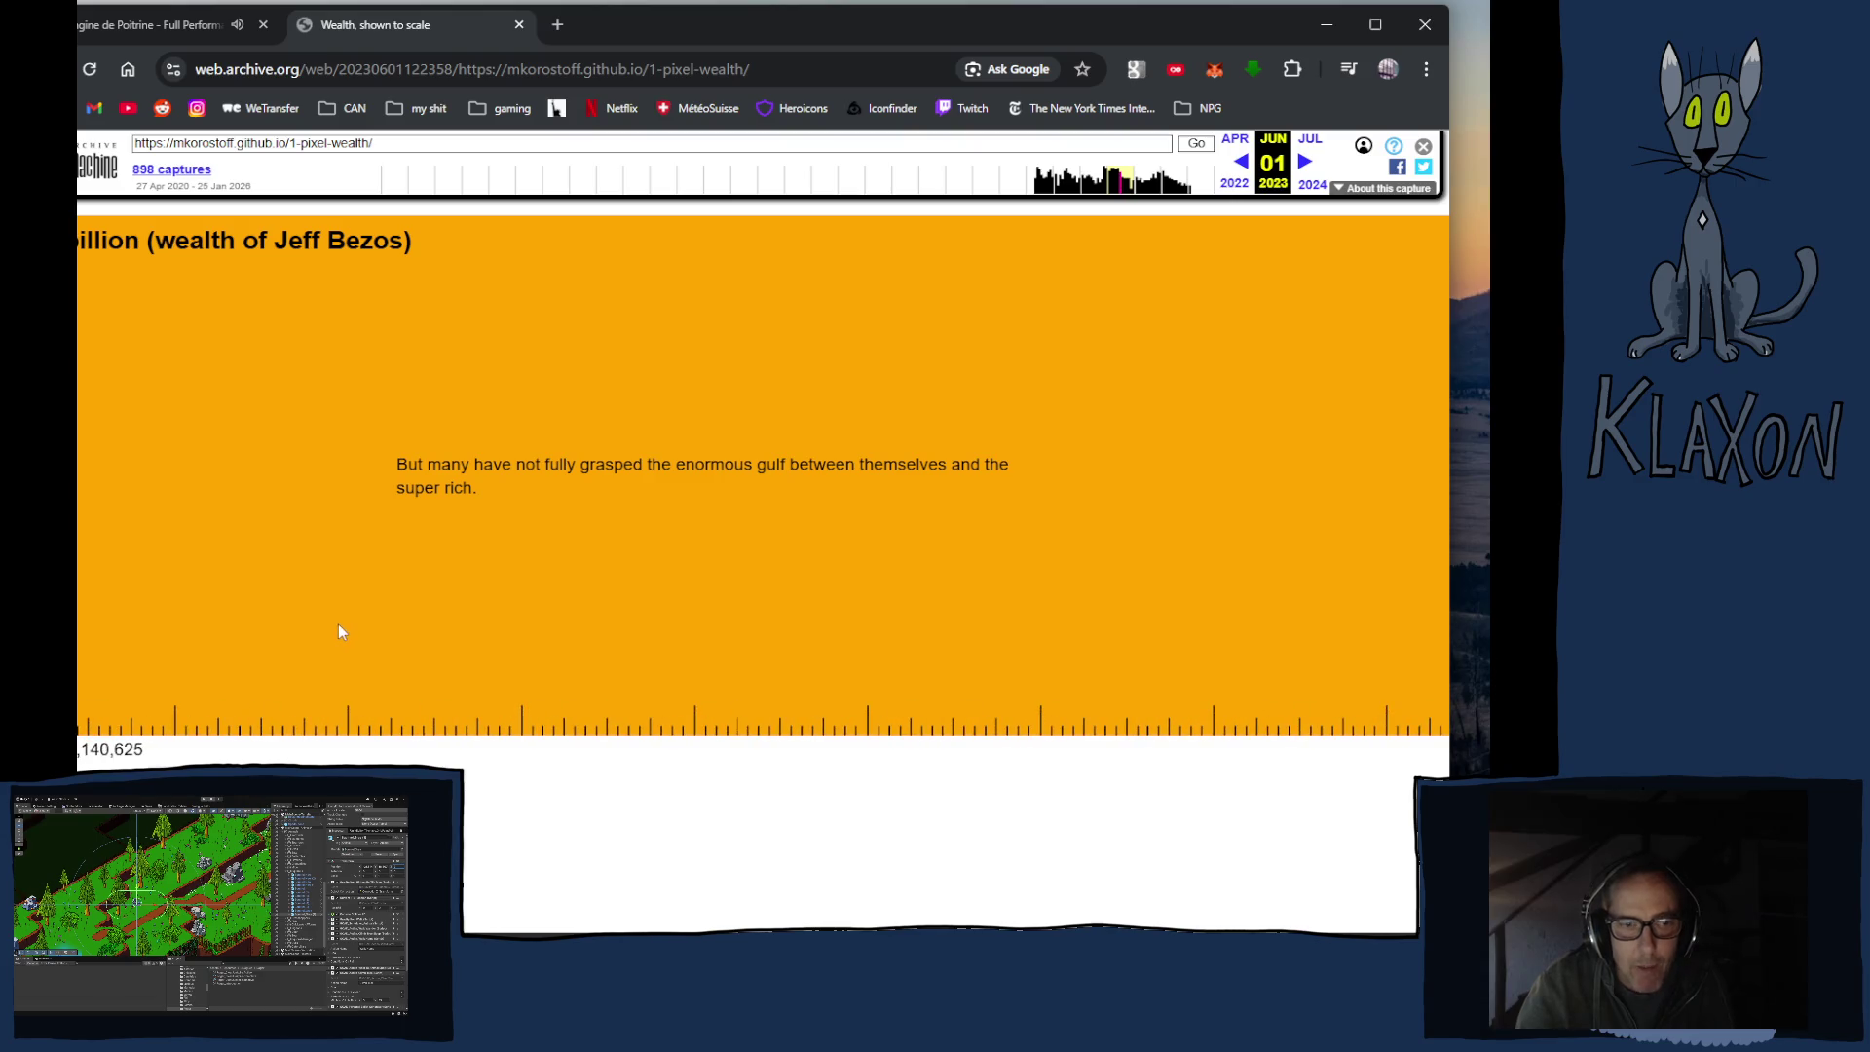
pyautogui.scroll(-3, 760, 467)
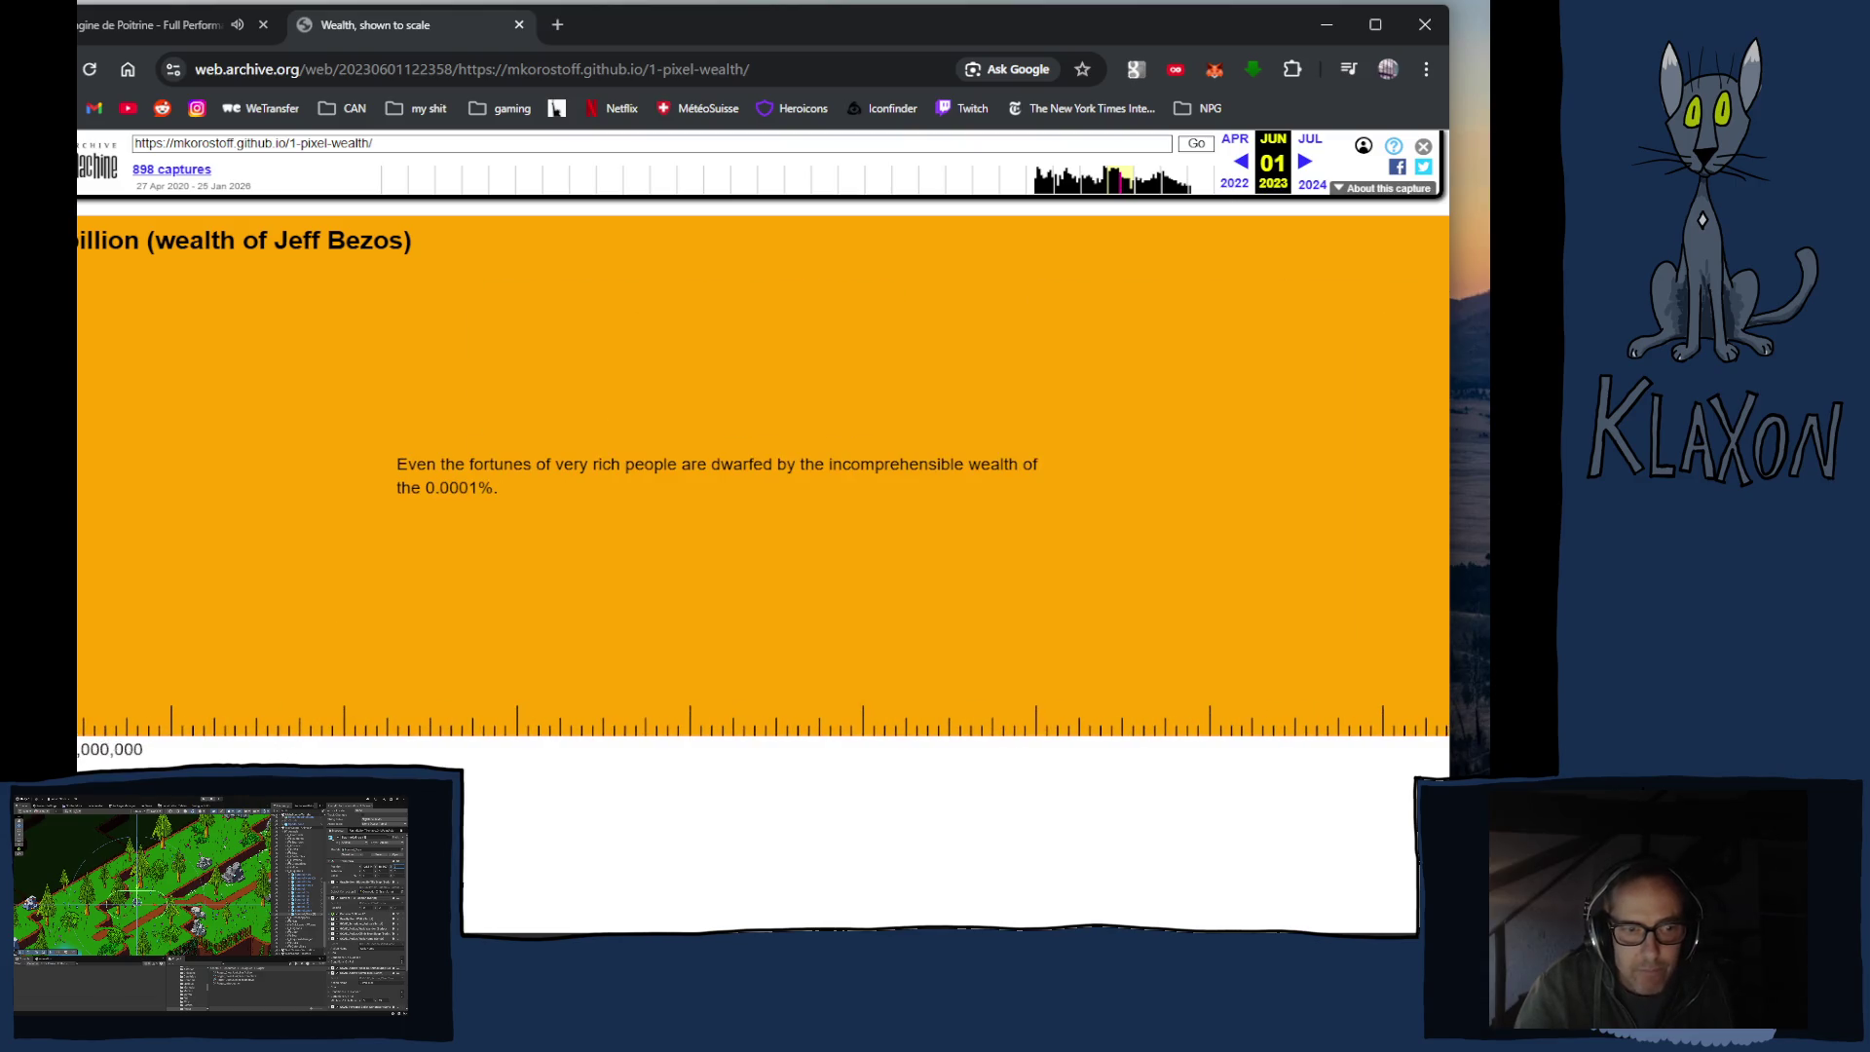
pyautogui.scroll(-3, 759, 467)
pyautogui.scroll(-5, 560, 470)
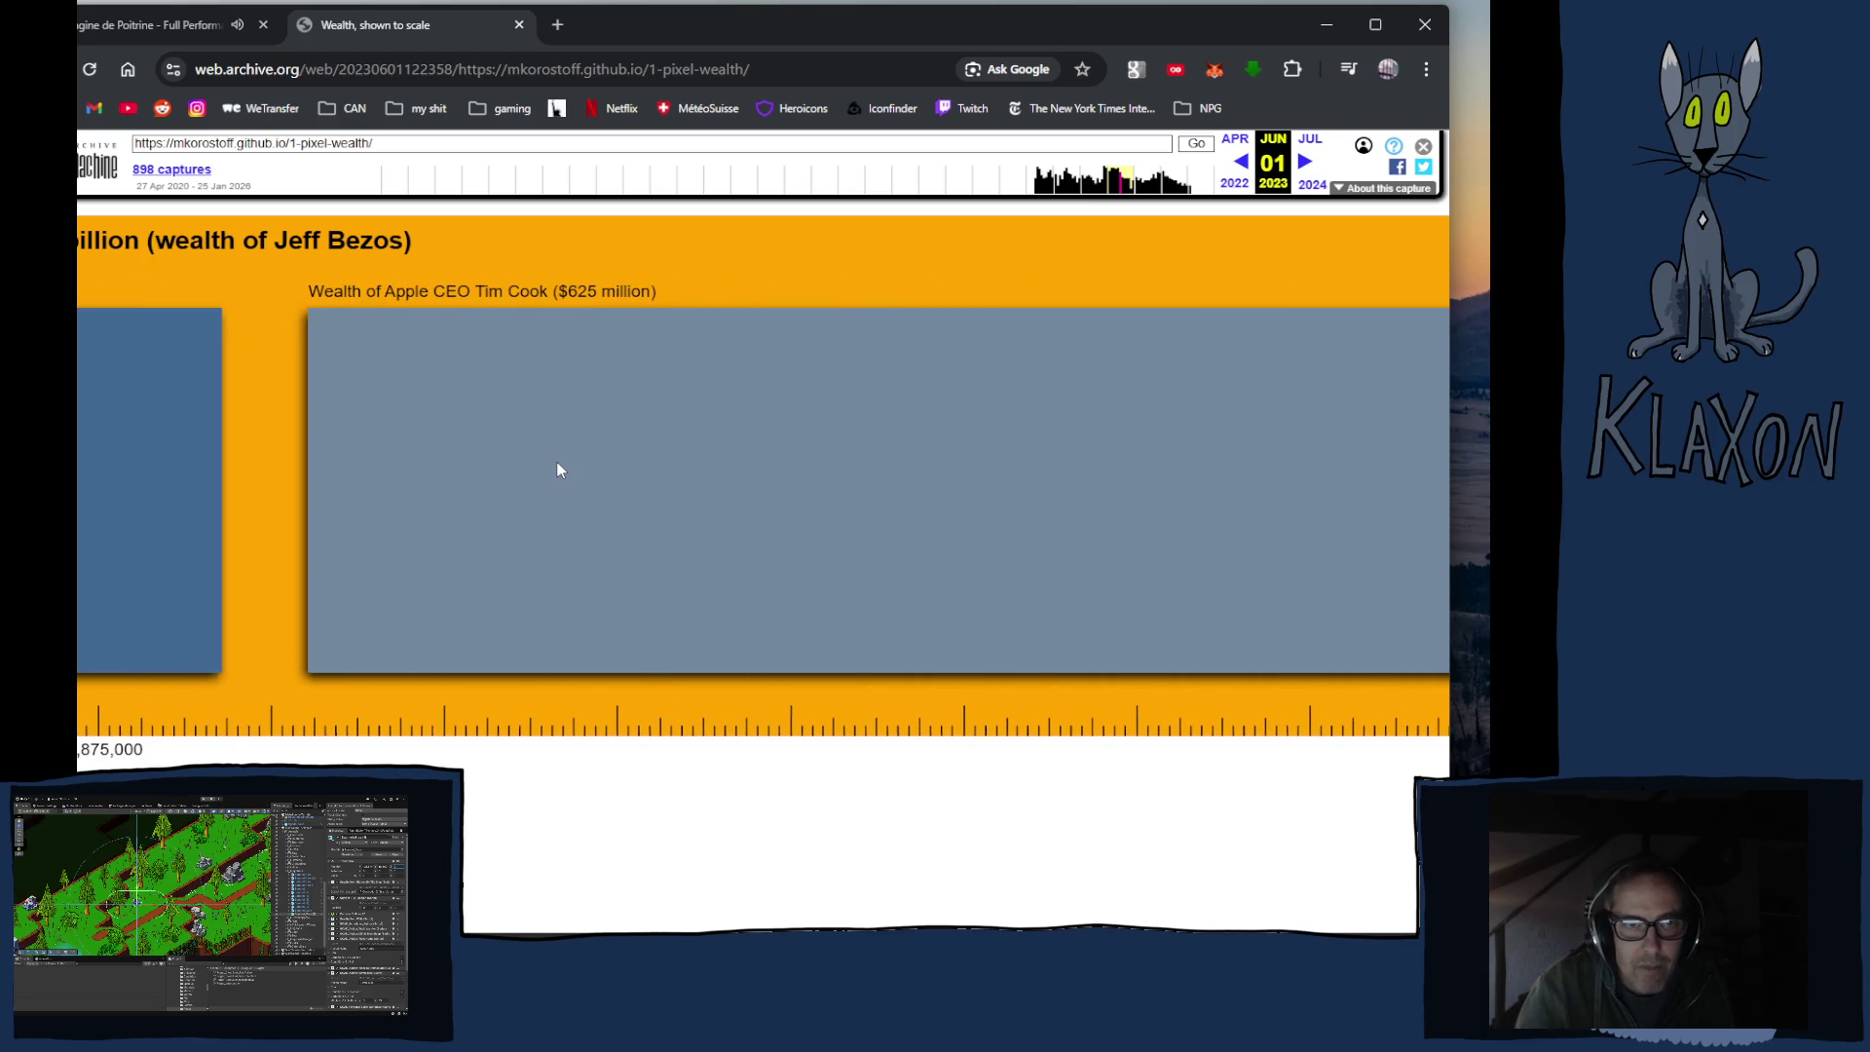
pyautogui.scroll(5, 560, 470)
pyautogui.scroll(1, 560, 471)
pyautogui.scroll(-1, 555, 468)
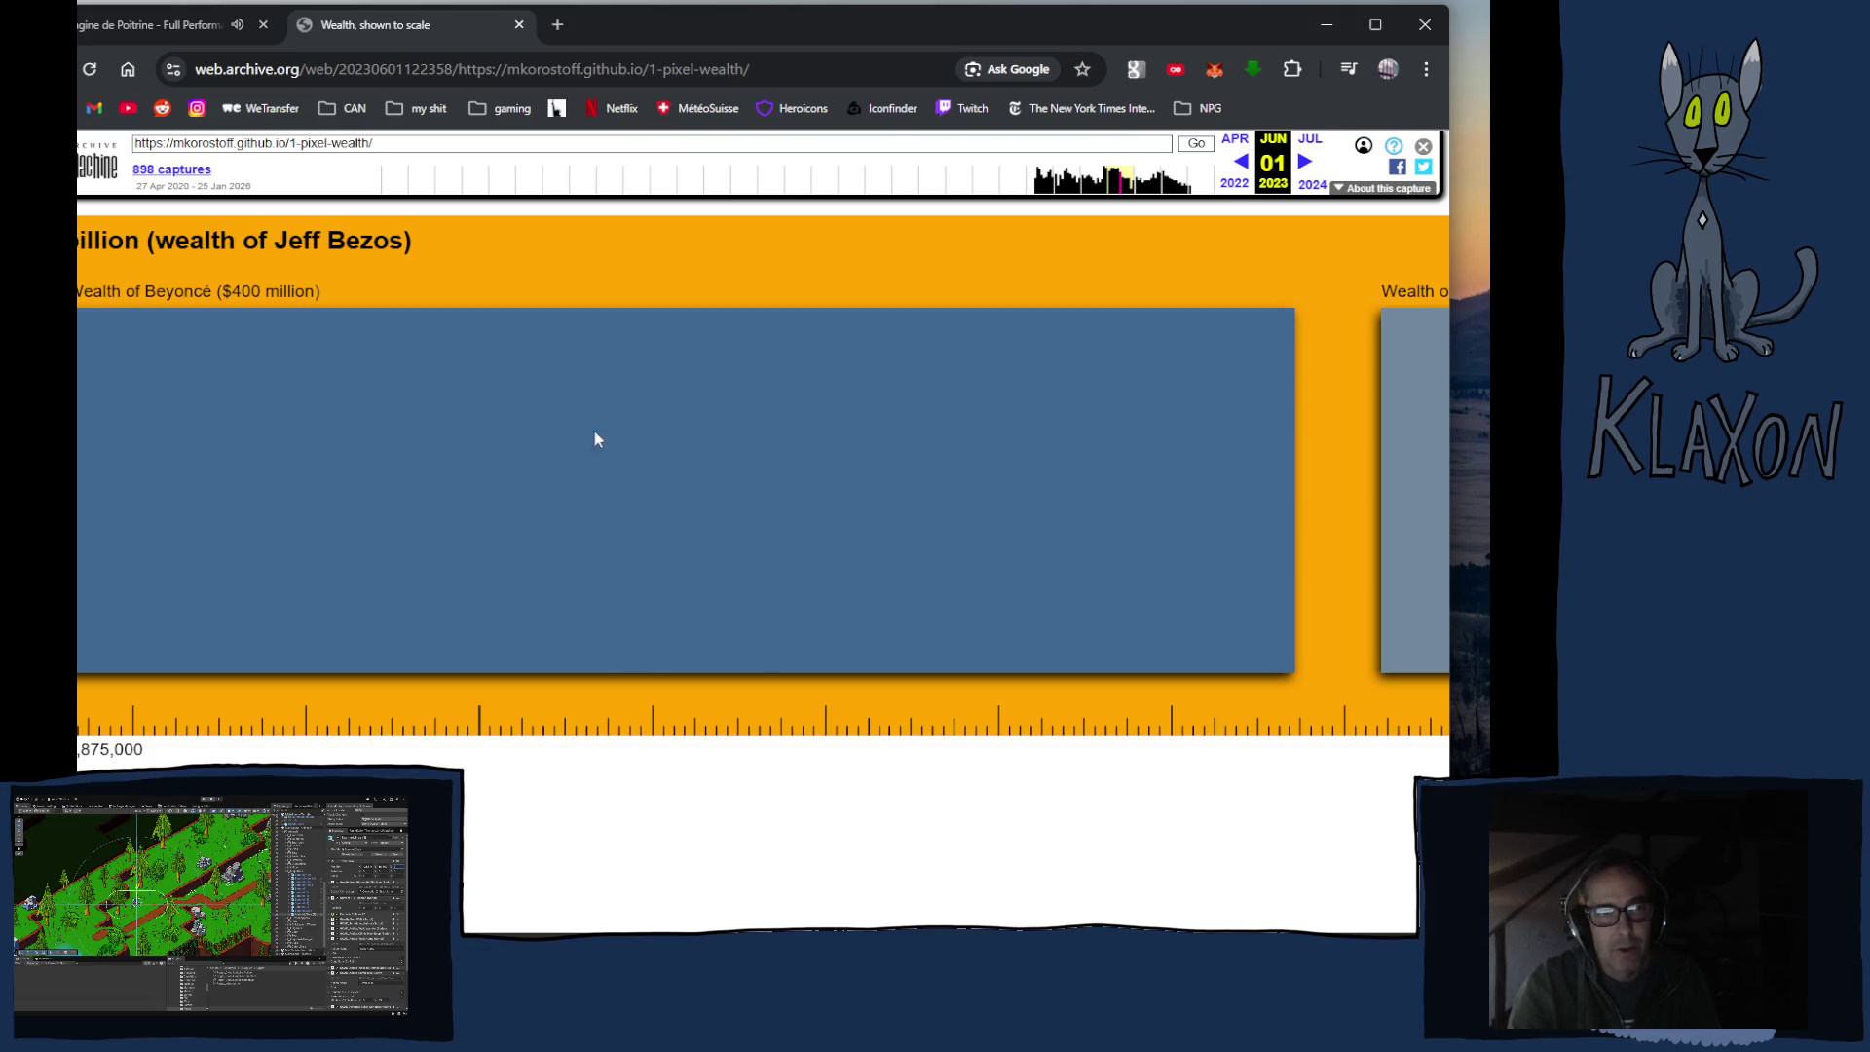
pyautogui.scroll(-5, 365, 475)
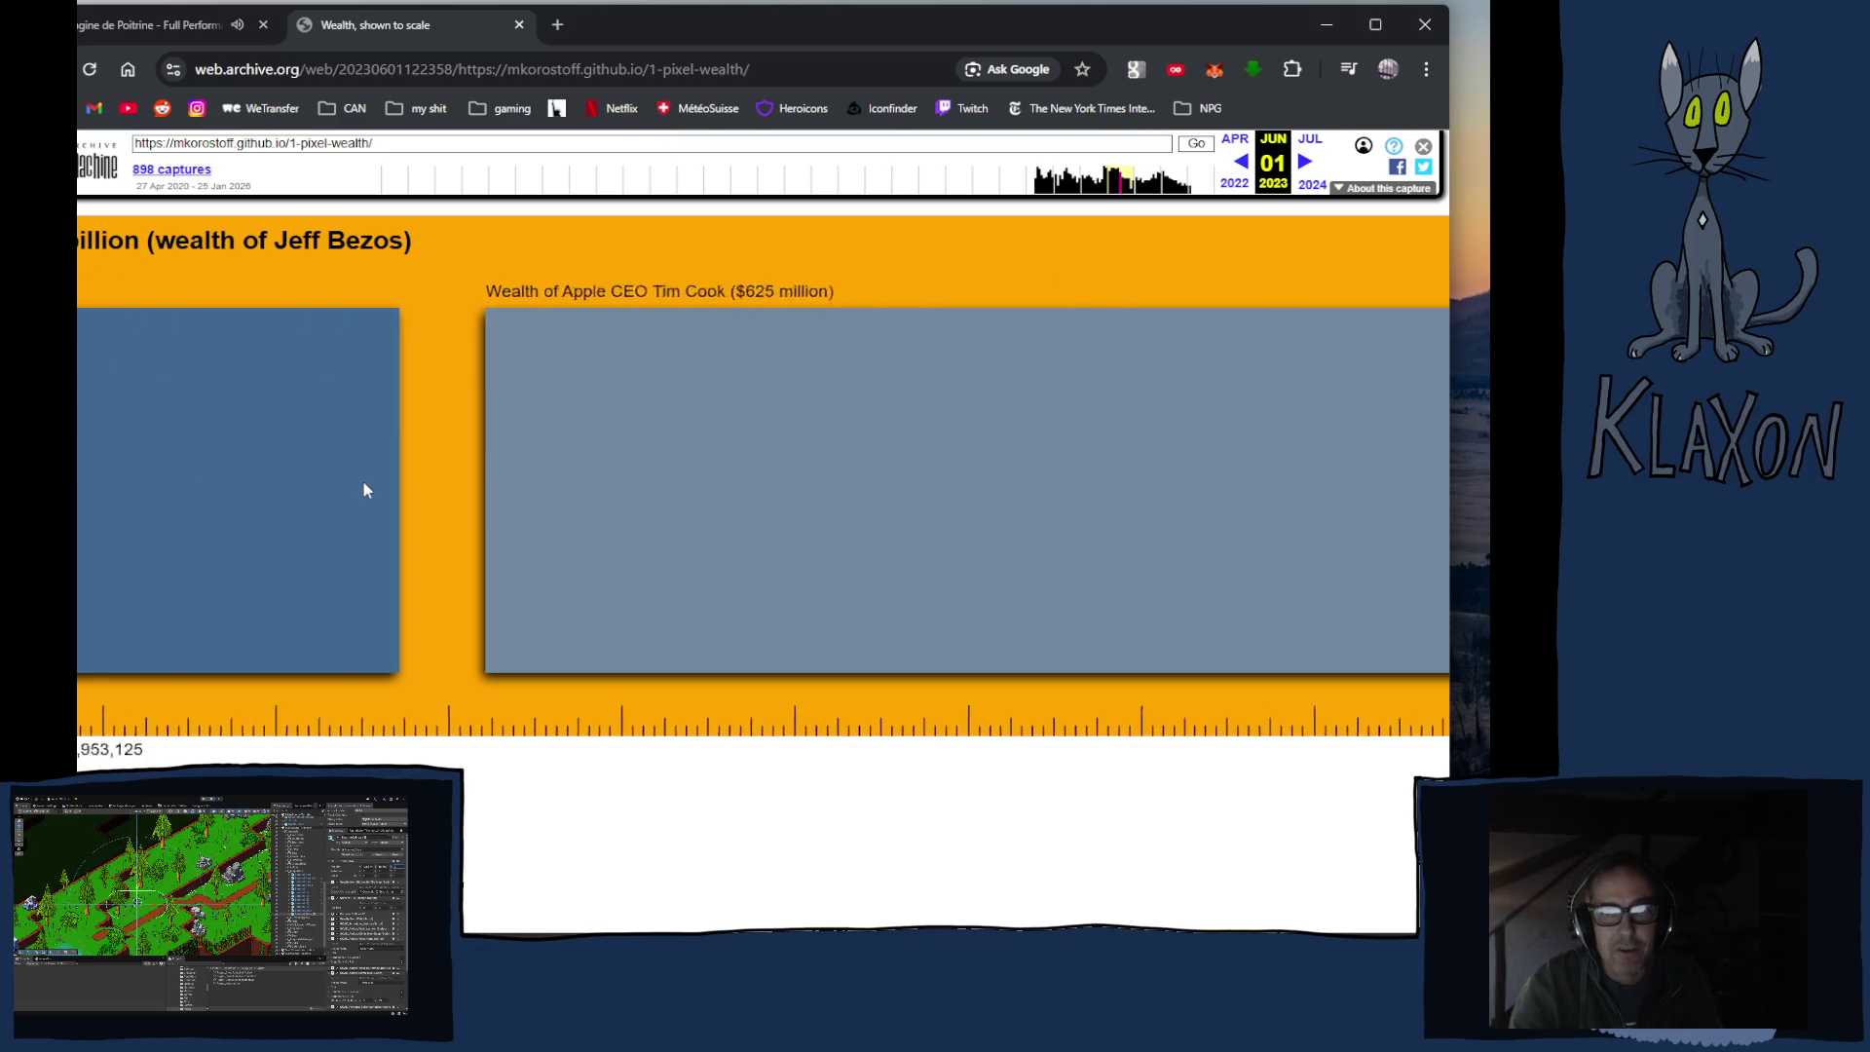
pyautogui.scroll(10, 362, 487)
pyautogui.scroll(-4, 360, 486)
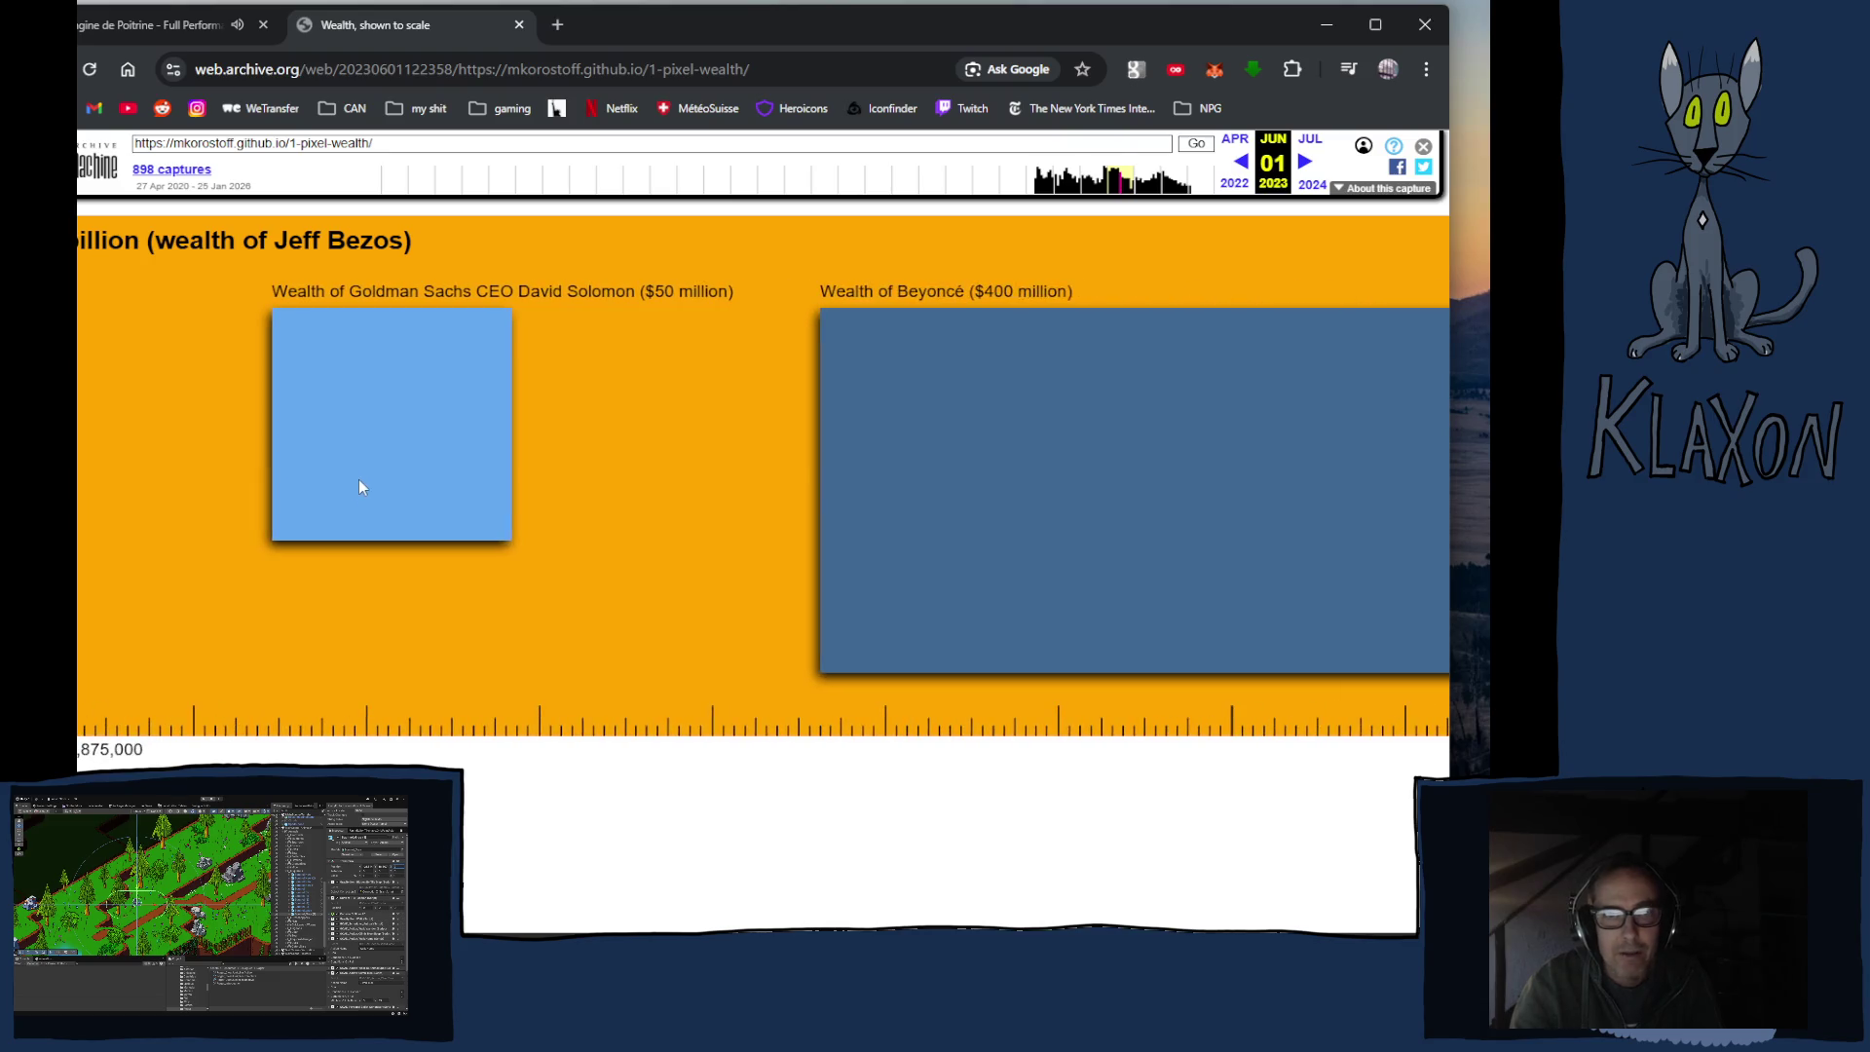
pyautogui.scroll(-15, 377, 482)
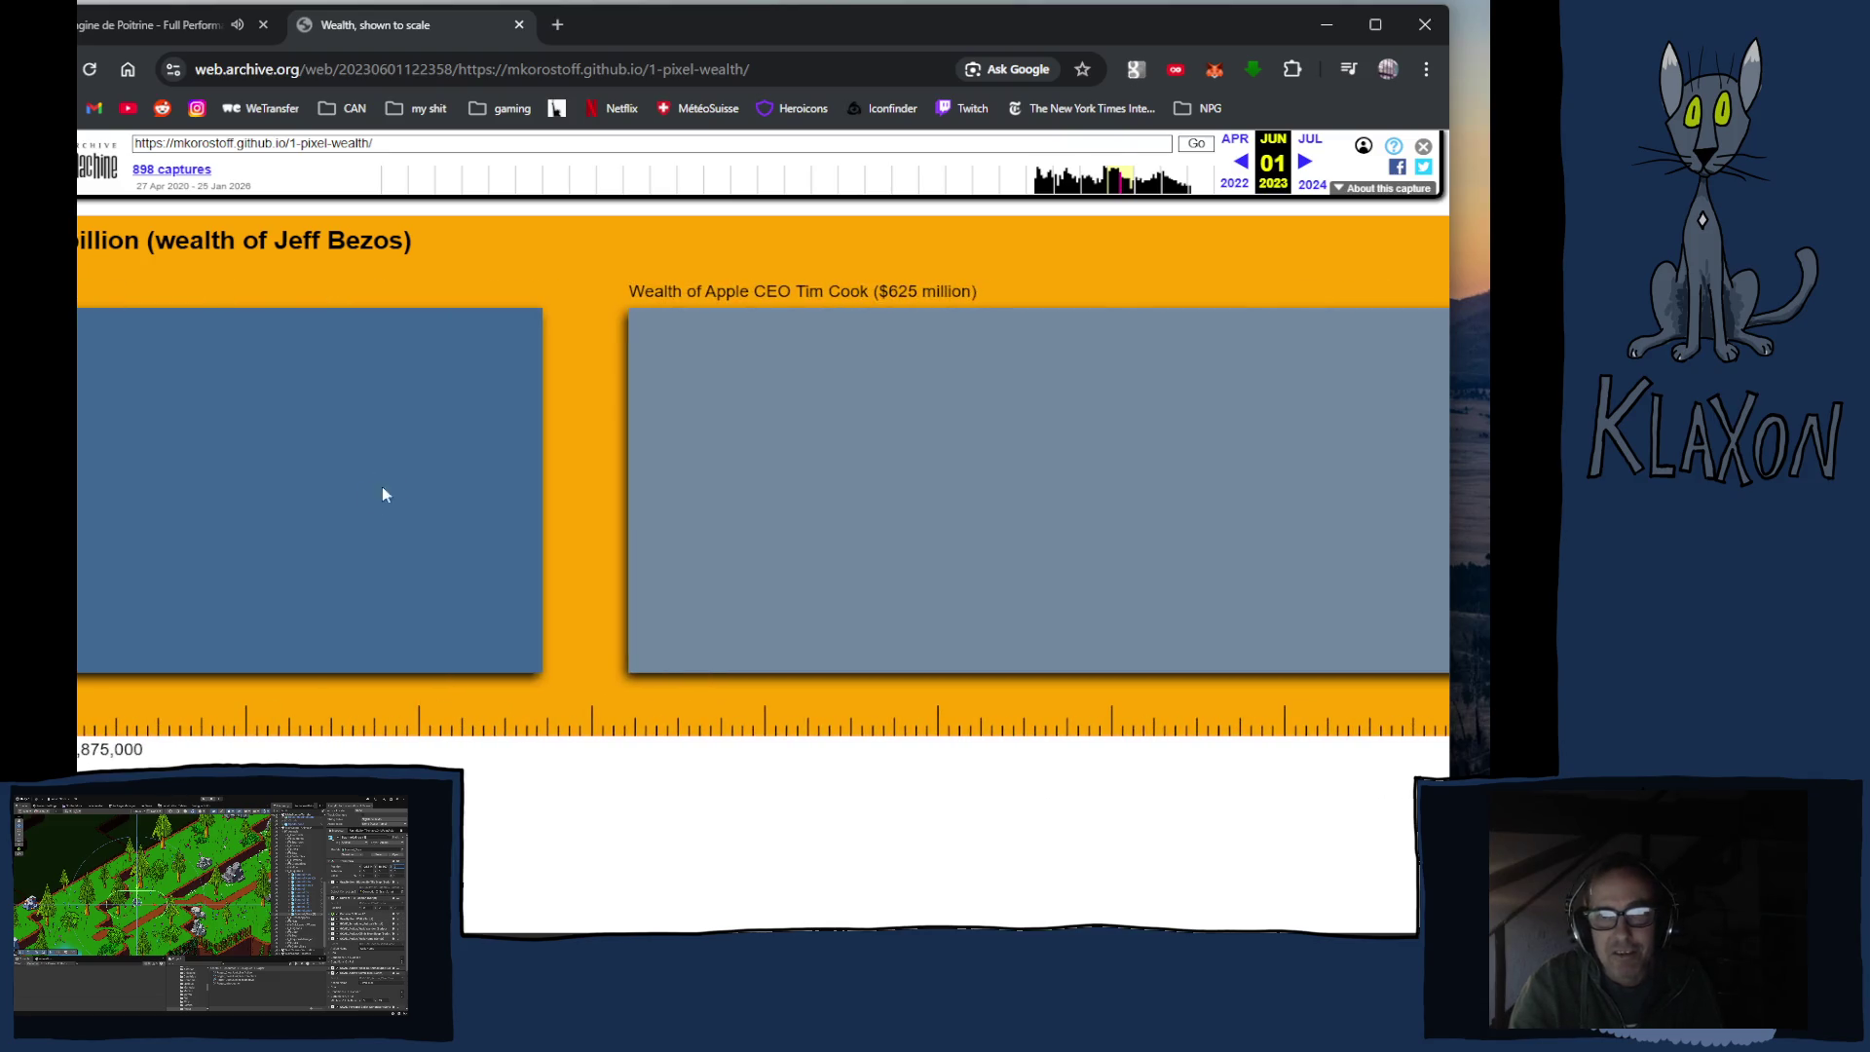
pyautogui.scroll(-8, 400, 485)
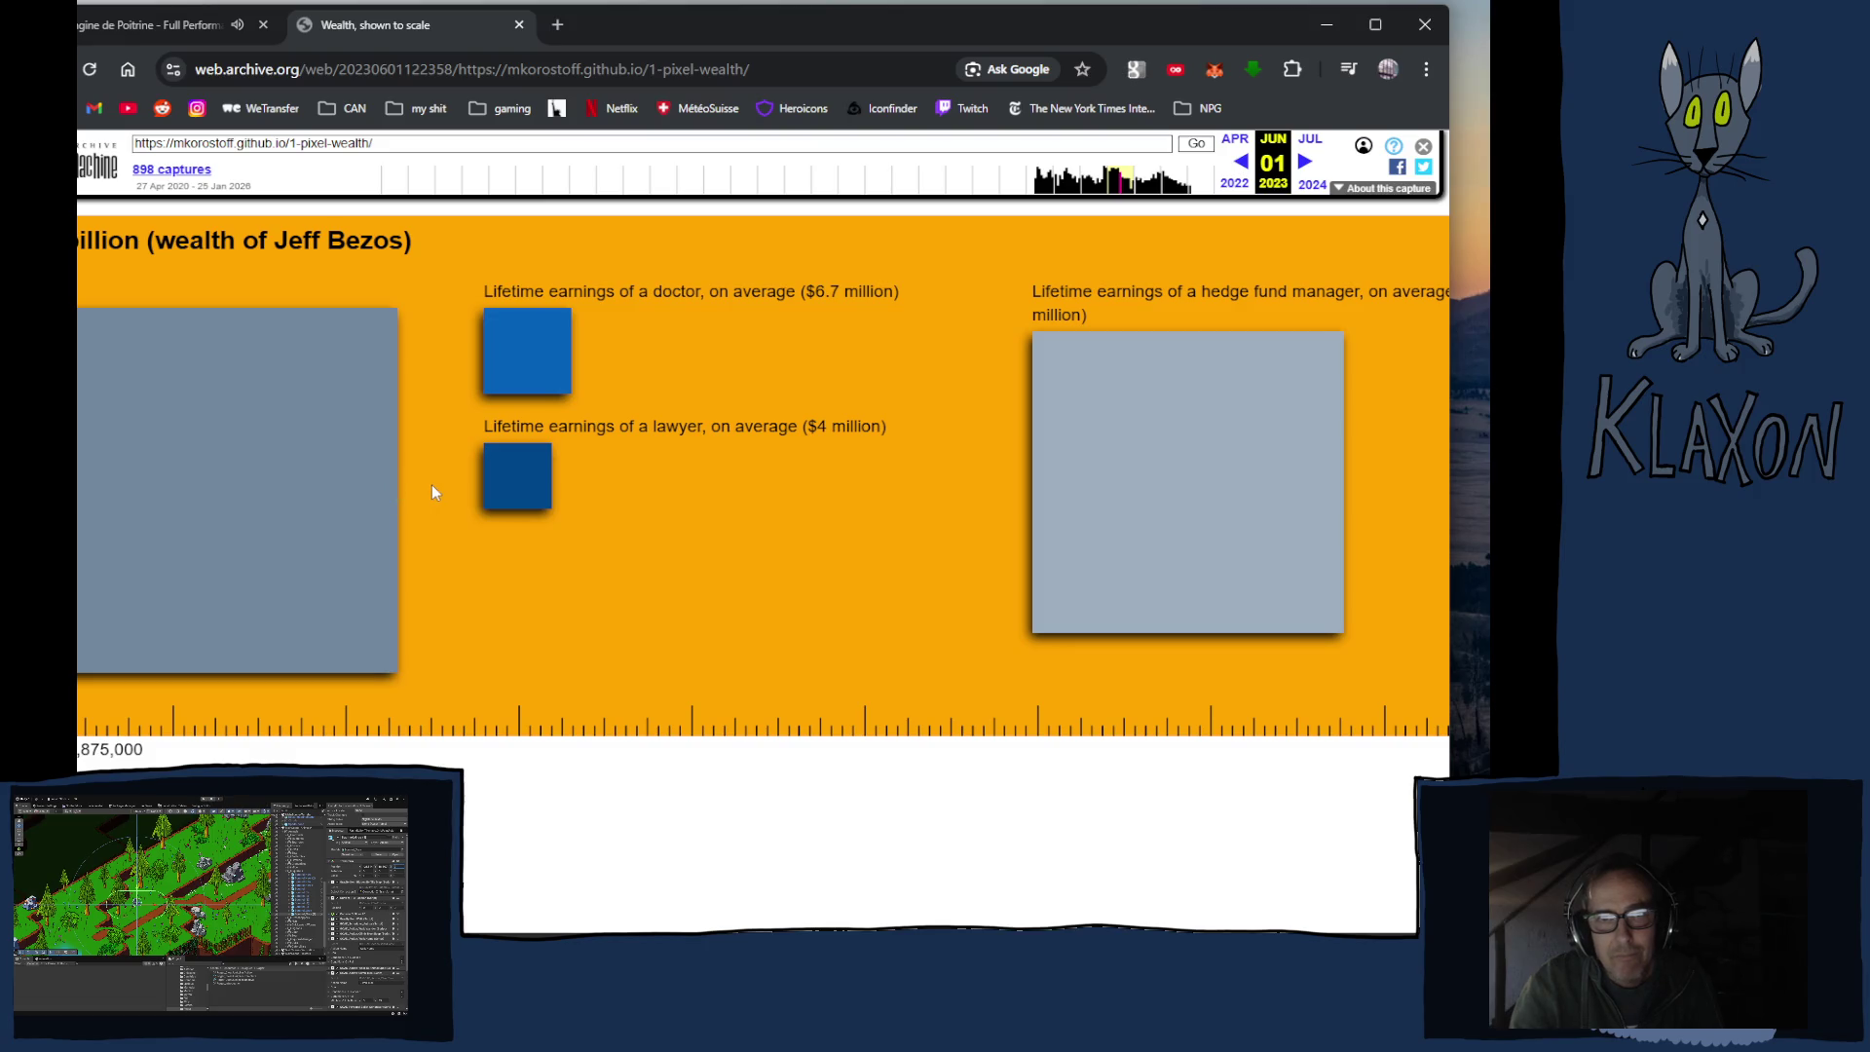
pyautogui.scroll(-2, 433, 492)
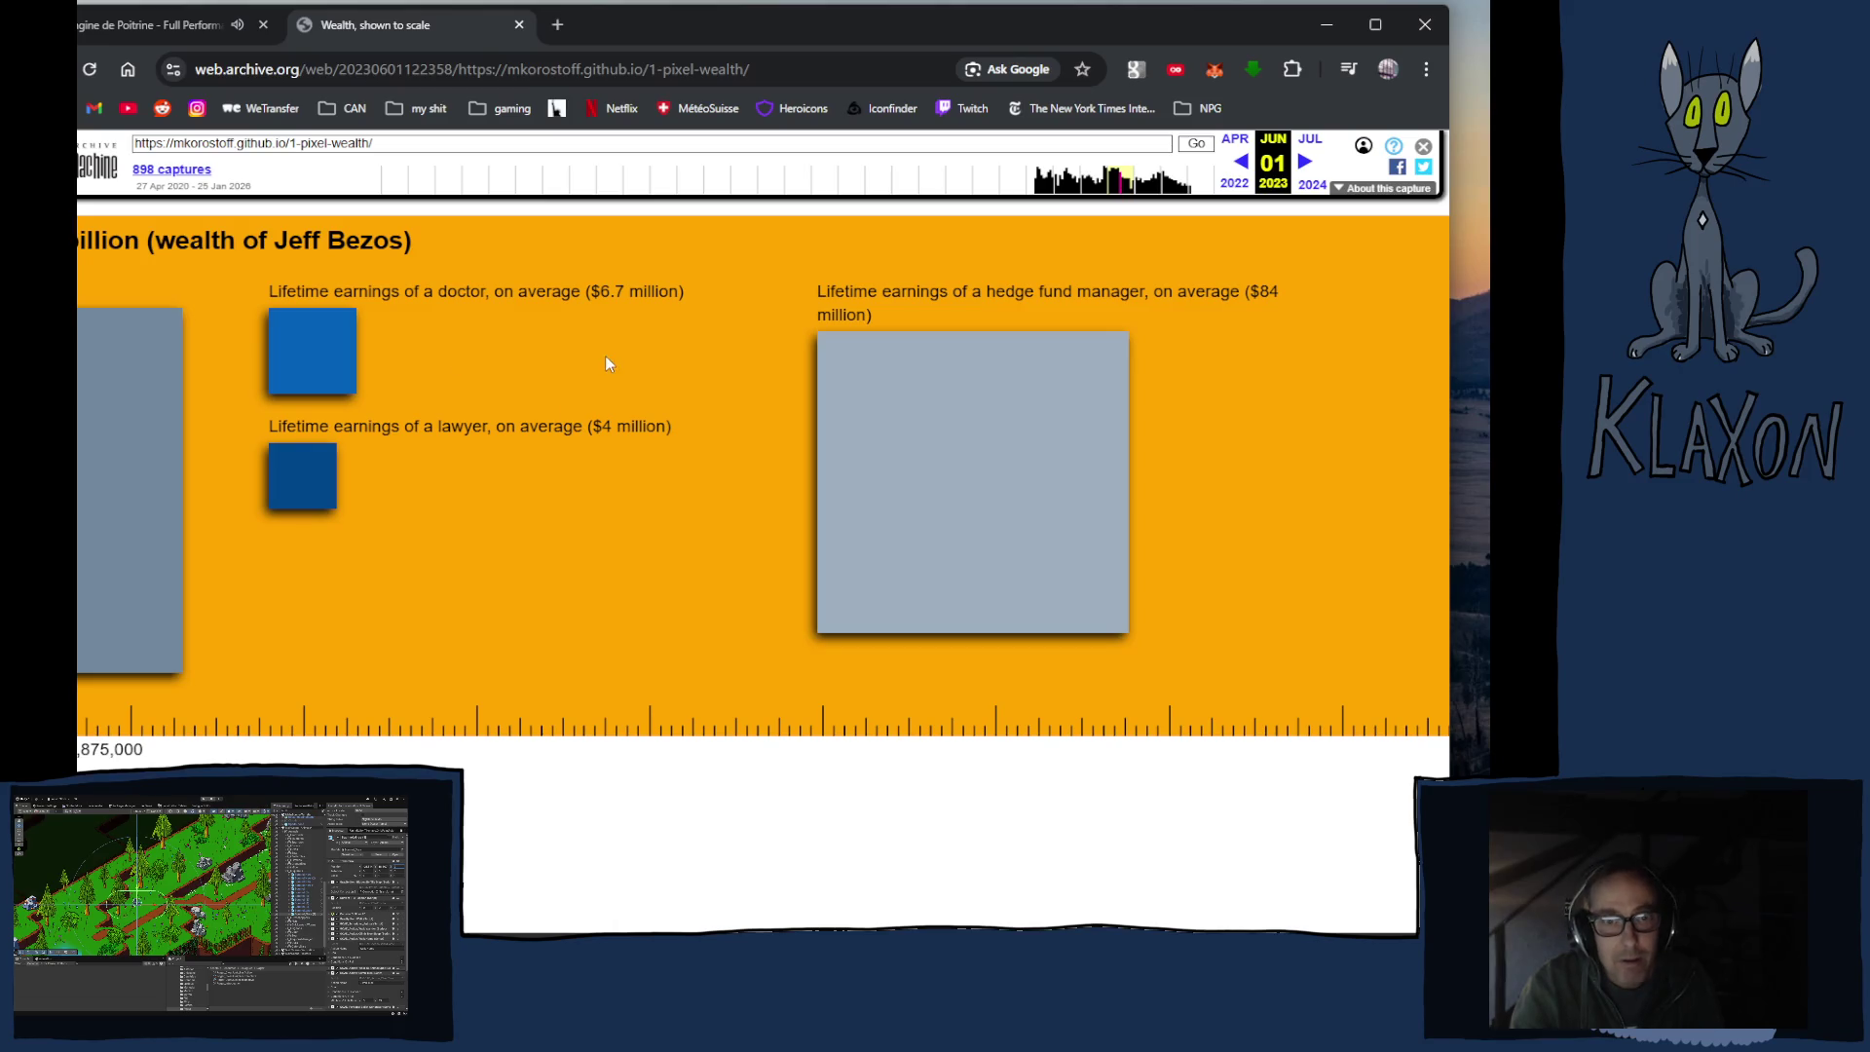
pyautogui.scroll(-10, 777, 463)
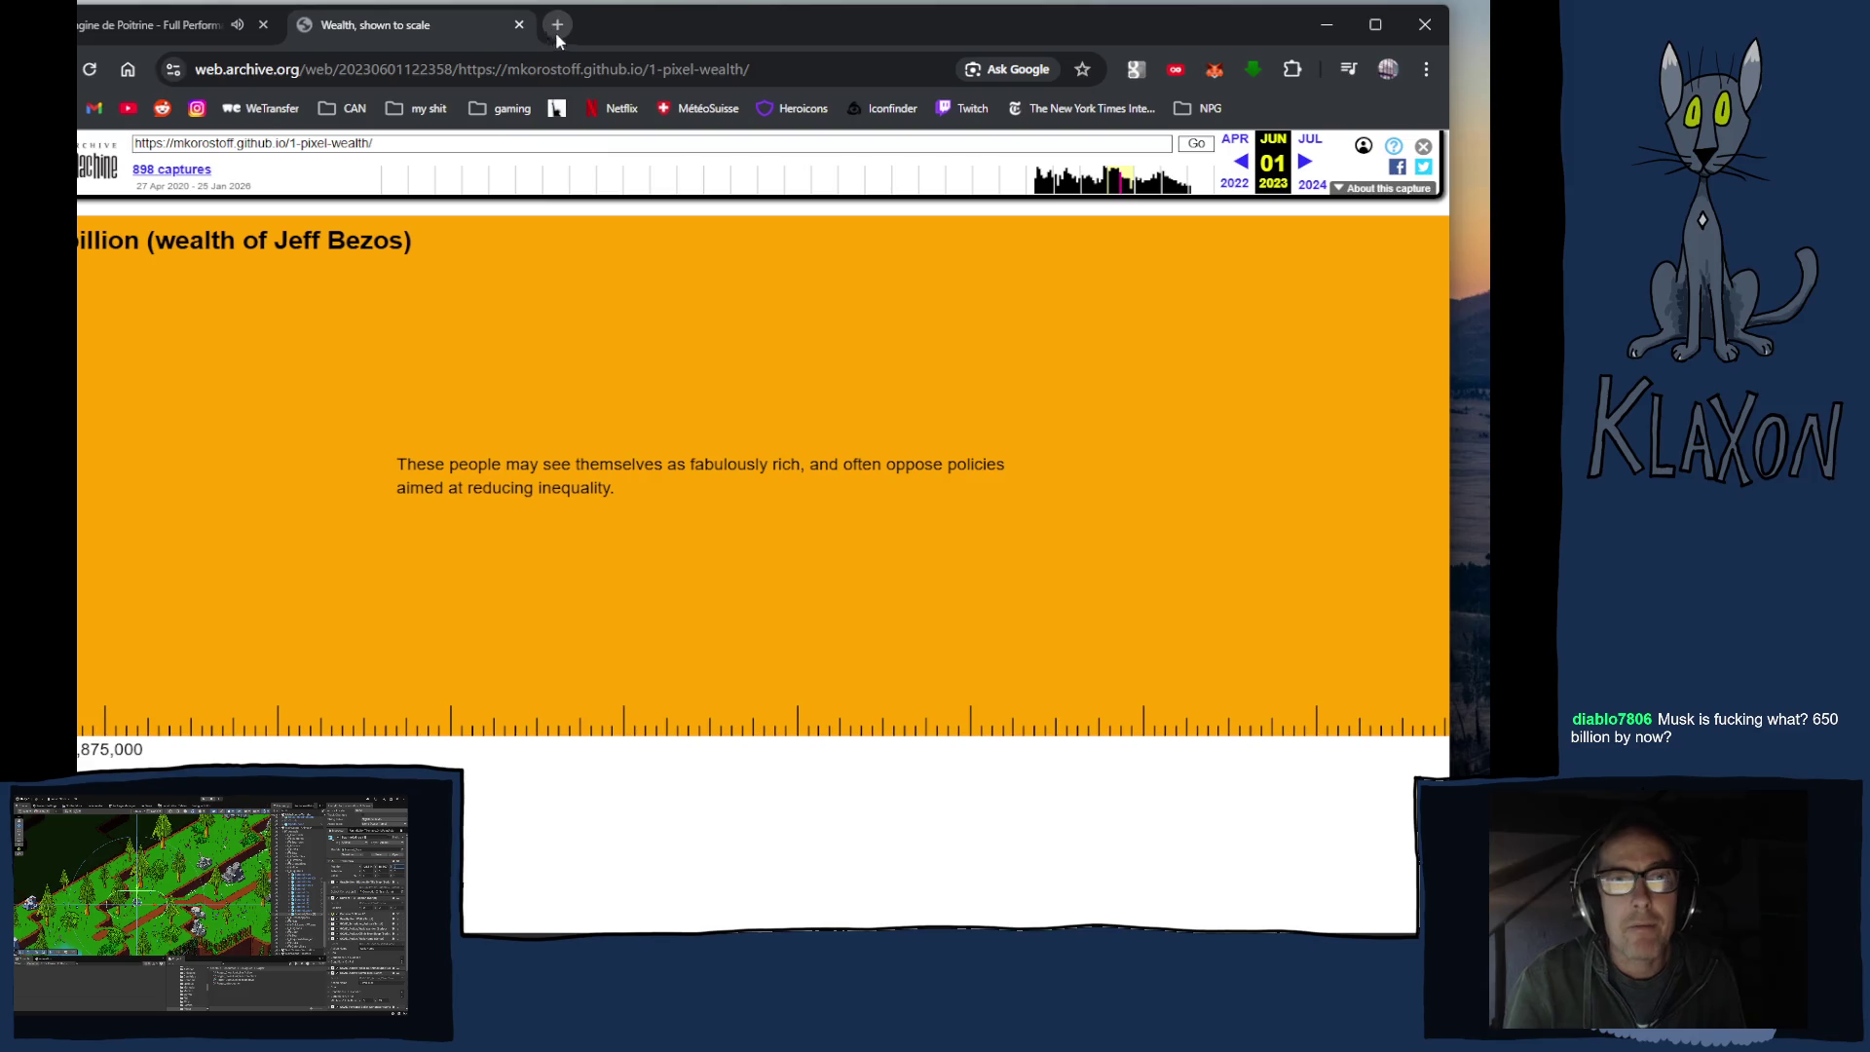
pyautogui.click(470, 76)
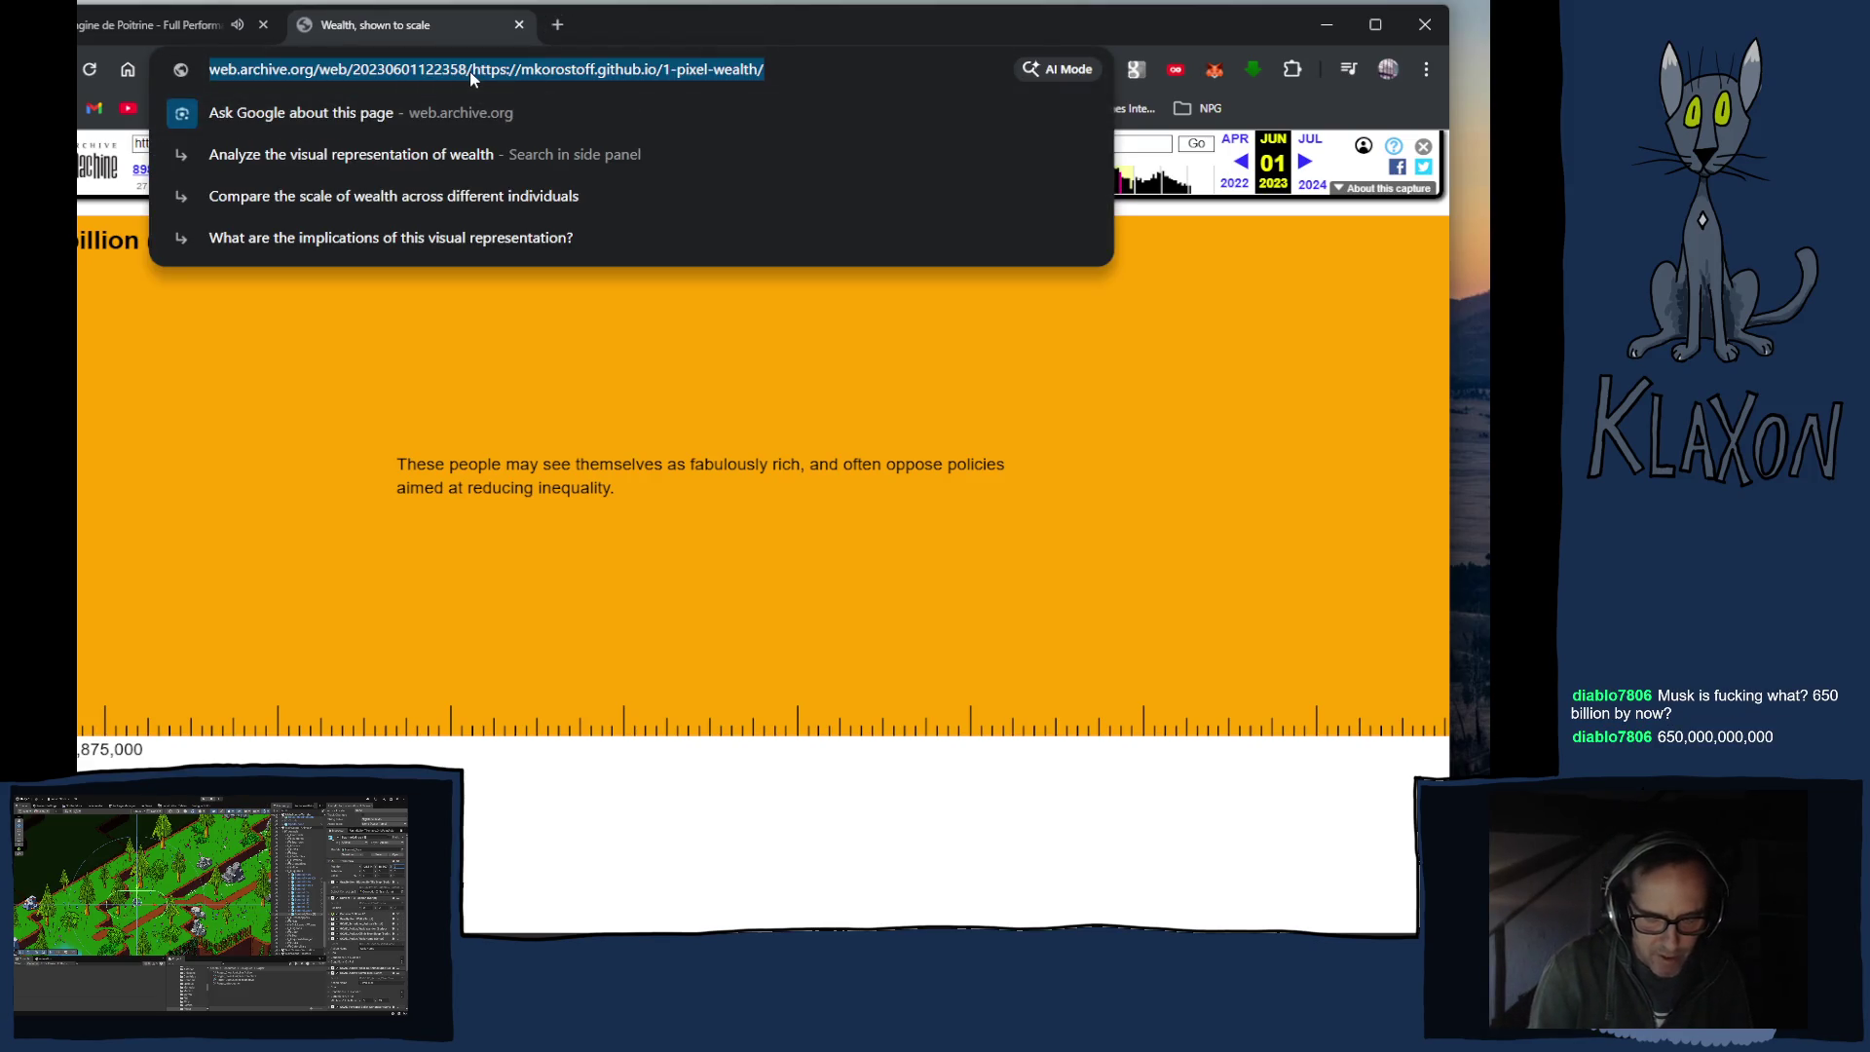
# Step: Search Google for the billionaire's net worth (849.3 billion USD), browse the results, then close them
pyautogui.write('mus')
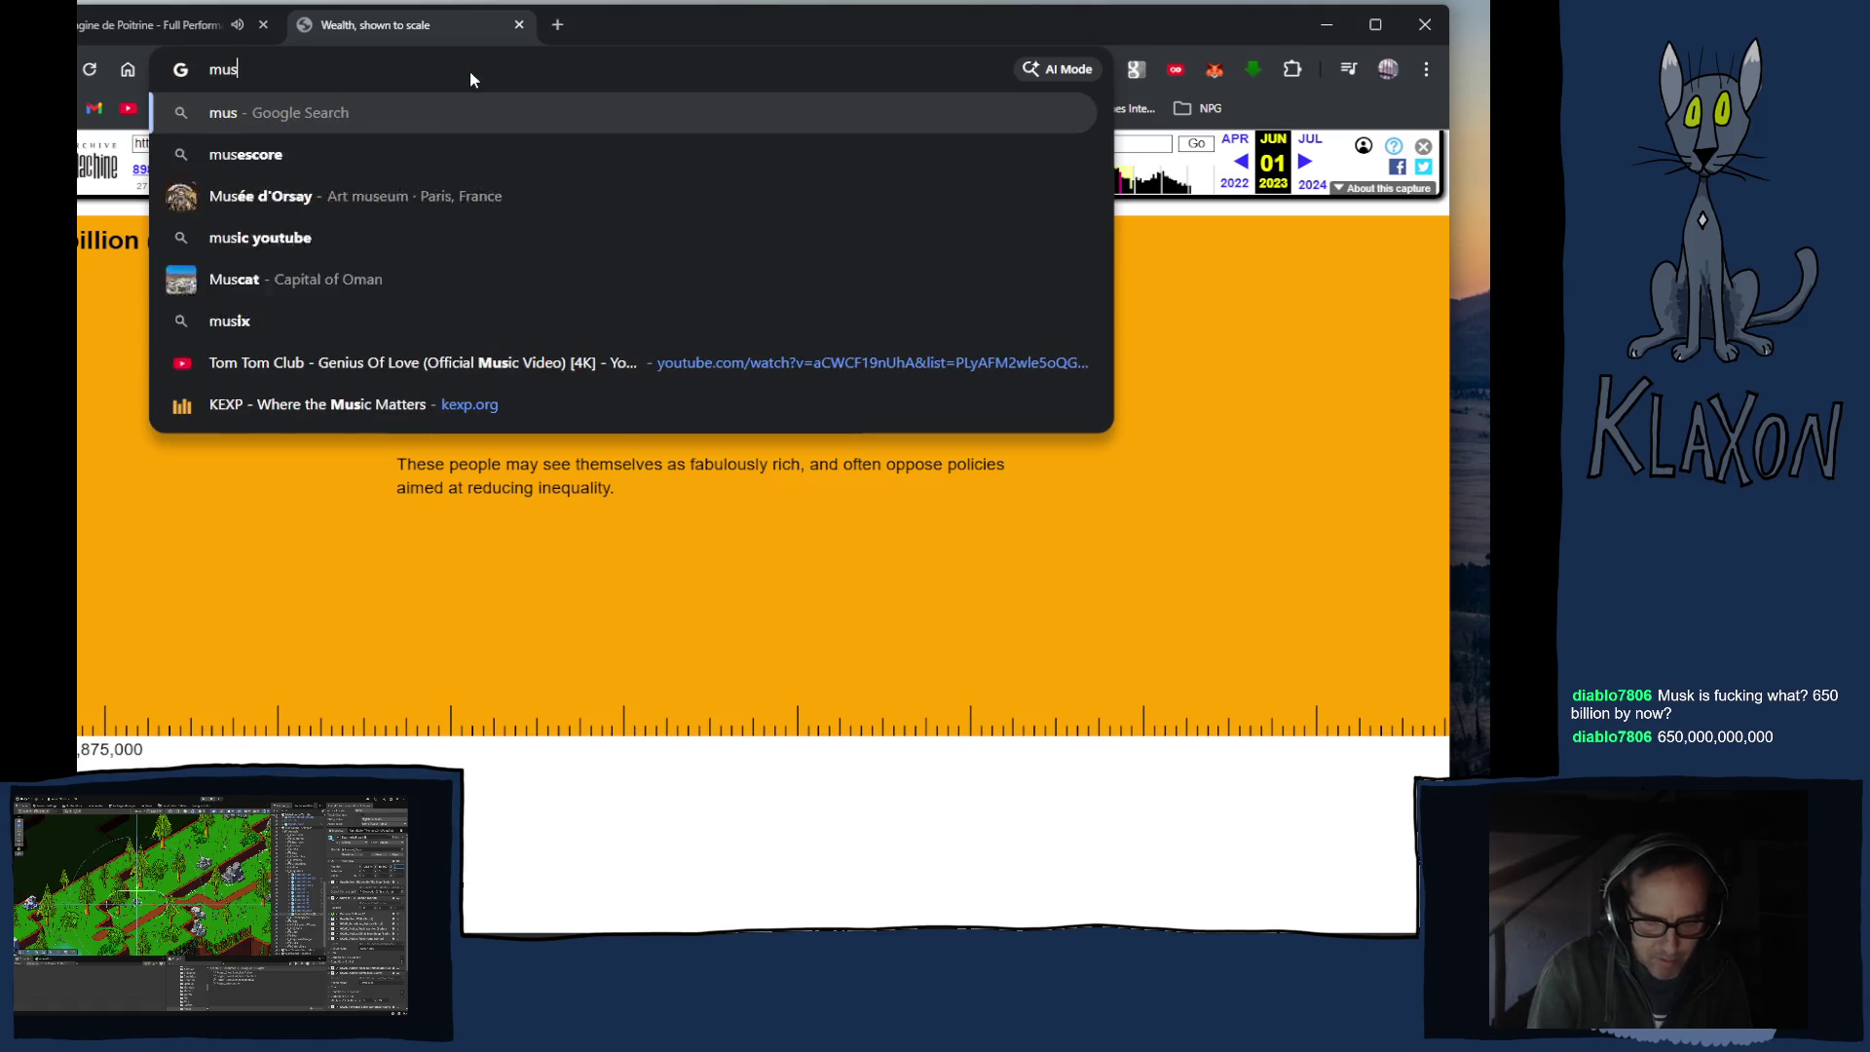
pyautogui.write('k net w')
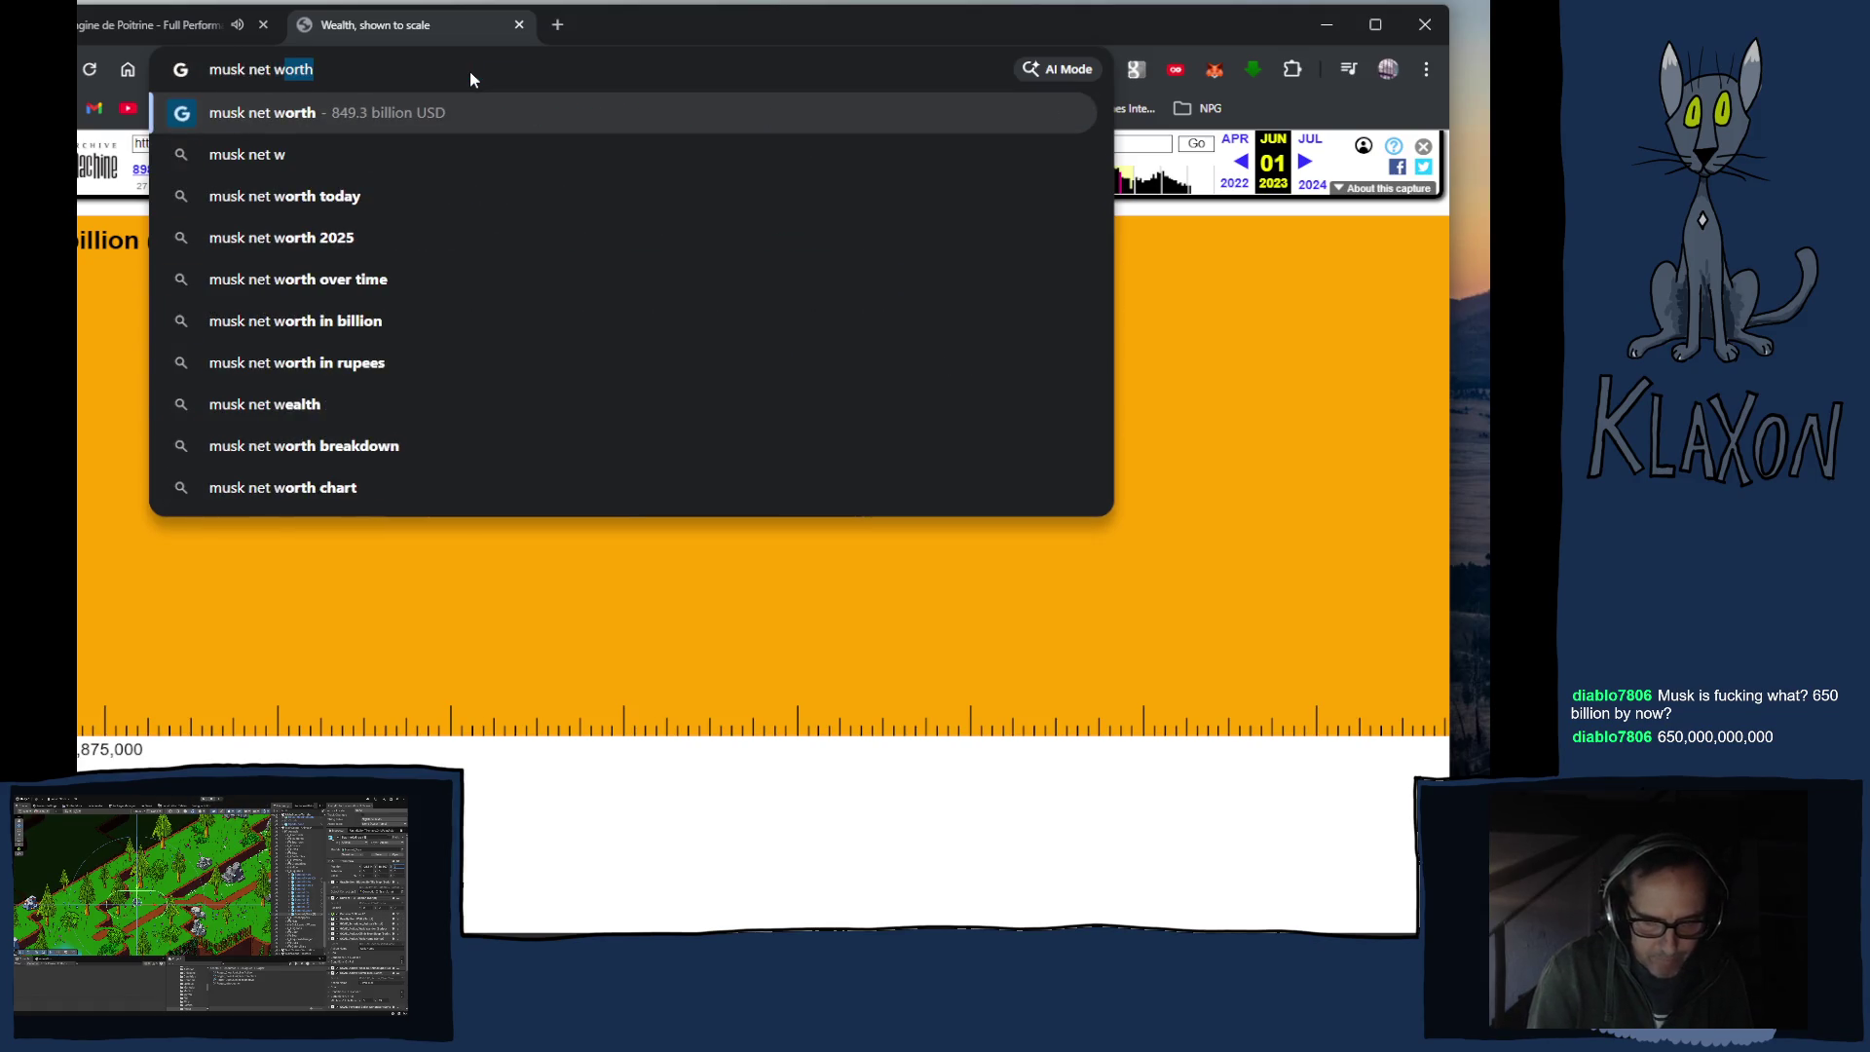
pyautogui.write('orth')
pyautogui.press('Return')
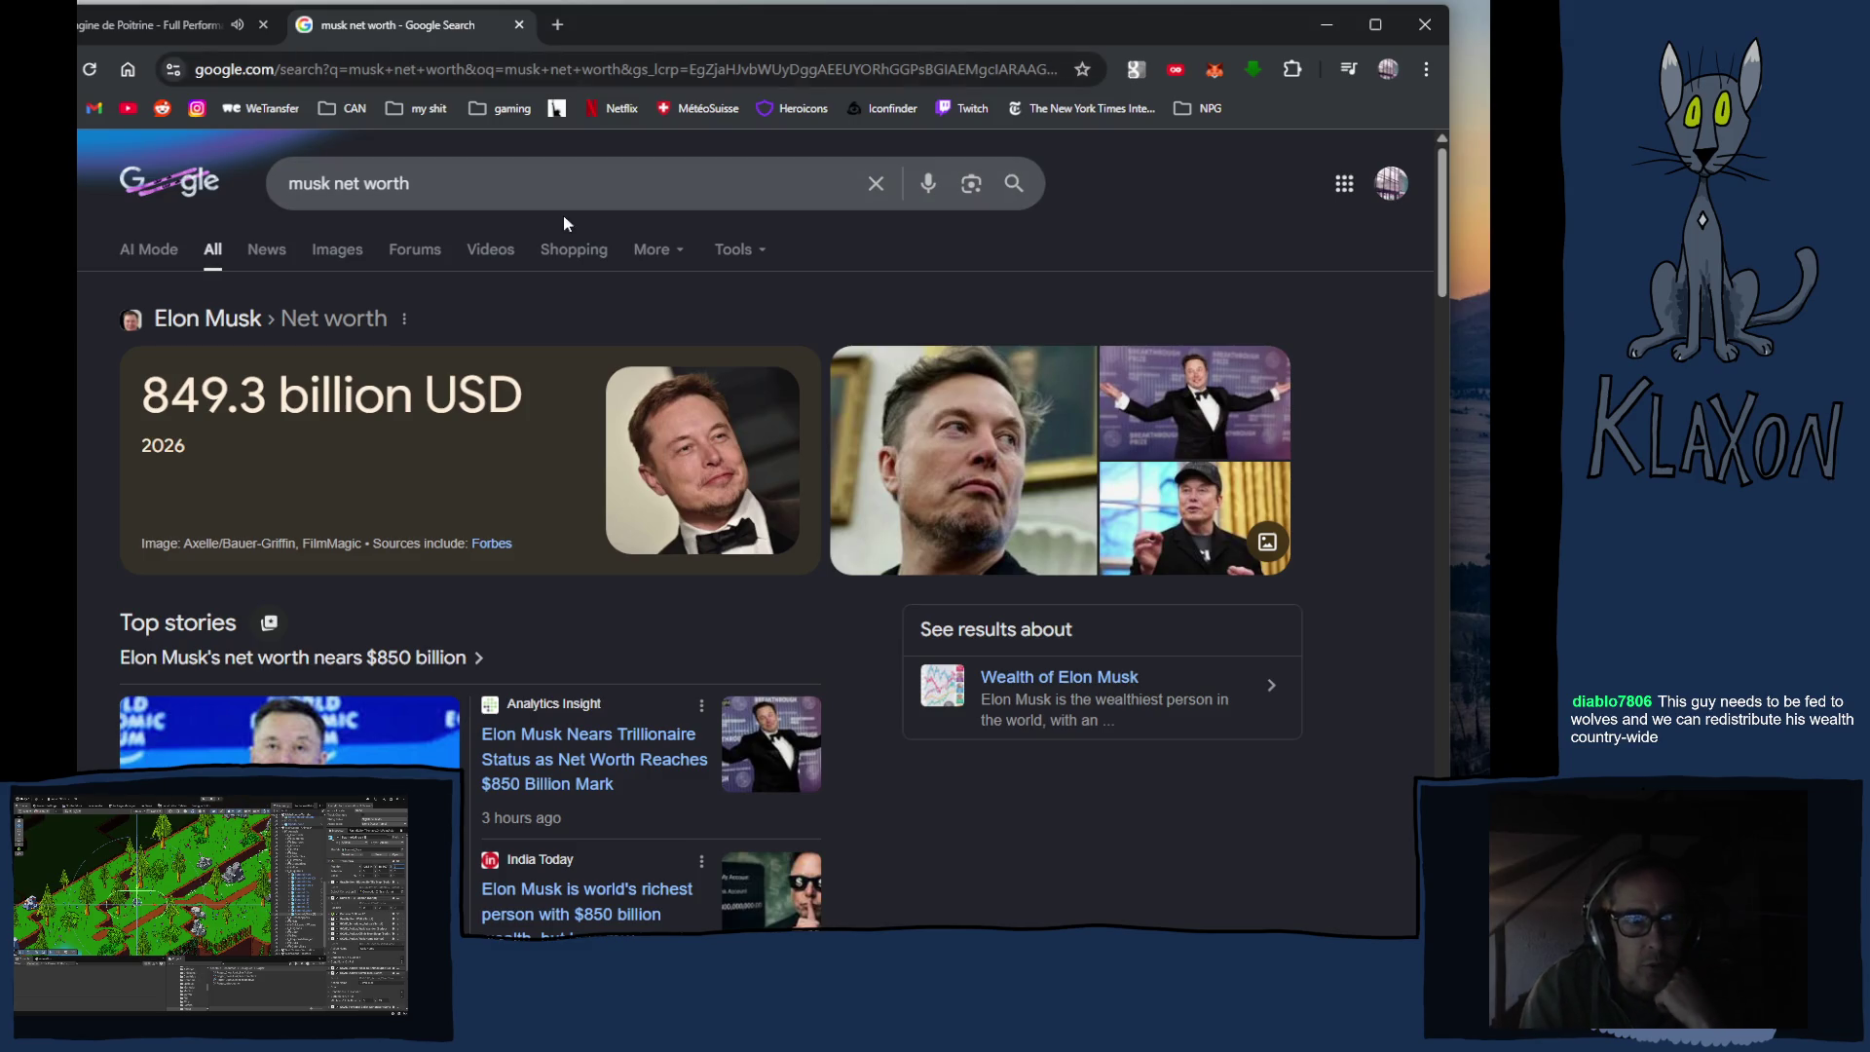
pyautogui.scroll(-3, 664, 712)
pyautogui.scroll(-6, 584, 633)
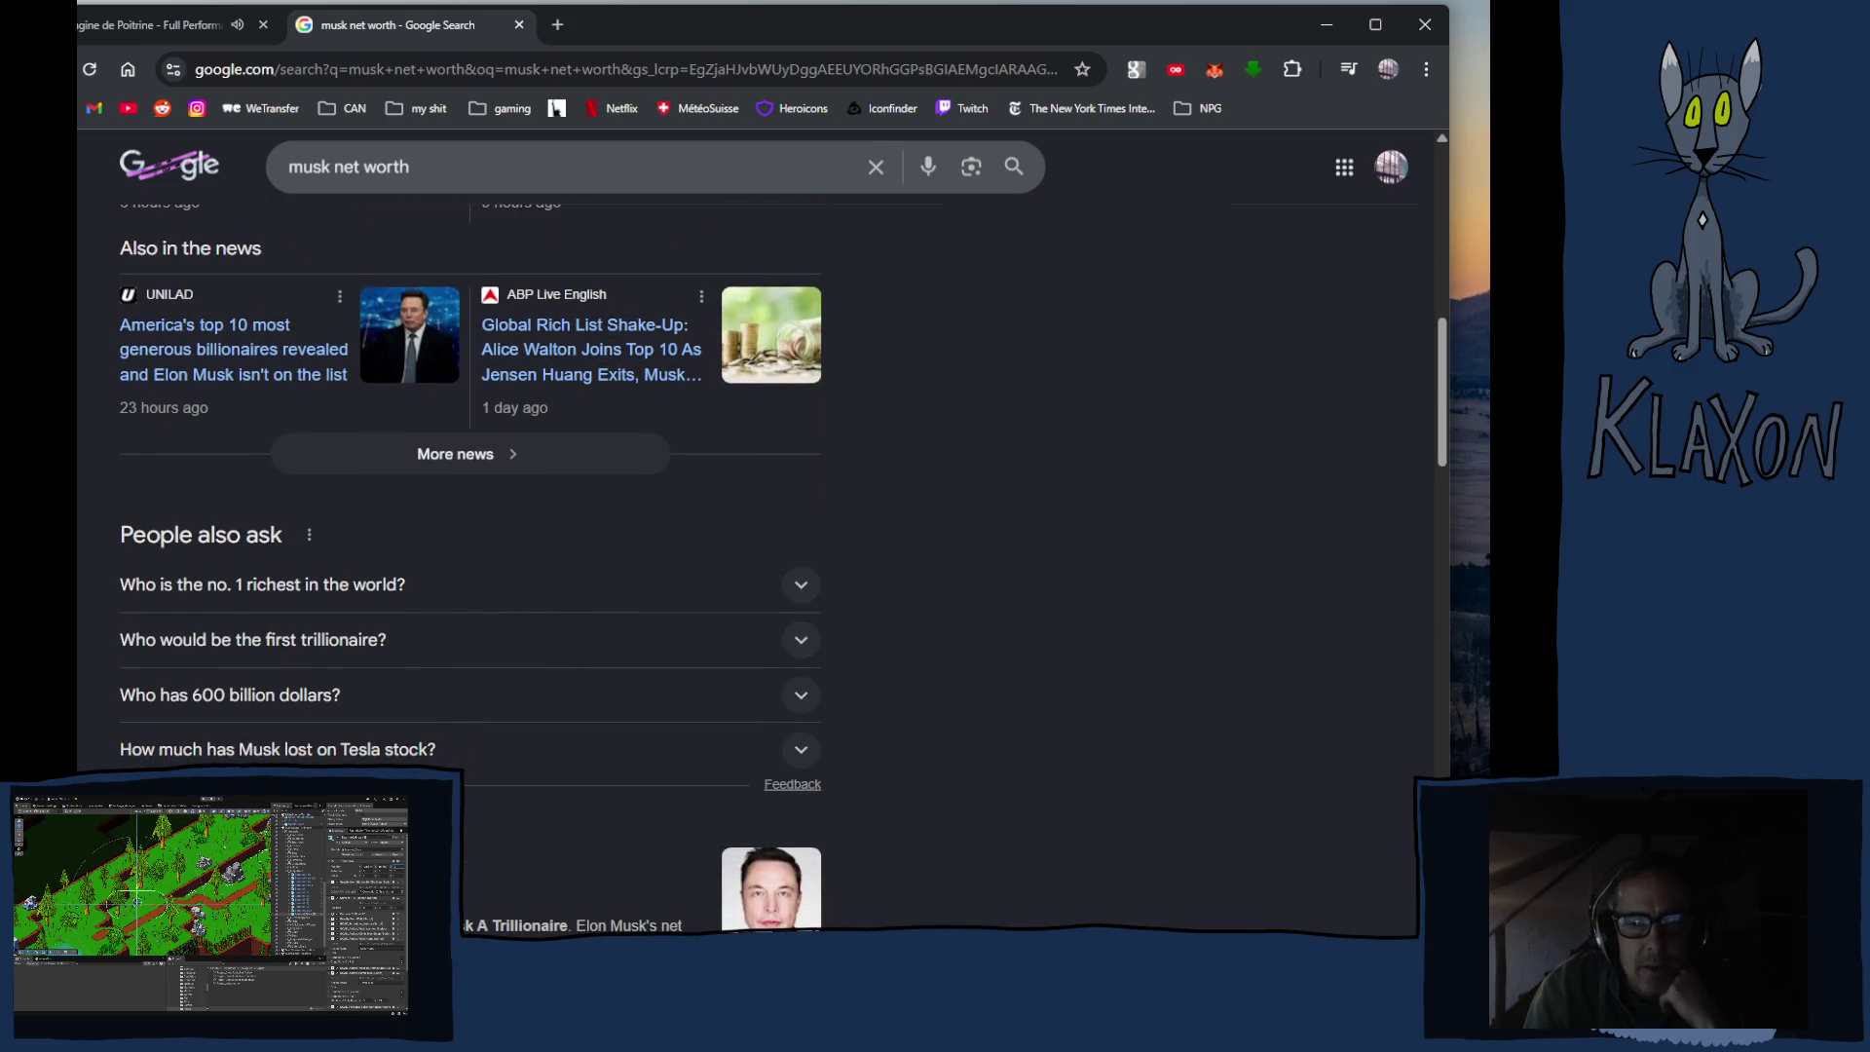
pyautogui.scroll(-3, 468, 570)
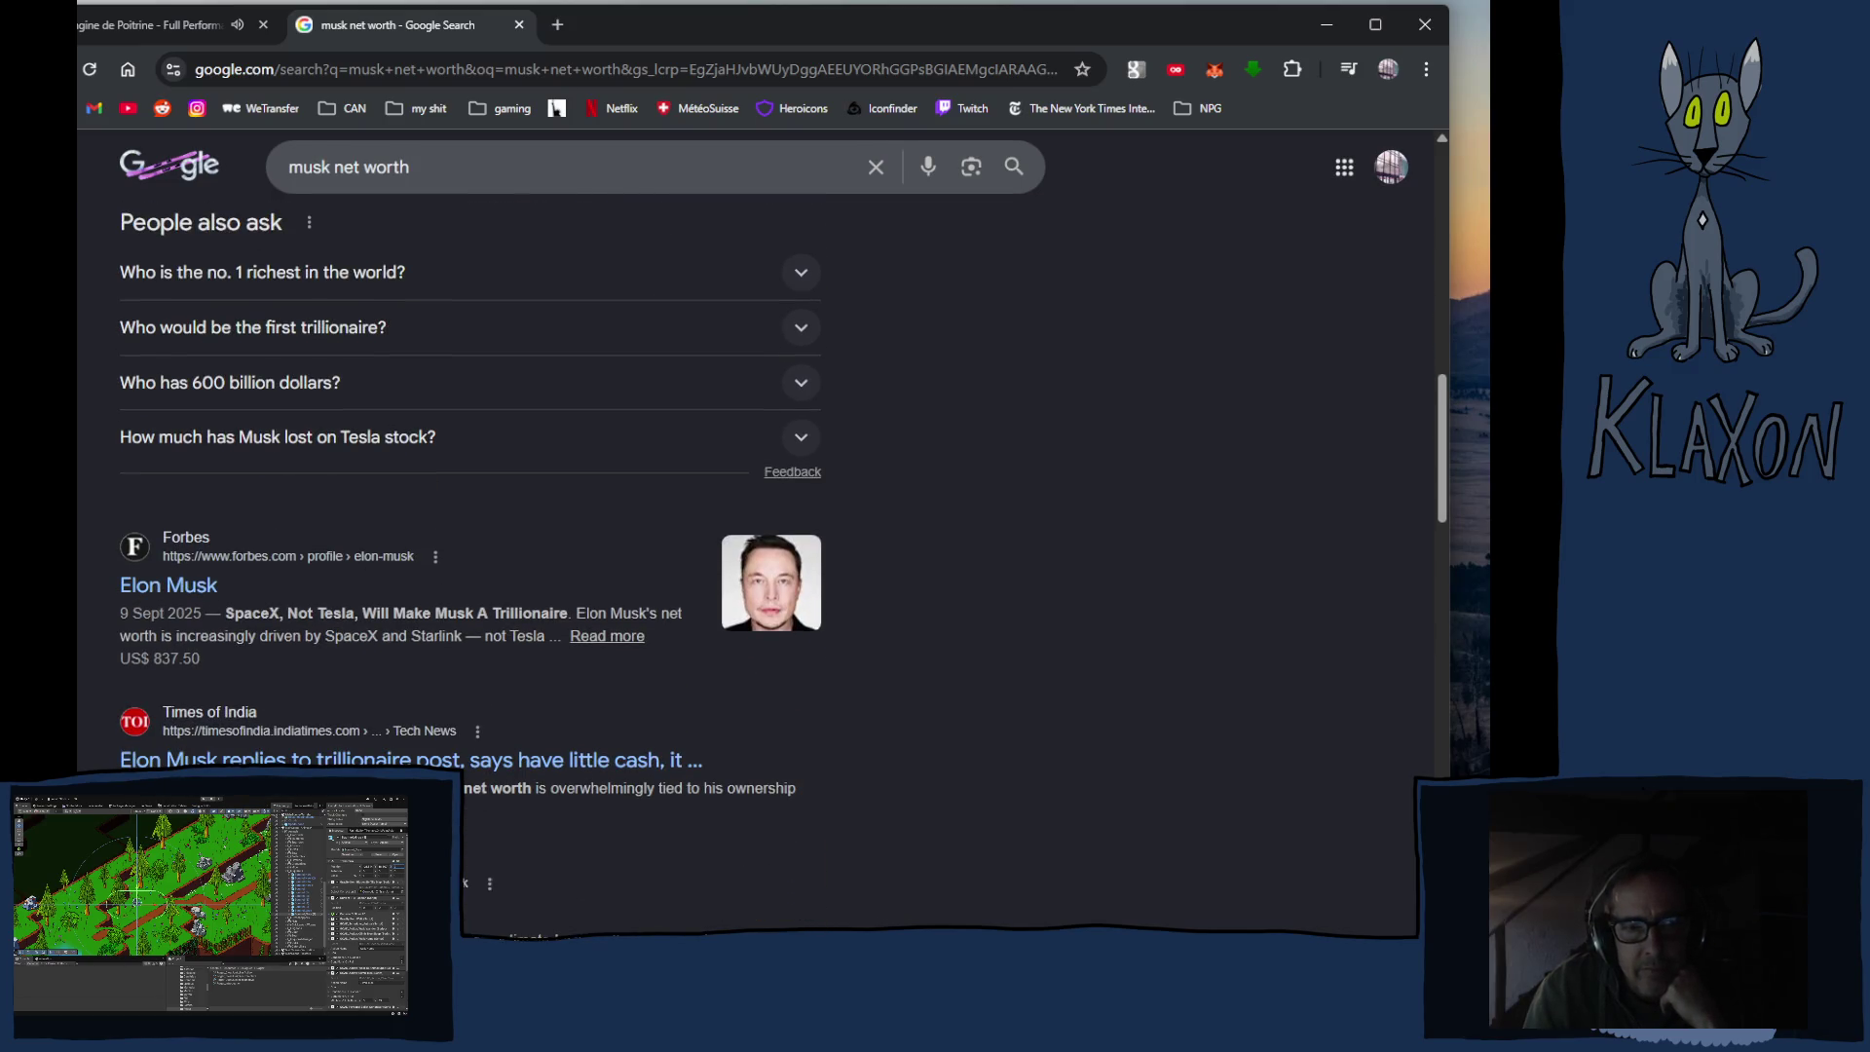
pyautogui.scroll(-1, 467, 560)
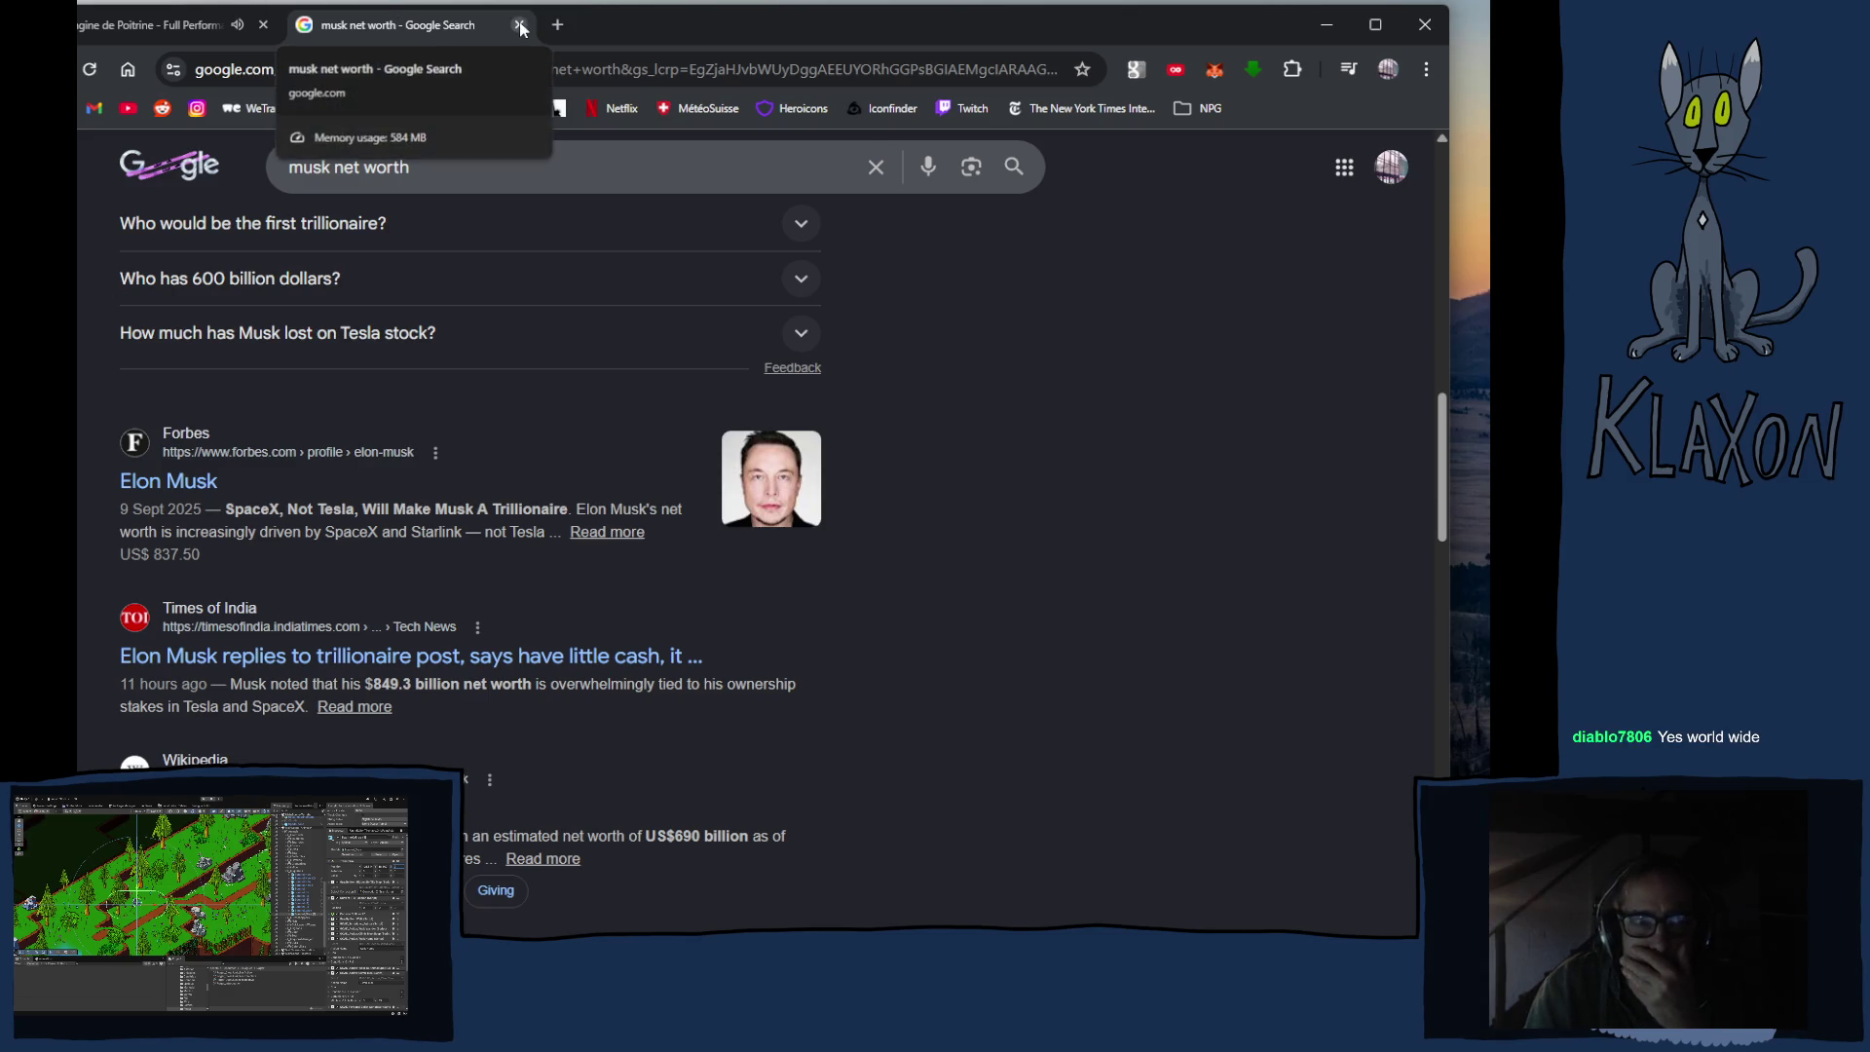
pyautogui.scroll(5, 246, 523)
pyautogui.scroll(3, 246, 523)
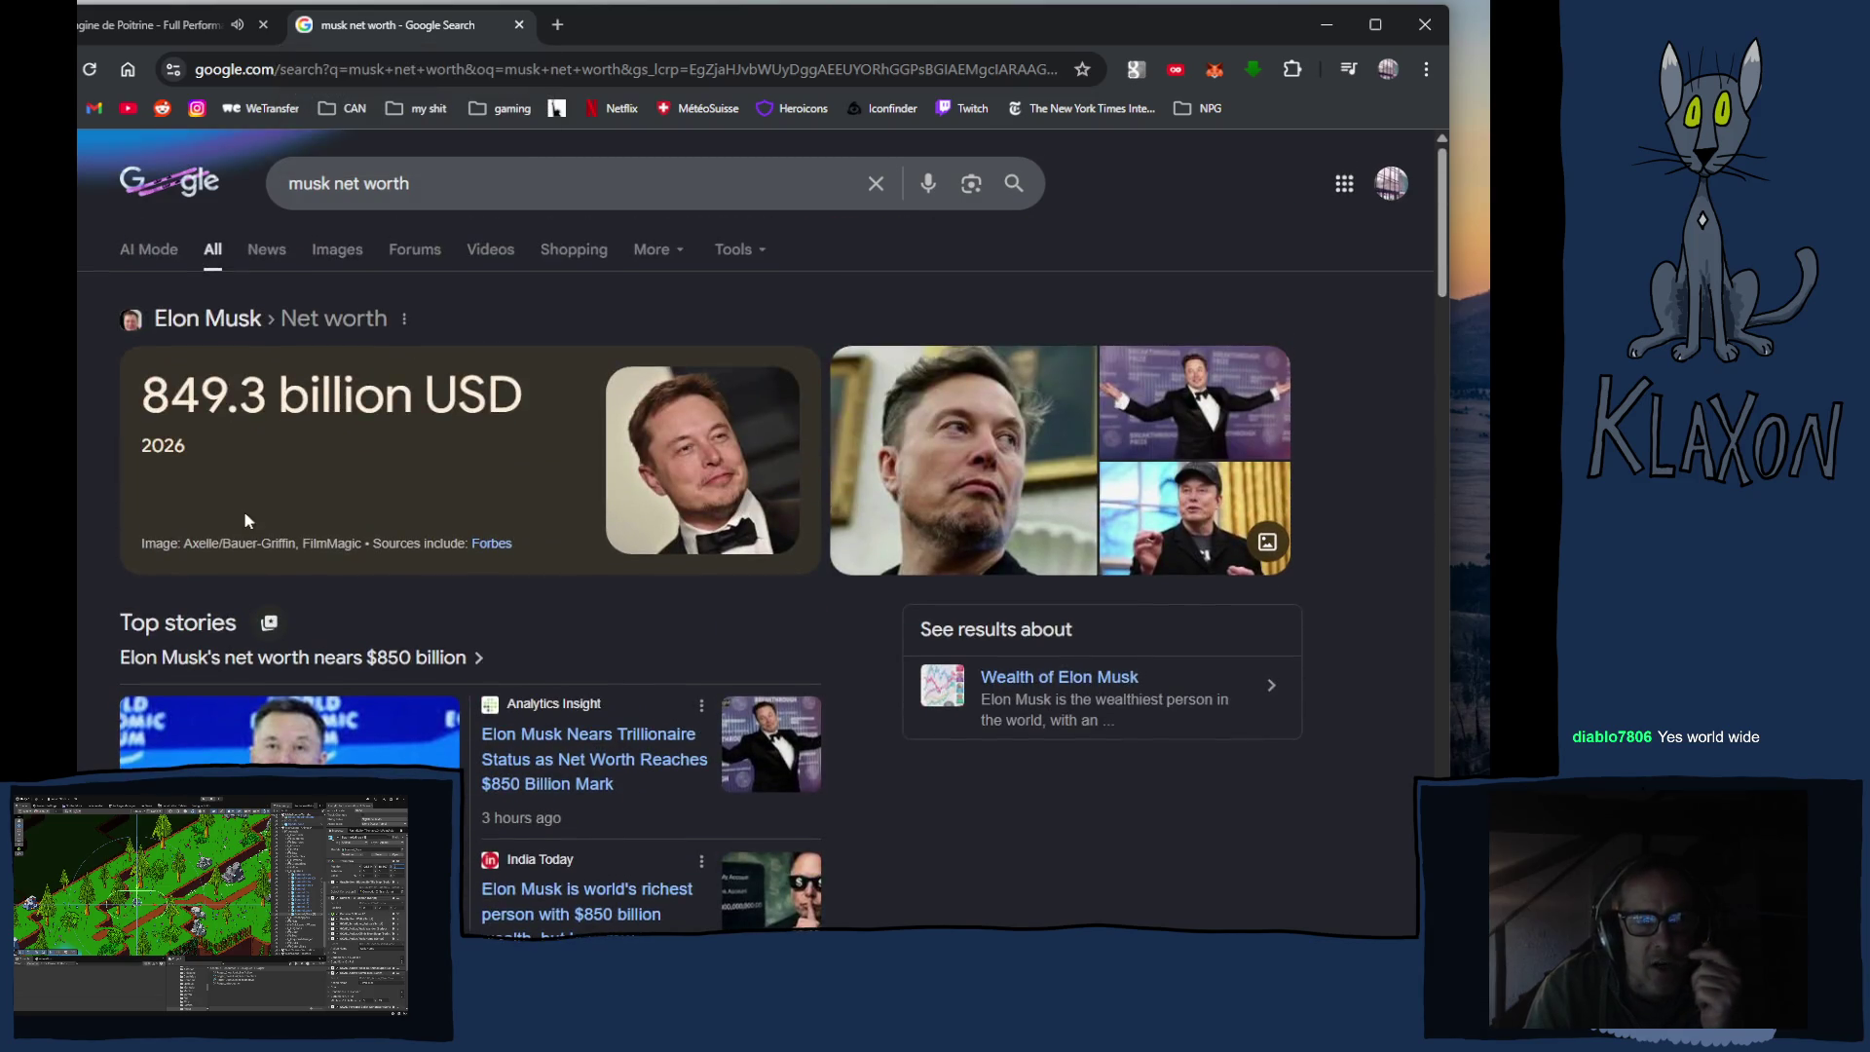
pyautogui.click(520, 28)
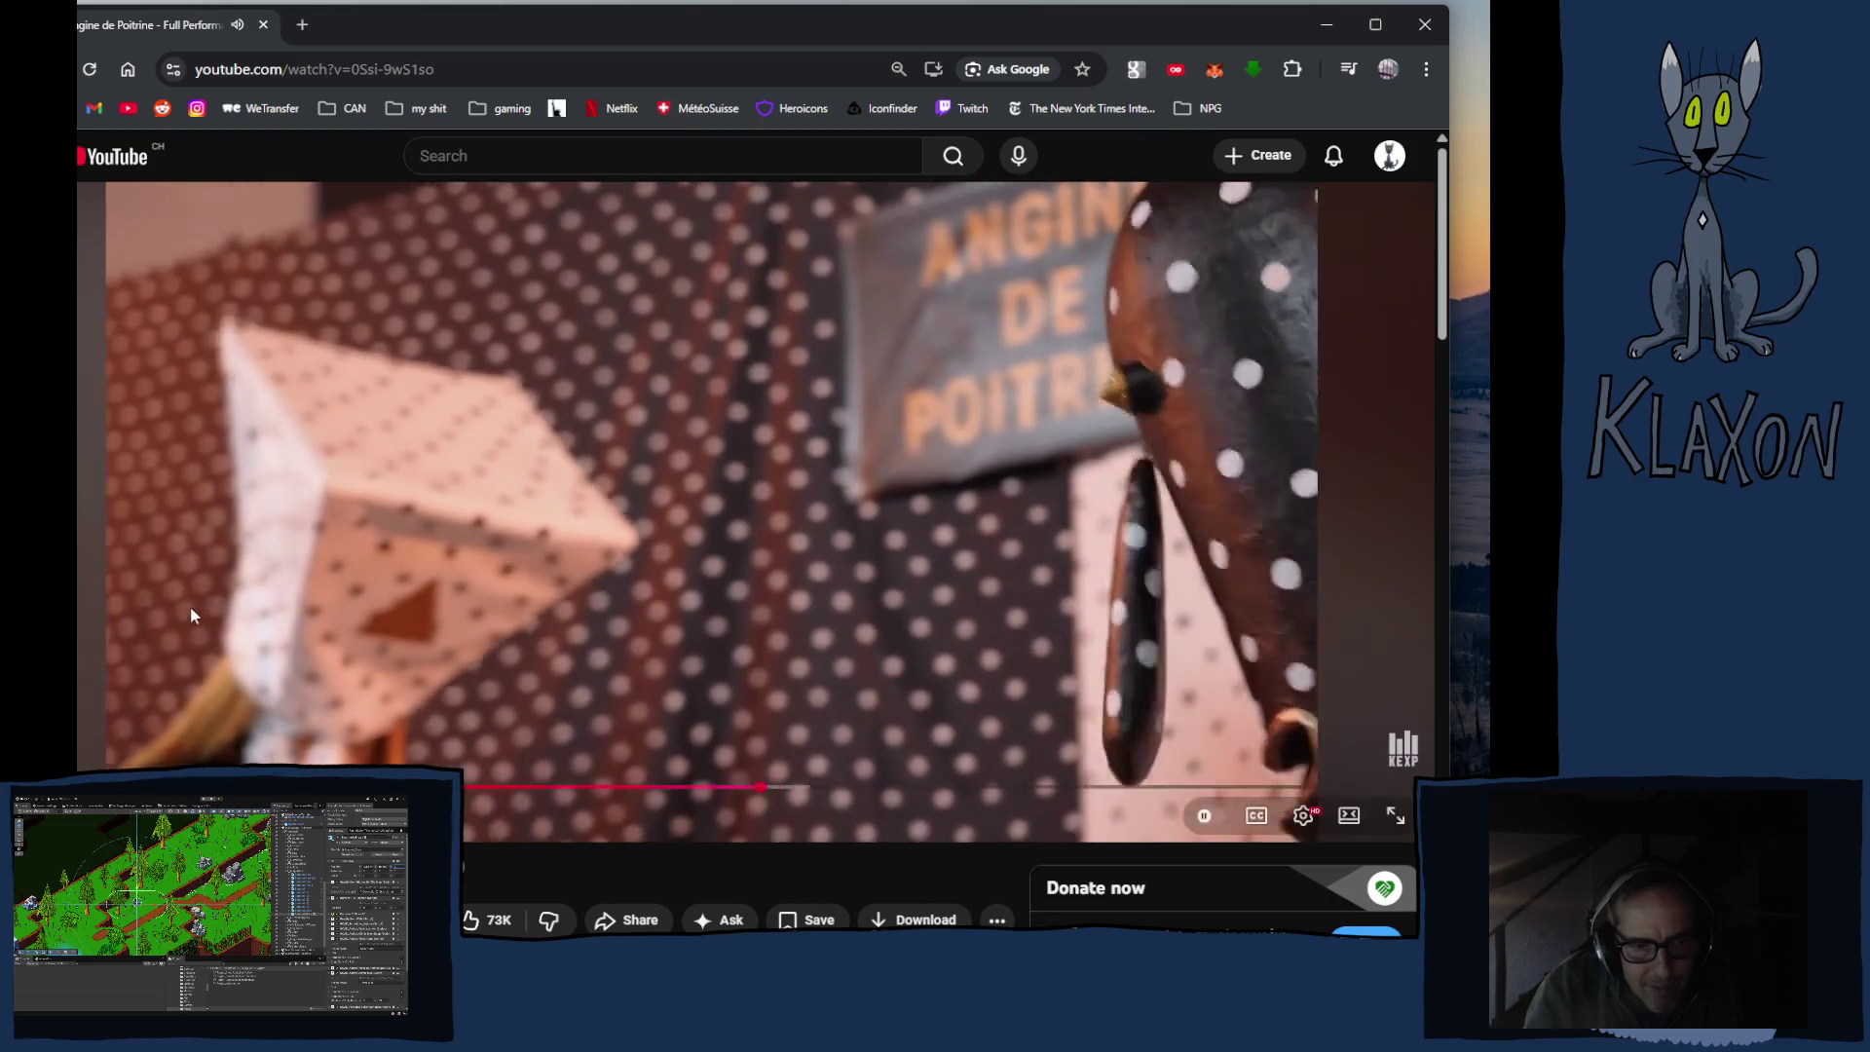
# Step: Scroll the Angine de Poitrine KEXP video page down and back up, then activate the browser window
pyautogui.scroll(-3, 189, 615)
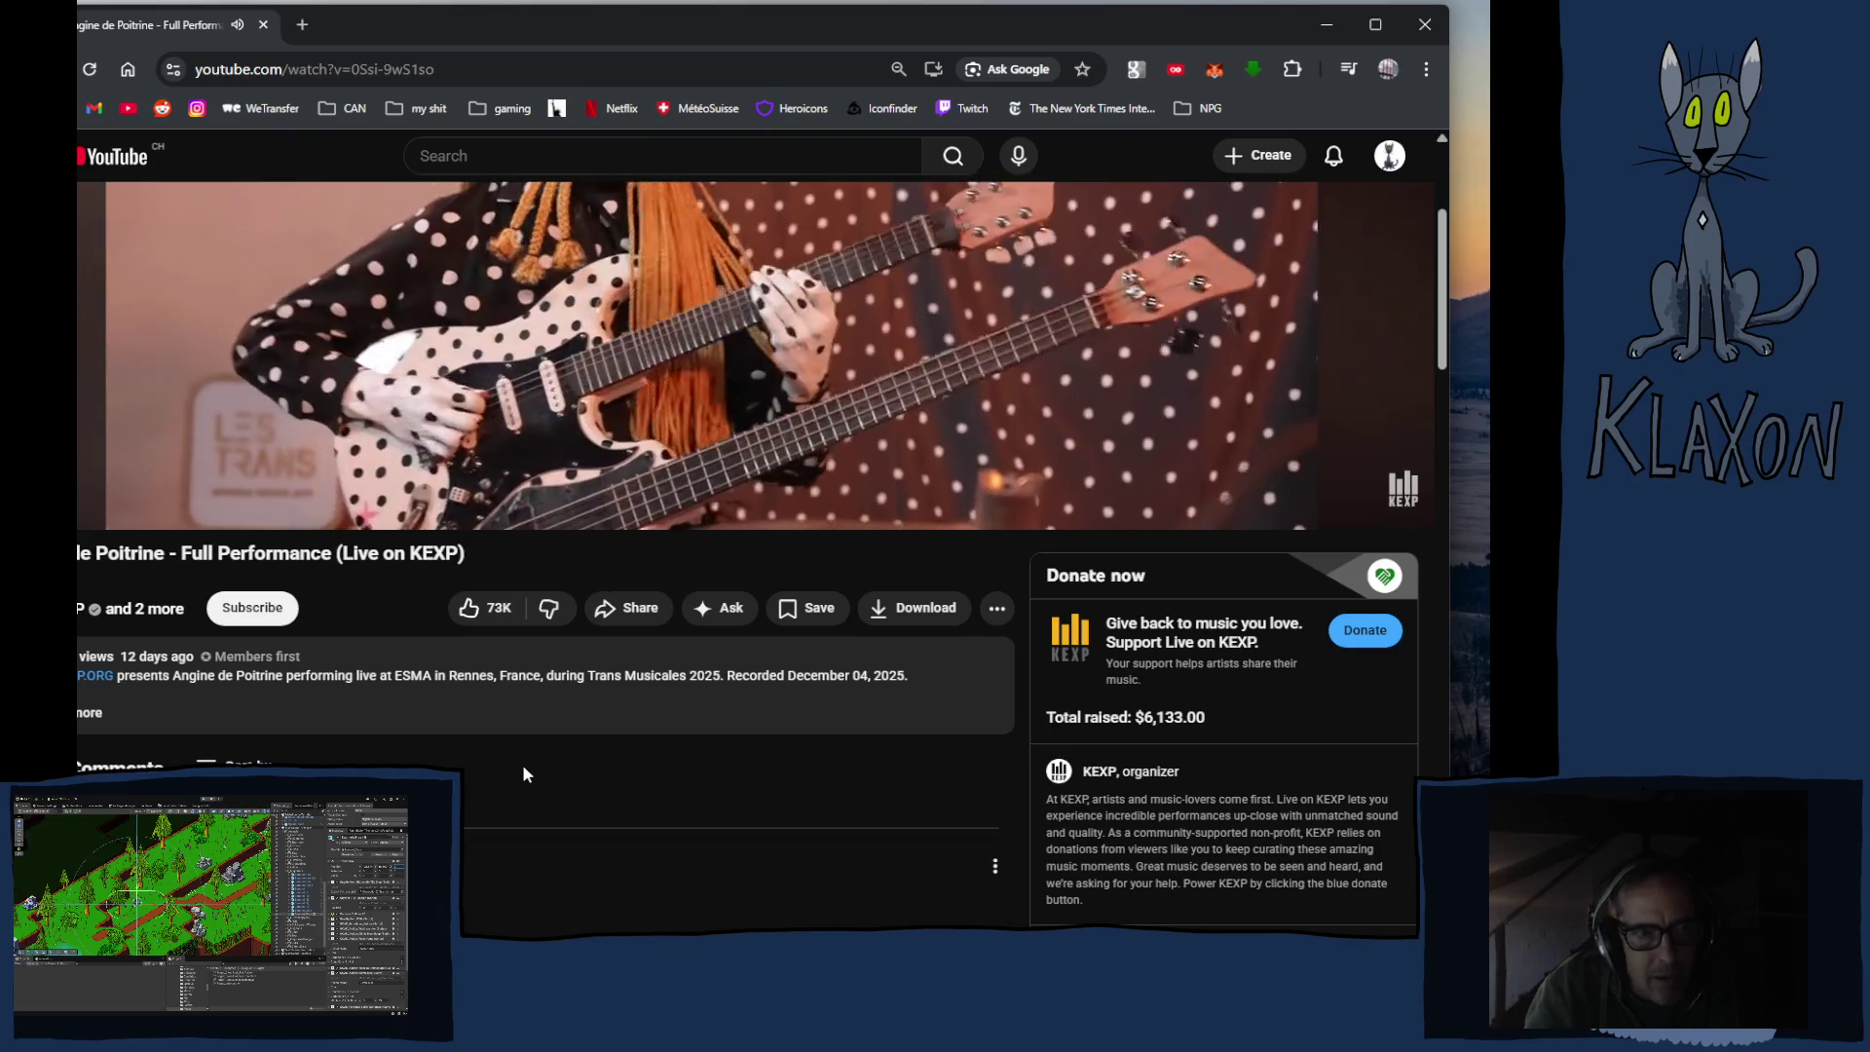
pyautogui.scroll(3, 648, 789)
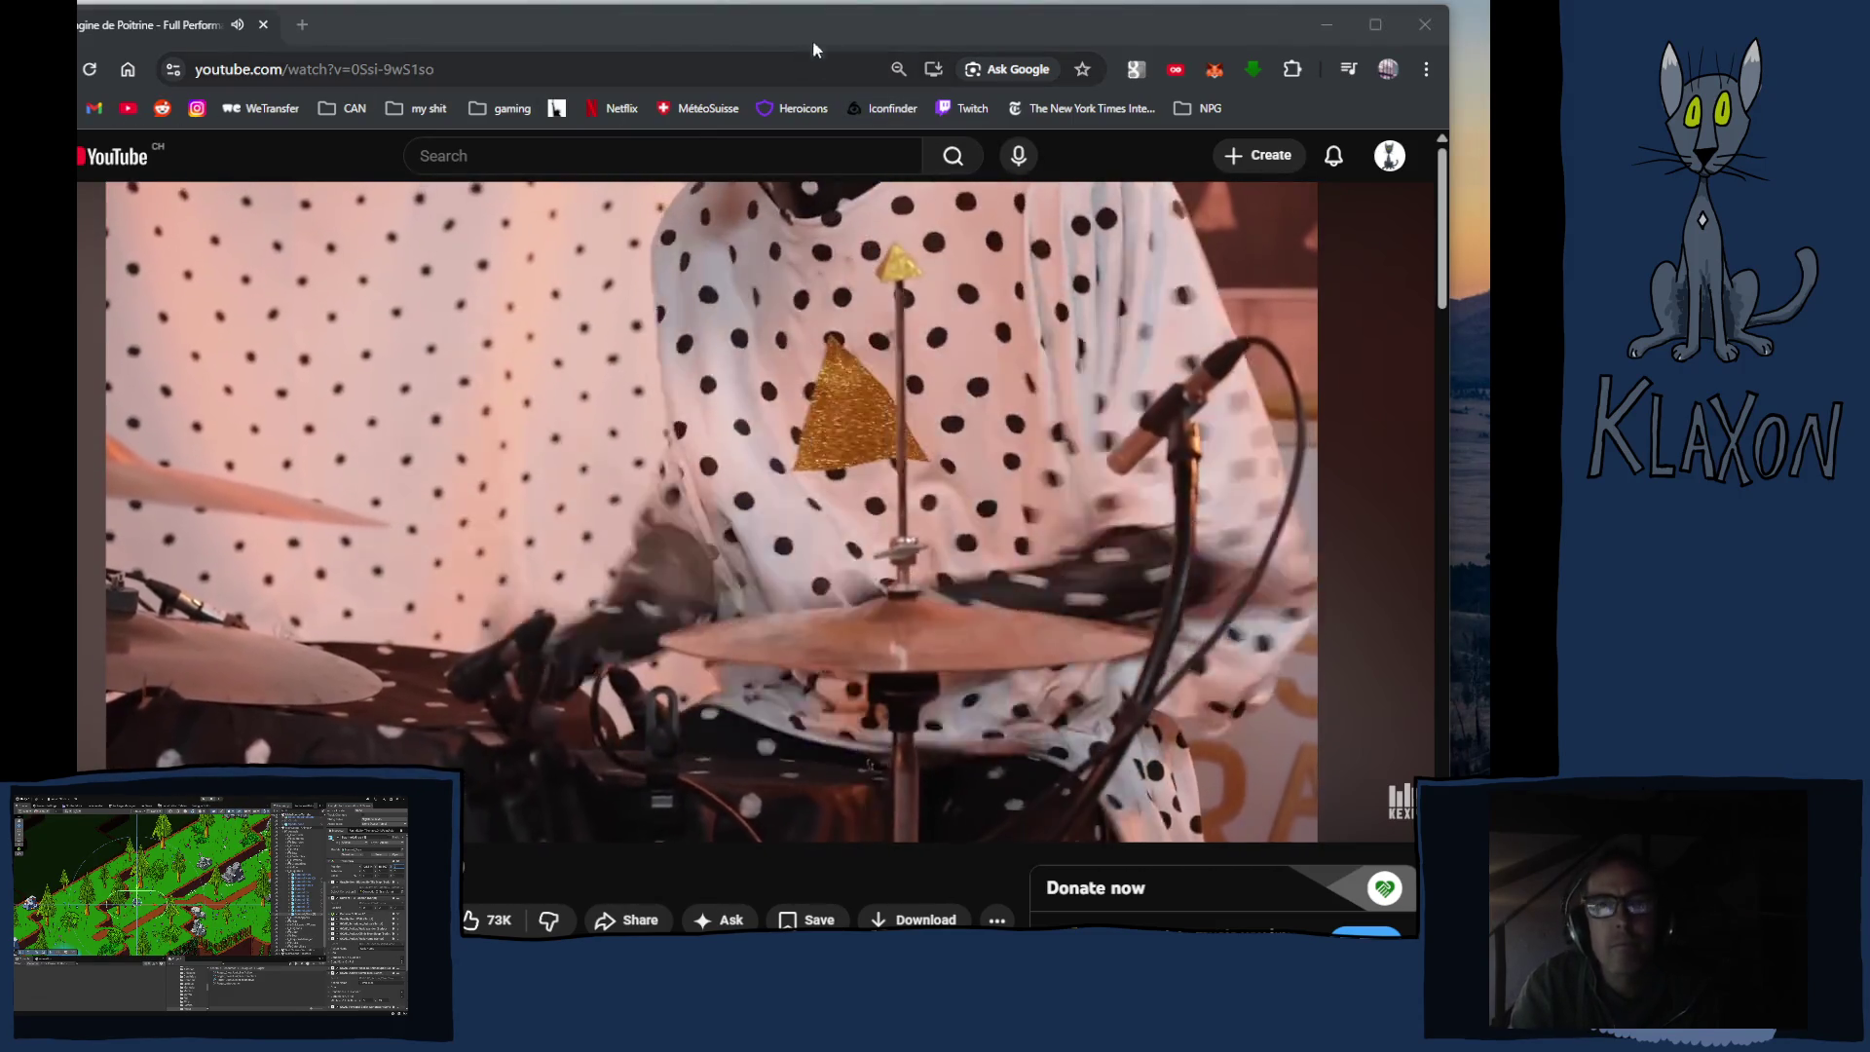
pyautogui.click(822, 20)
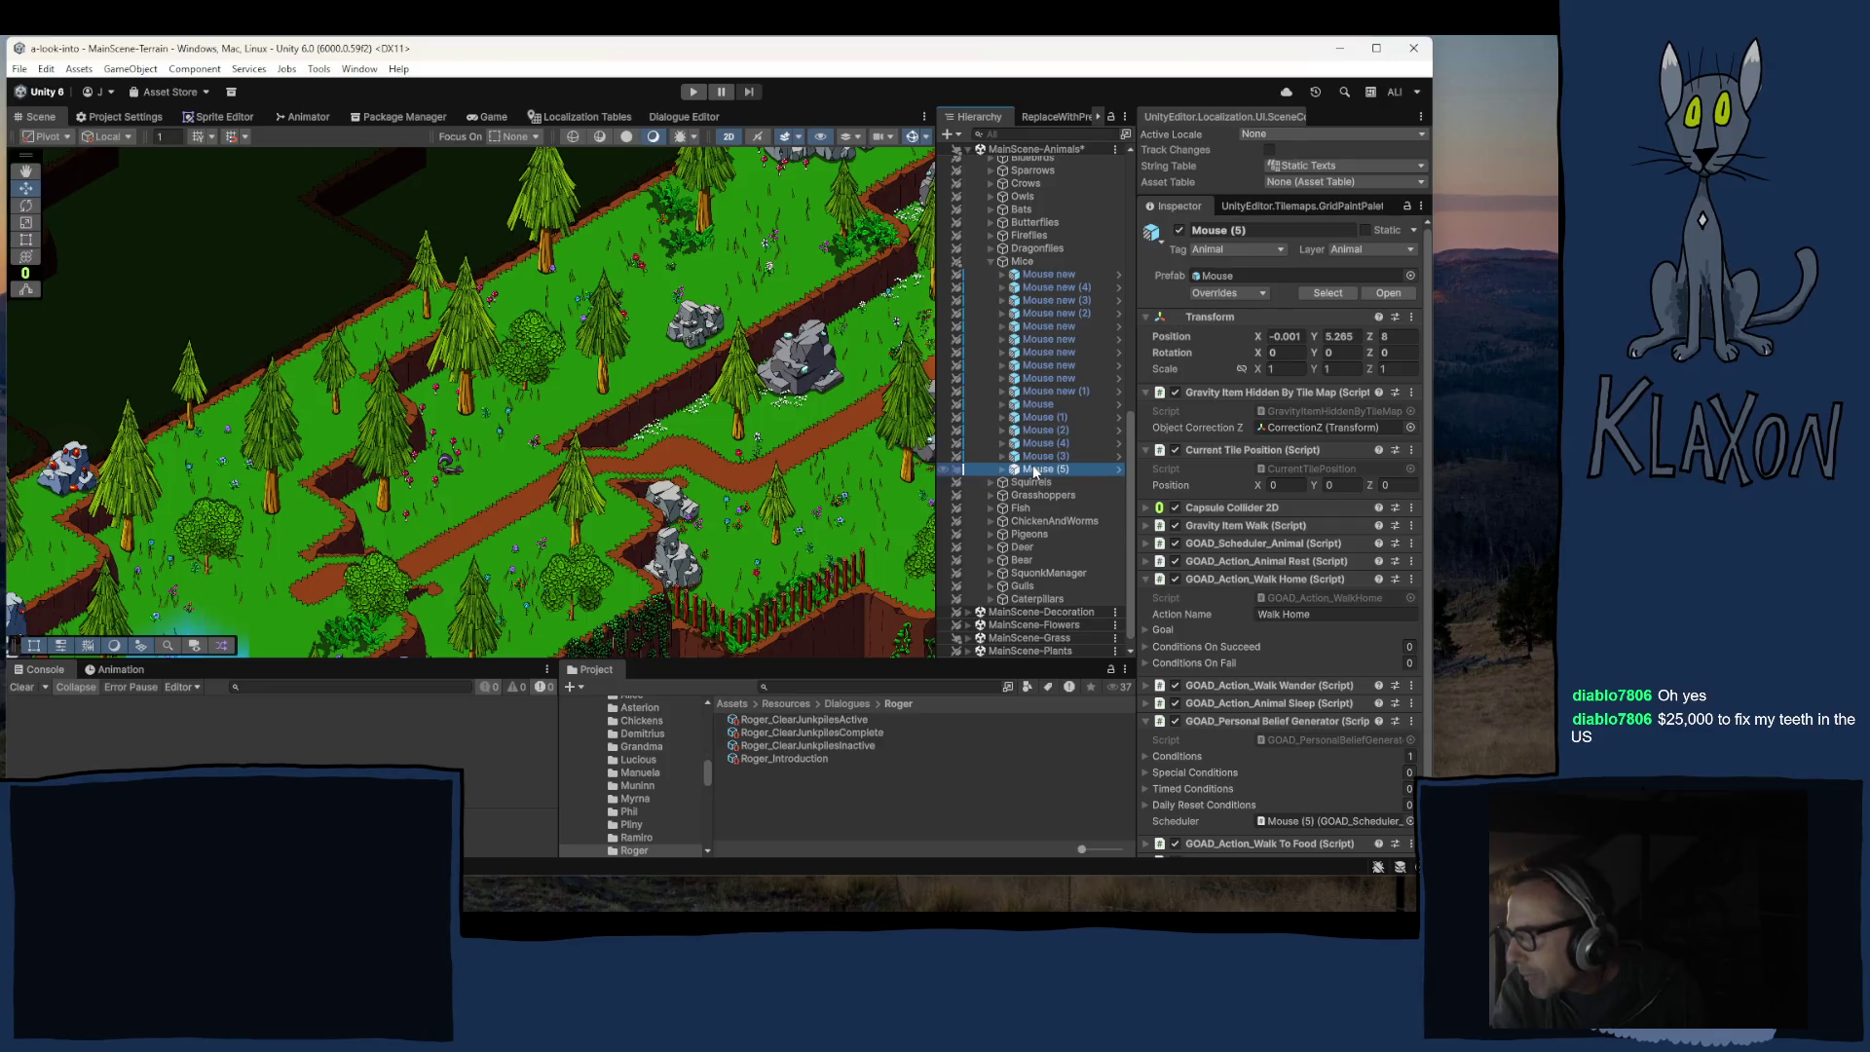
# Step: Move Mouse (5) to the current view, drag it down-right, and set Position Z to 10
pyautogui.rightClick(1030, 469)
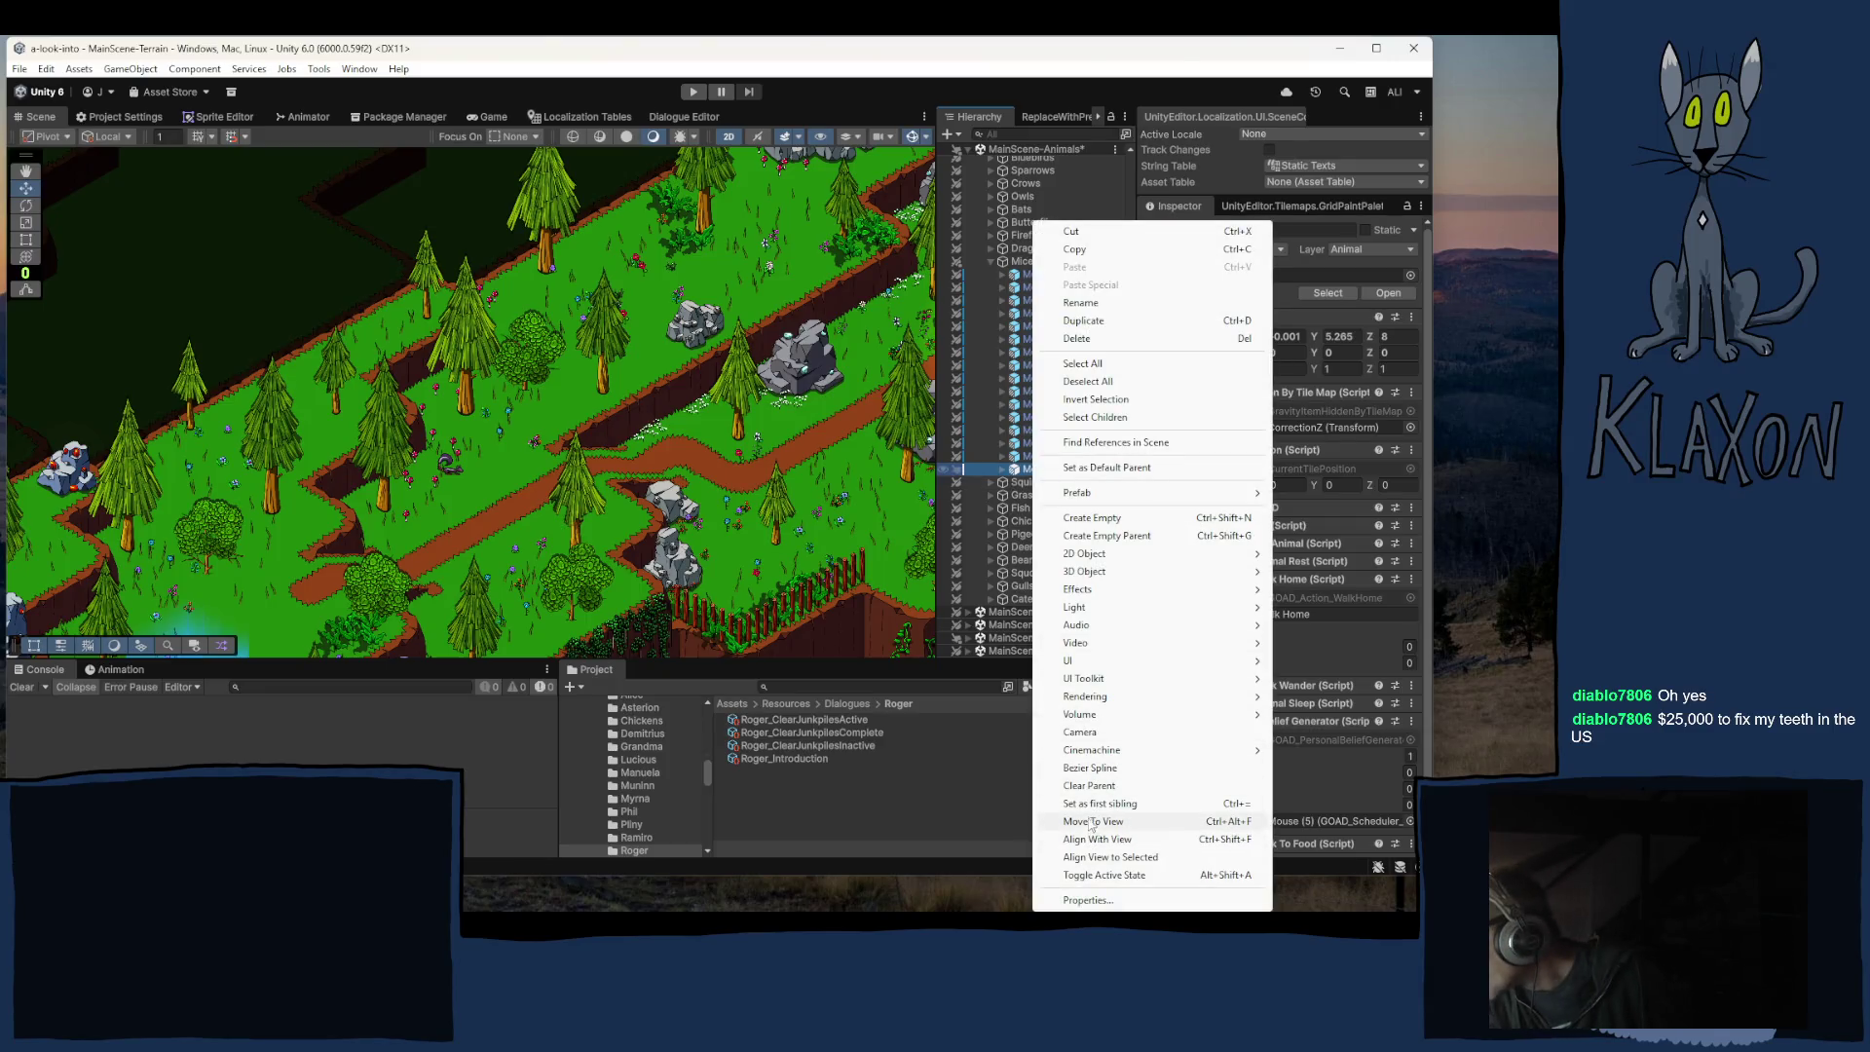
pyautogui.click(1093, 821)
pyautogui.click(1411, 336)
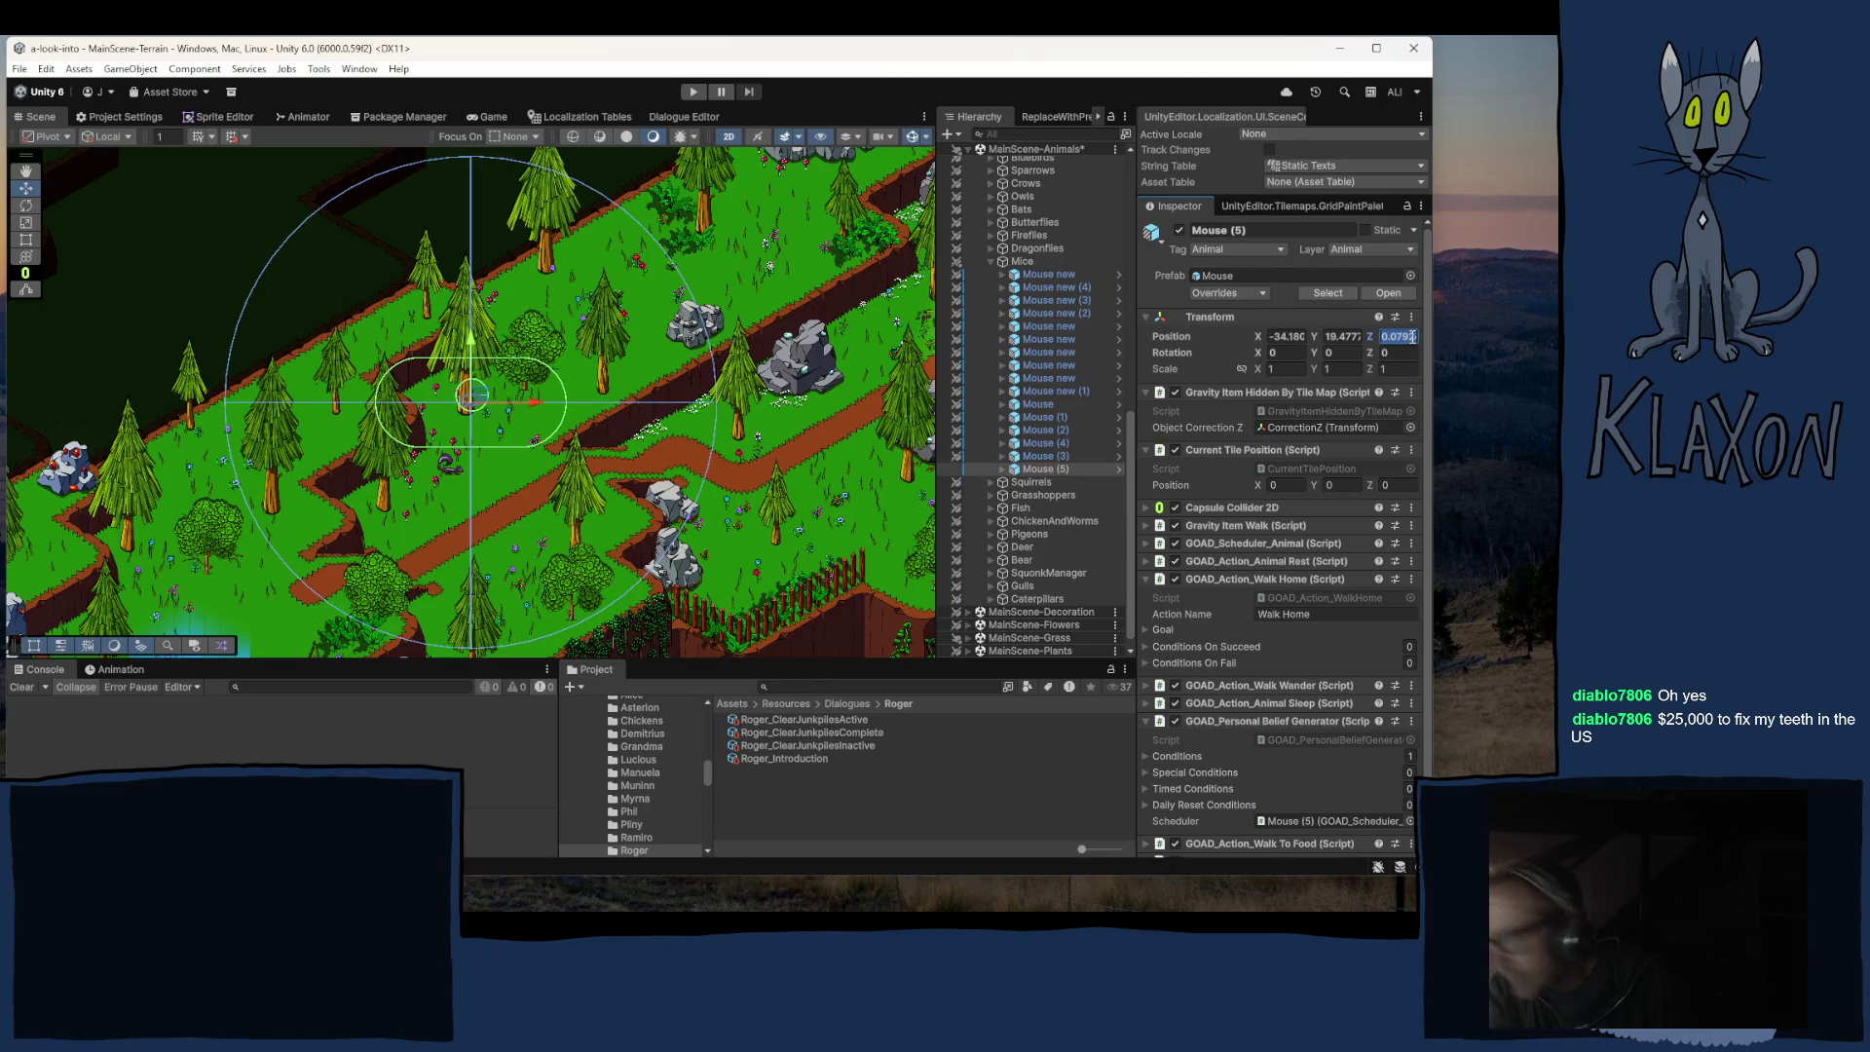
pyautogui.write('8')
pyautogui.moveTo(516, 400)
pyautogui.mouseDown()
pyautogui.moveTo(646, 436)
pyautogui.moveTo(297, 538)
pyautogui.moveTo(257, 567)
pyautogui.mouseUp()
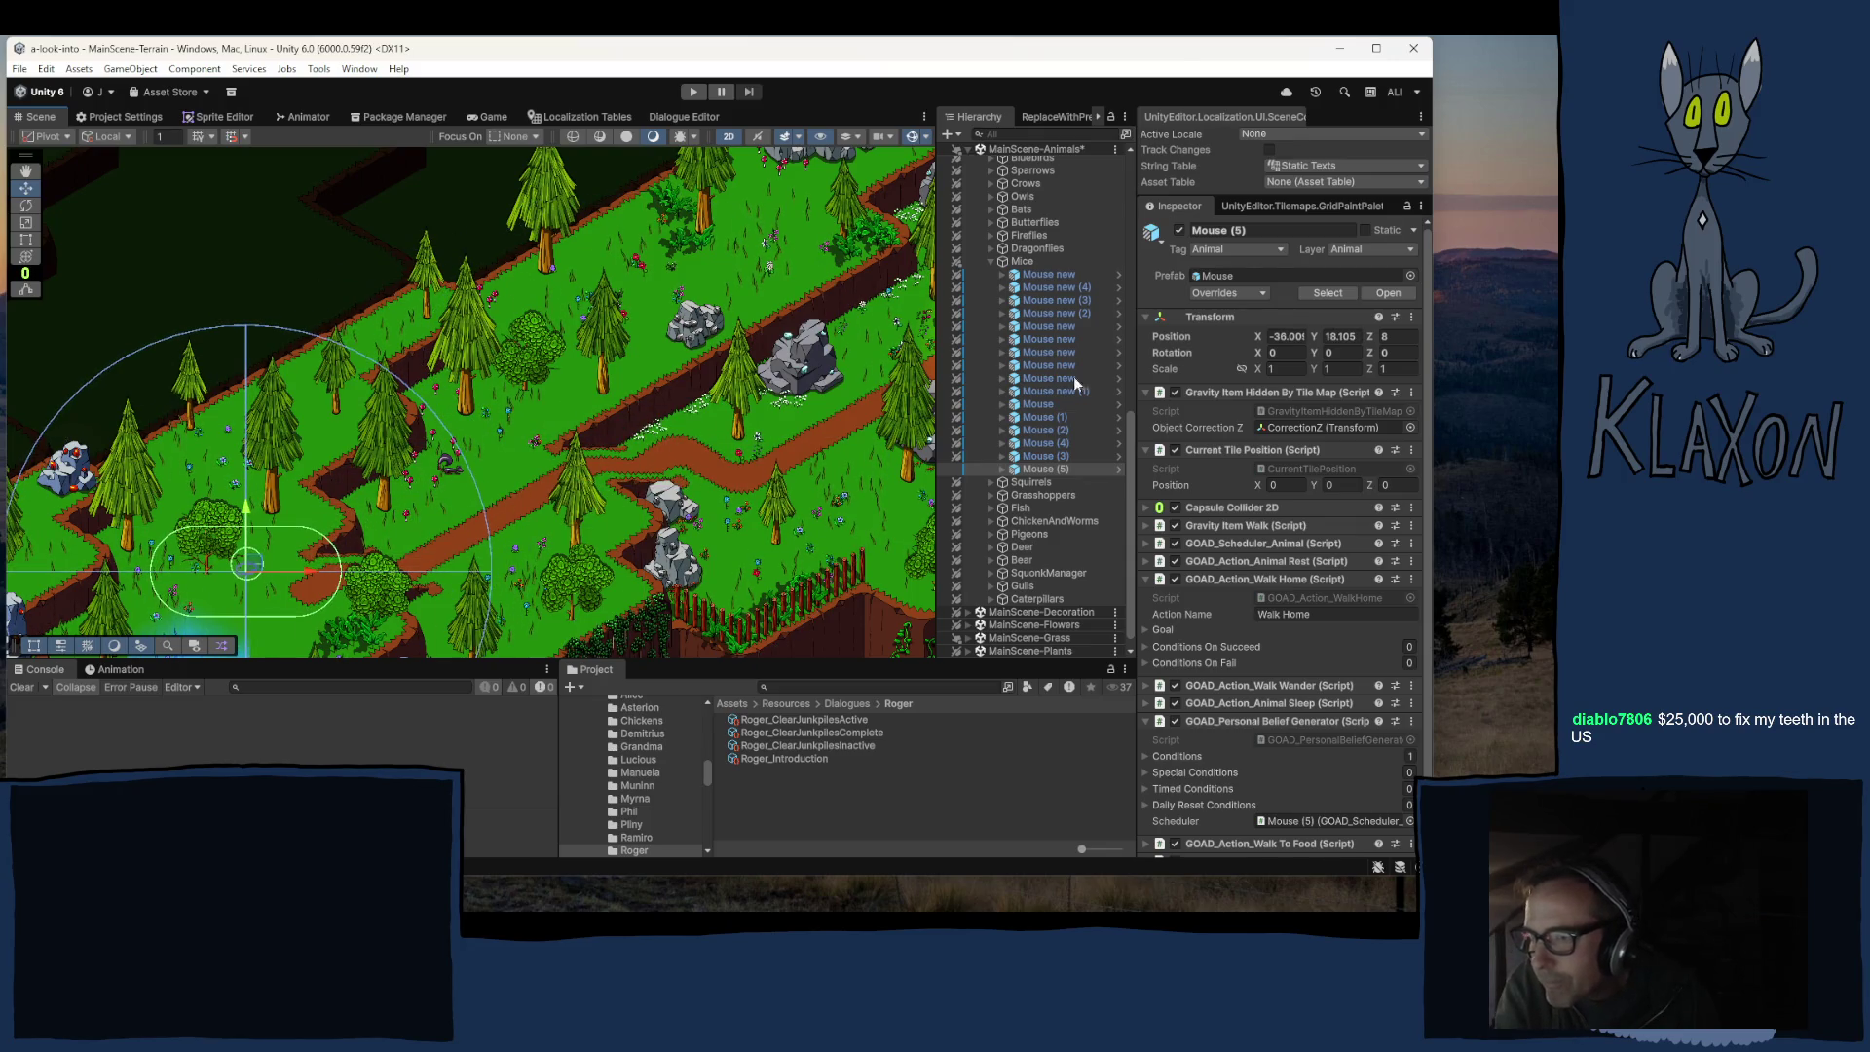
pyautogui.click(1398, 336)
pyautogui.write('10')
pyautogui.moveTo(215, 604)
pyautogui.mouseDown()
pyautogui.moveTo(353, 444)
pyautogui.moveTo(399, 421)
pyautogui.moveTo(399, 390)
pyautogui.moveTo(352, 390)
pyautogui.mouseUp()
pyautogui.click(459, 459)
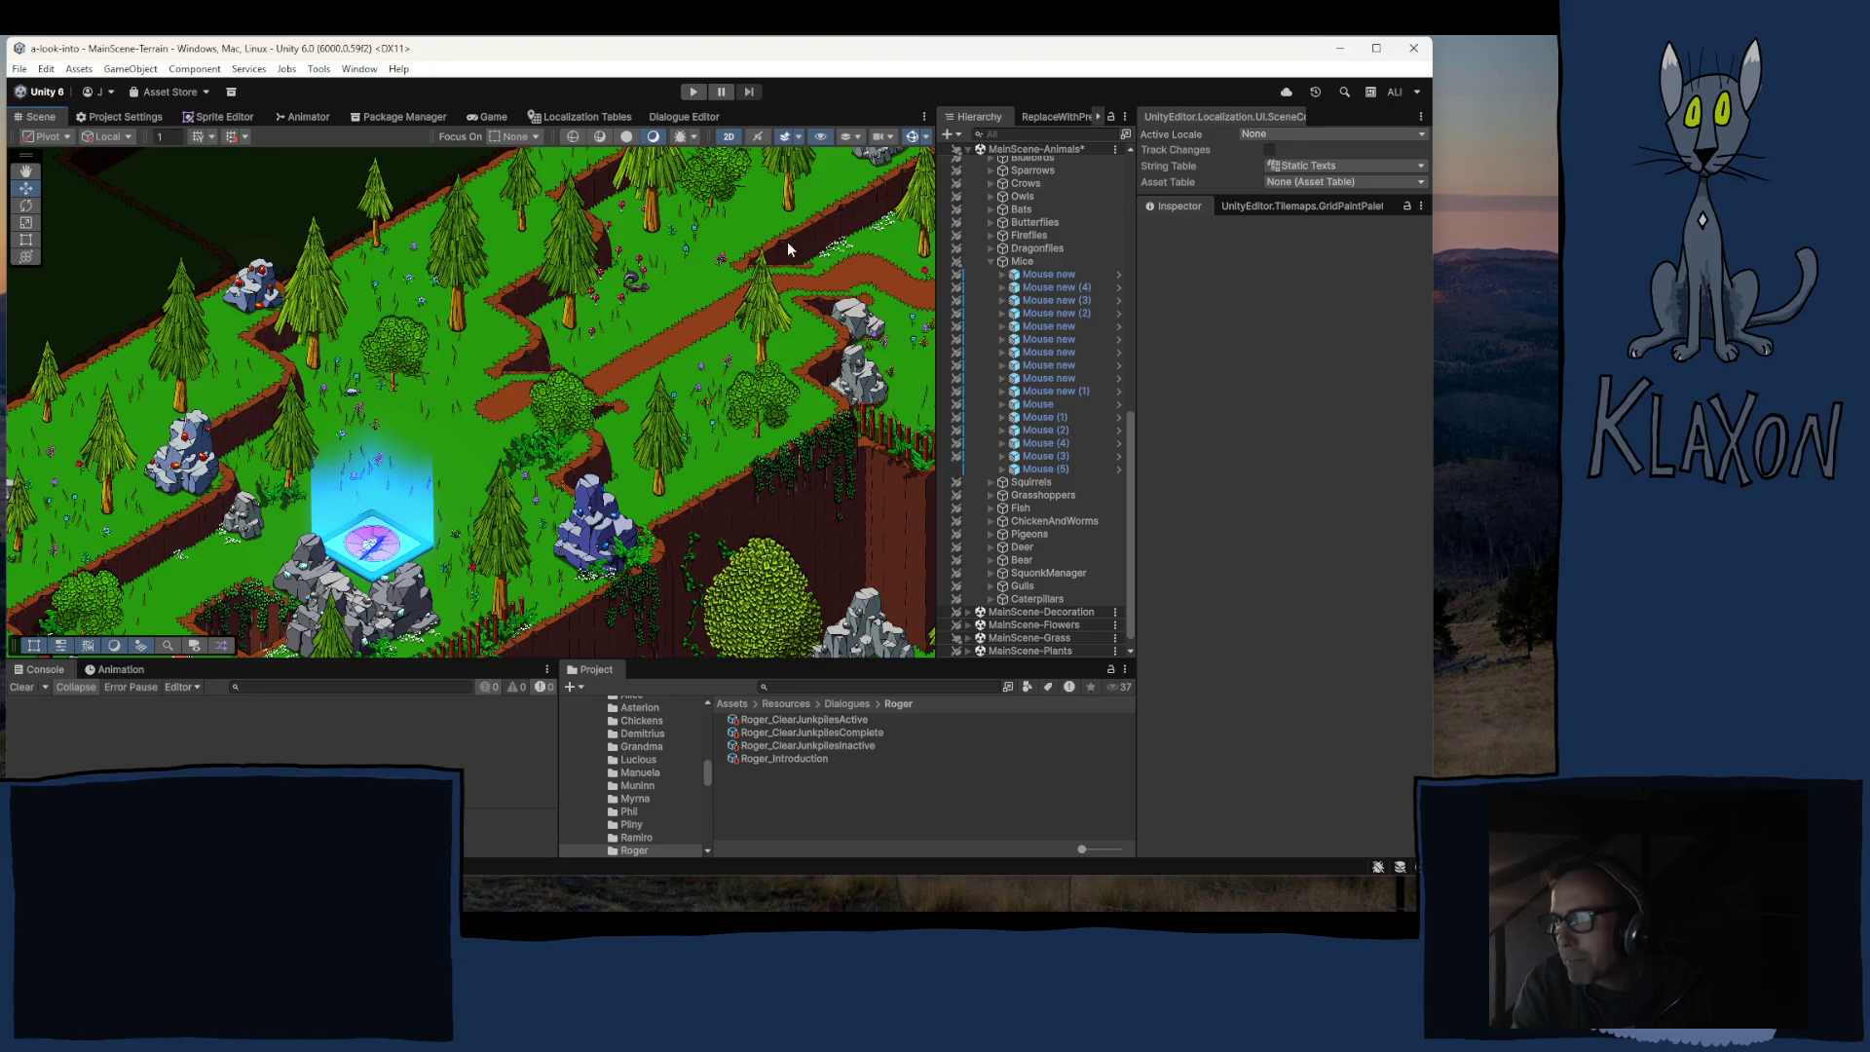
# Step: Pan to the grassy rock area and duplicate Mouse (5) with Ctrl+D
pyautogui.scroll(-3, 789, 292)
pyautogui.scroll(3, 810, 354)
pyautogui.moveTo(810, 354)
pyautogui.mouseDown()
pyautogui.moveTo(565, 419)
pyautogui.moveTo(614, 434)
pyautogui.moveTo(711, 302)
pyautogui.moveTo(685, 447)
pyautogui.mouseUp()
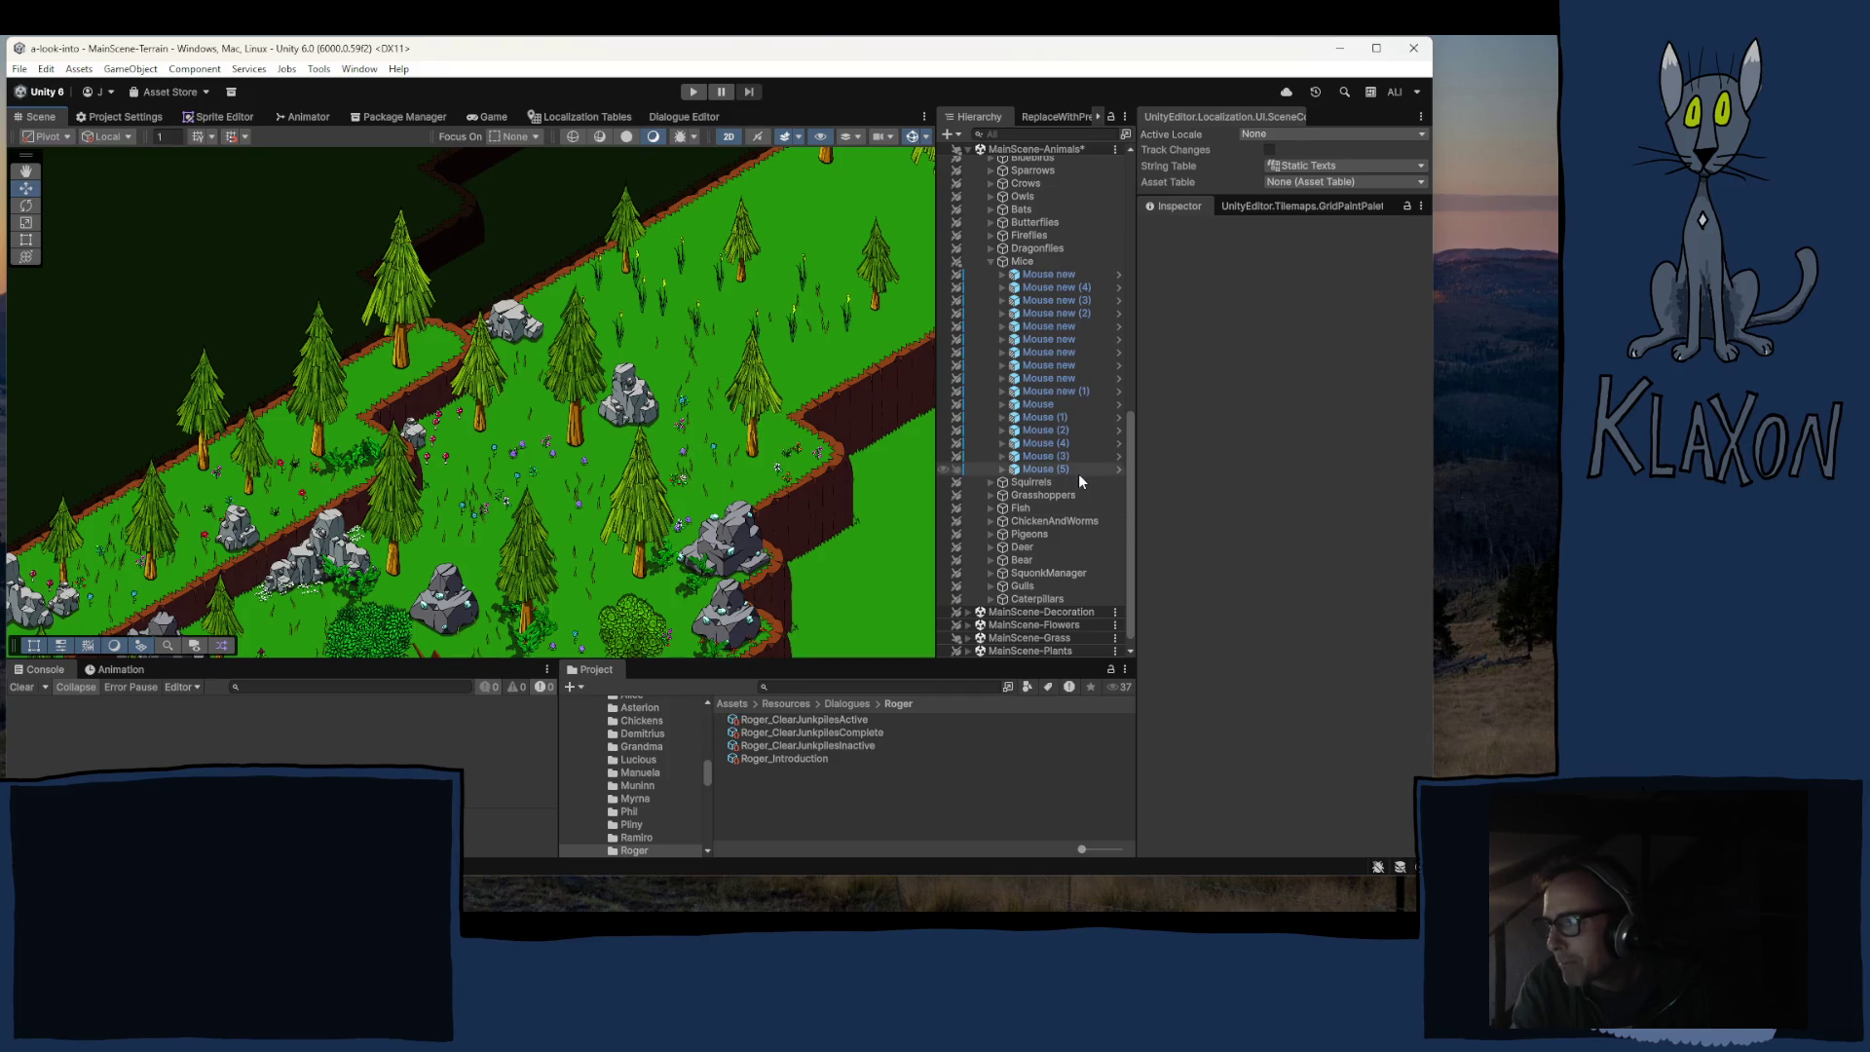
pyautogui.click(1040, 472)
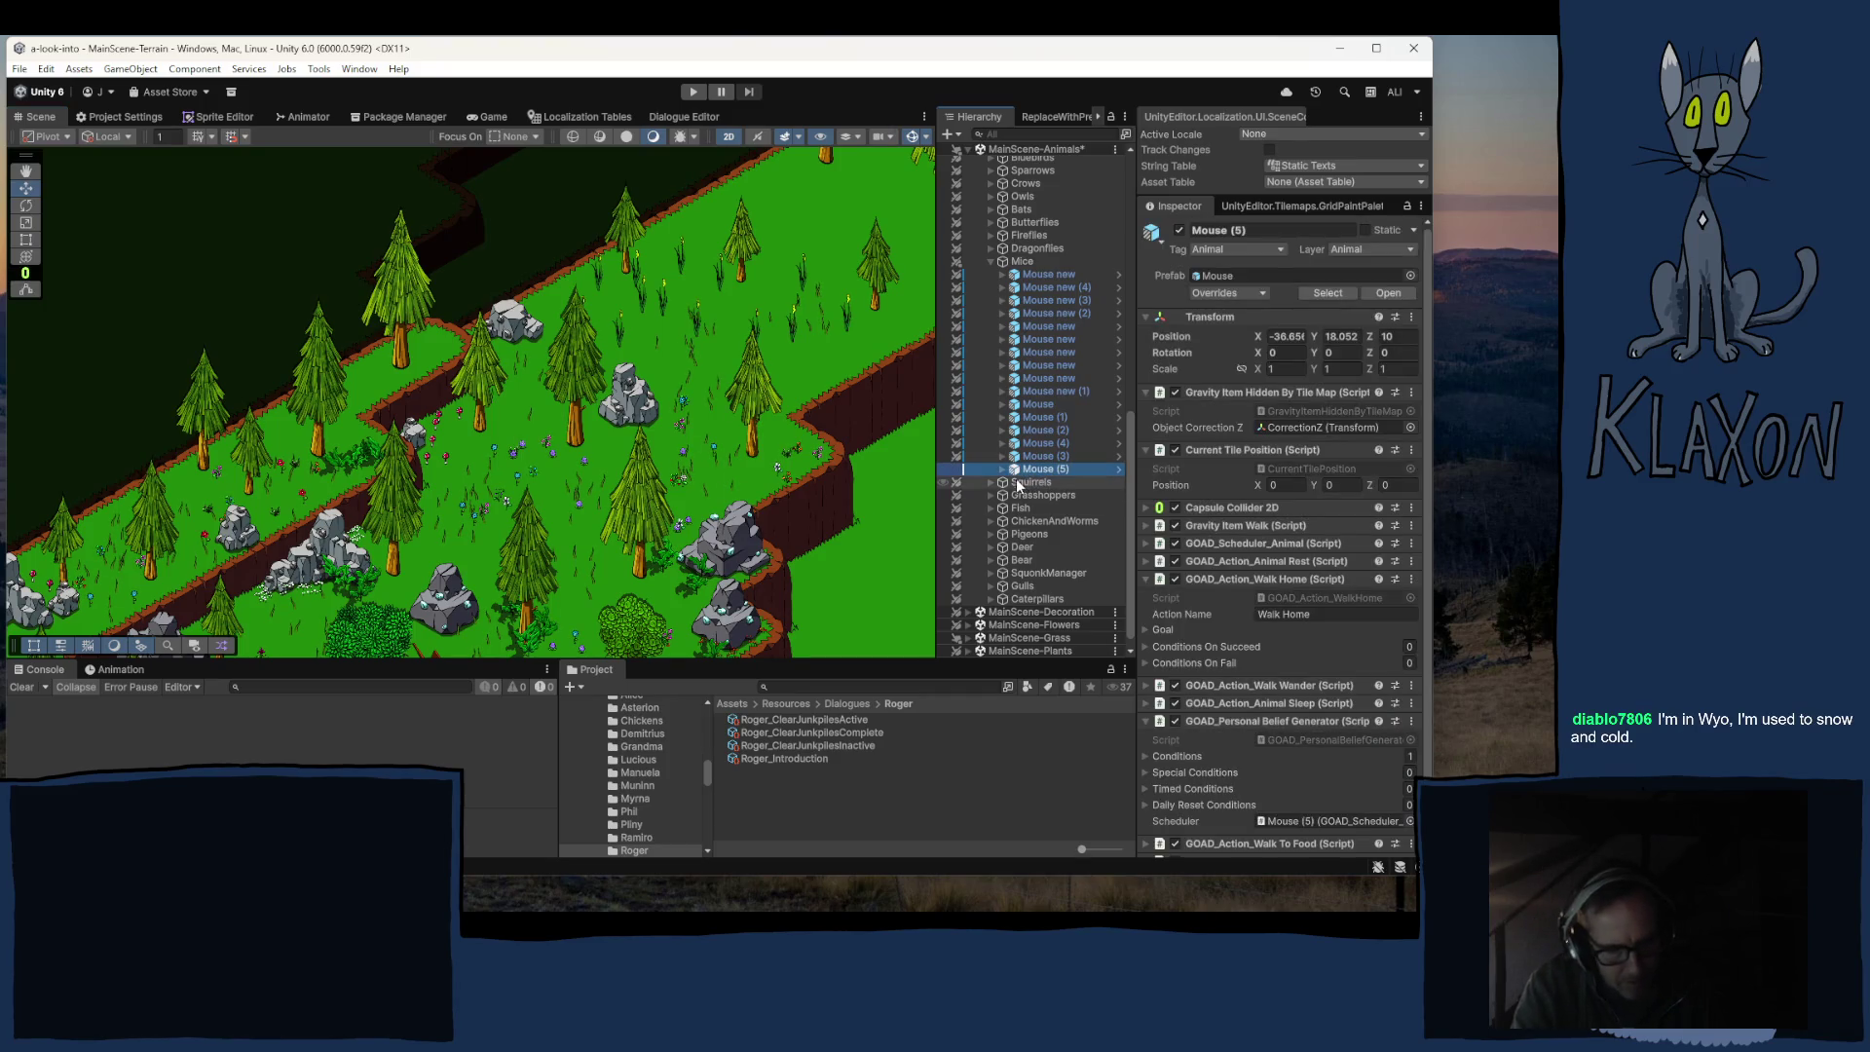
pyautogui.hotkey('ctrl', 'd')
# Step: Move Mouse (6) onto the upper rock and set its Position Z to 8
pyautogui.moveTo(679, 550); pyautogui.dragTo(568, 340)
pyautogui.press('w')
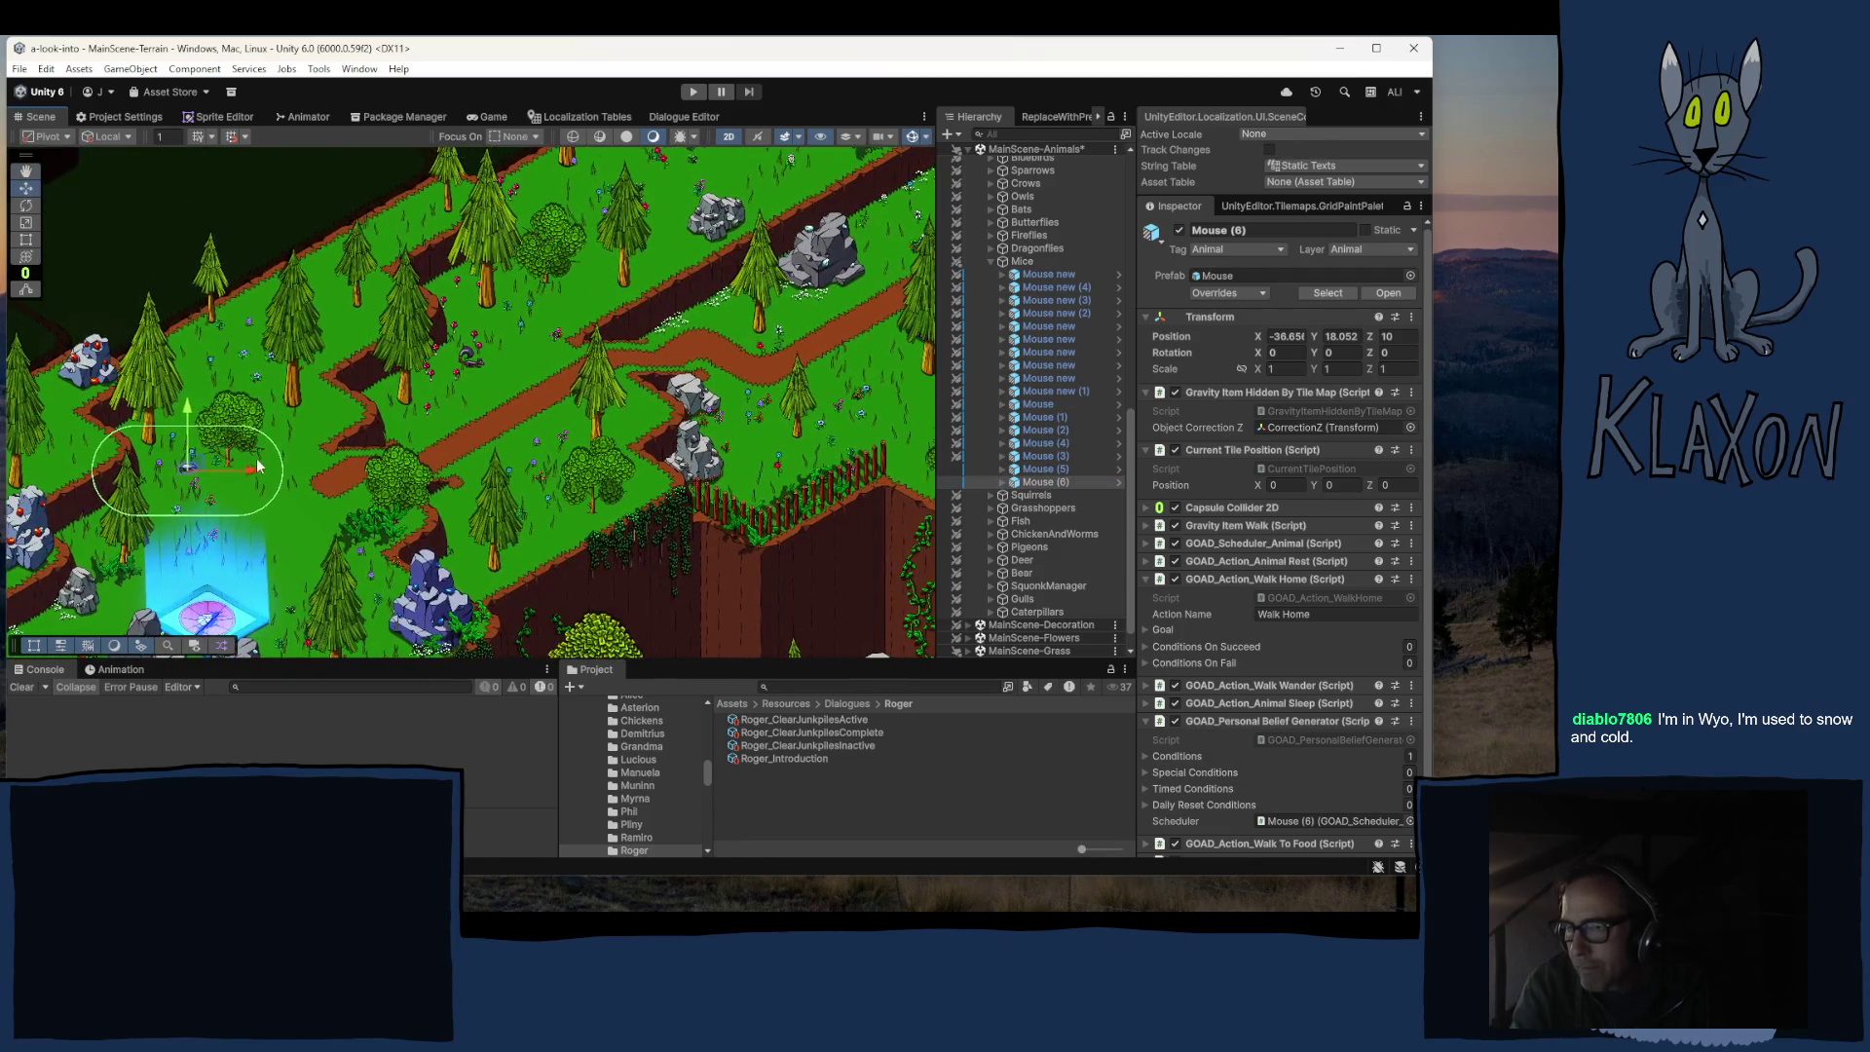
pyautogui.moveTo(188, 468); pyautogui.dragTo(818, 227)
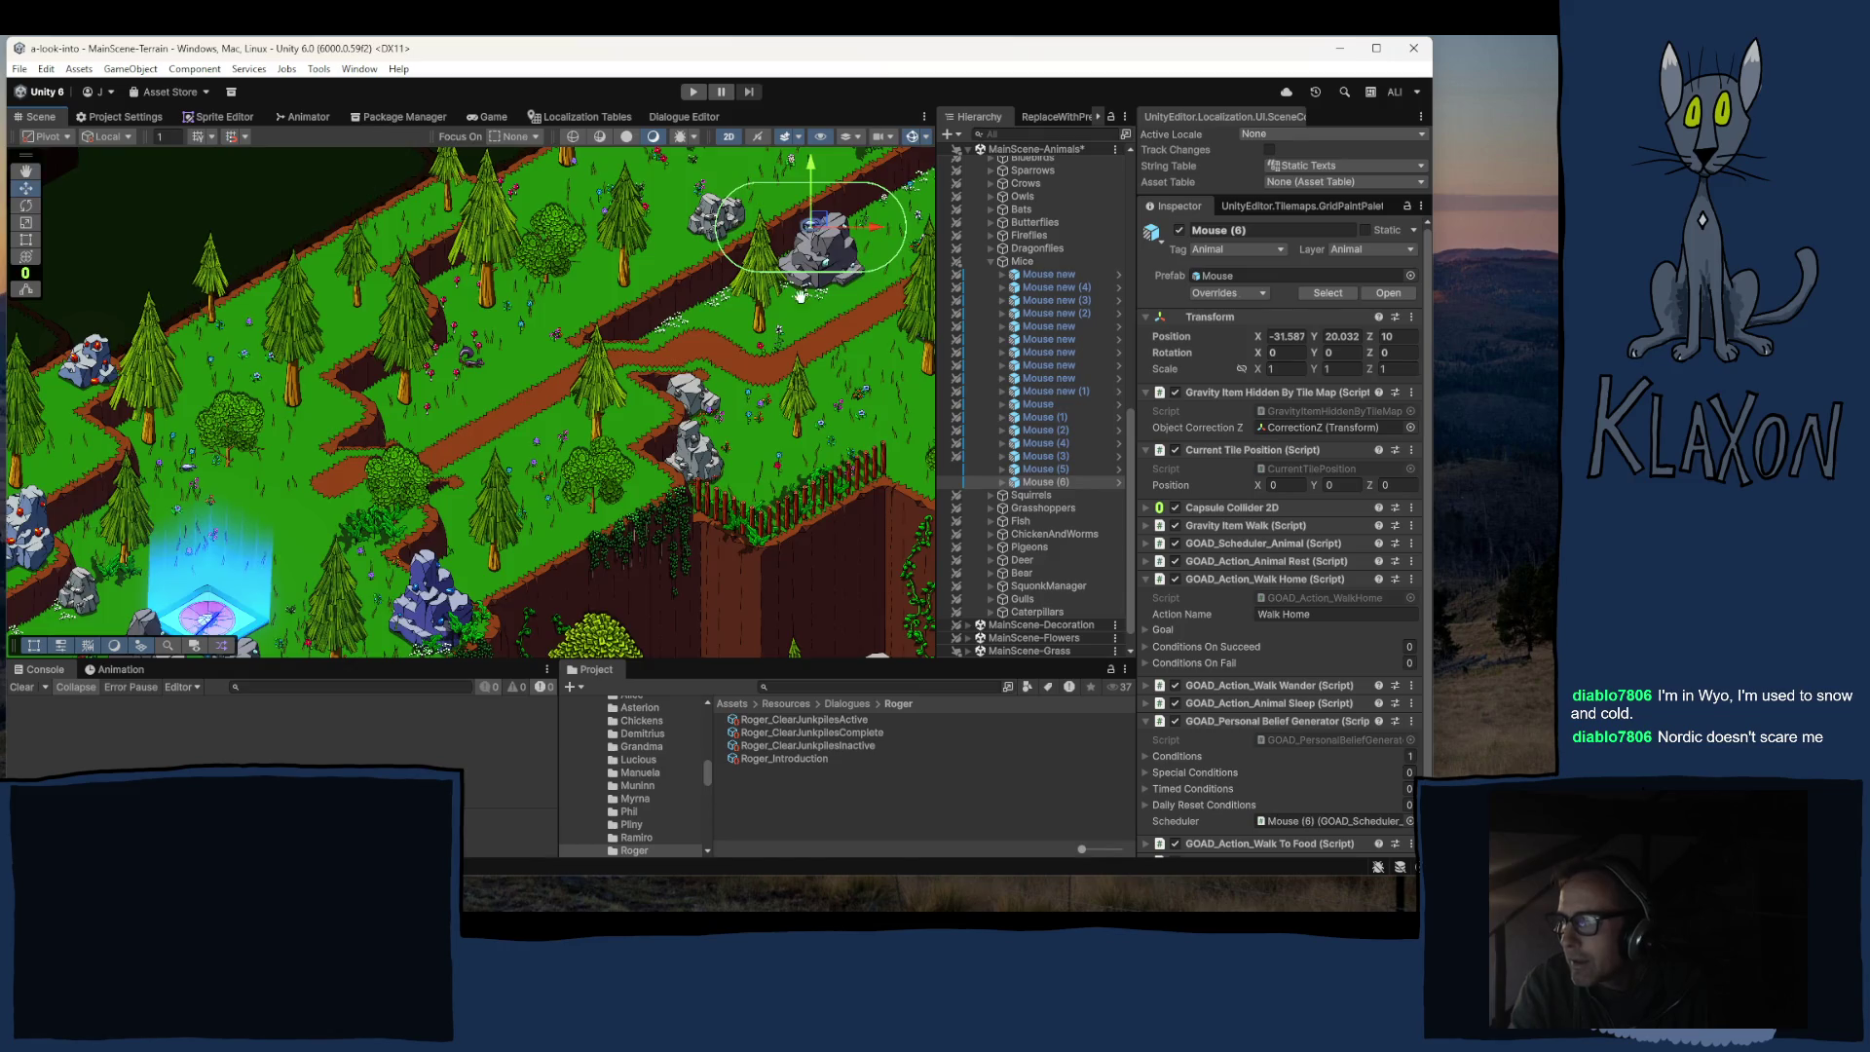
pyautogui.press('f')
pyautogui.moveTo(490, 426); pyautogui.dragTo(882, 207)
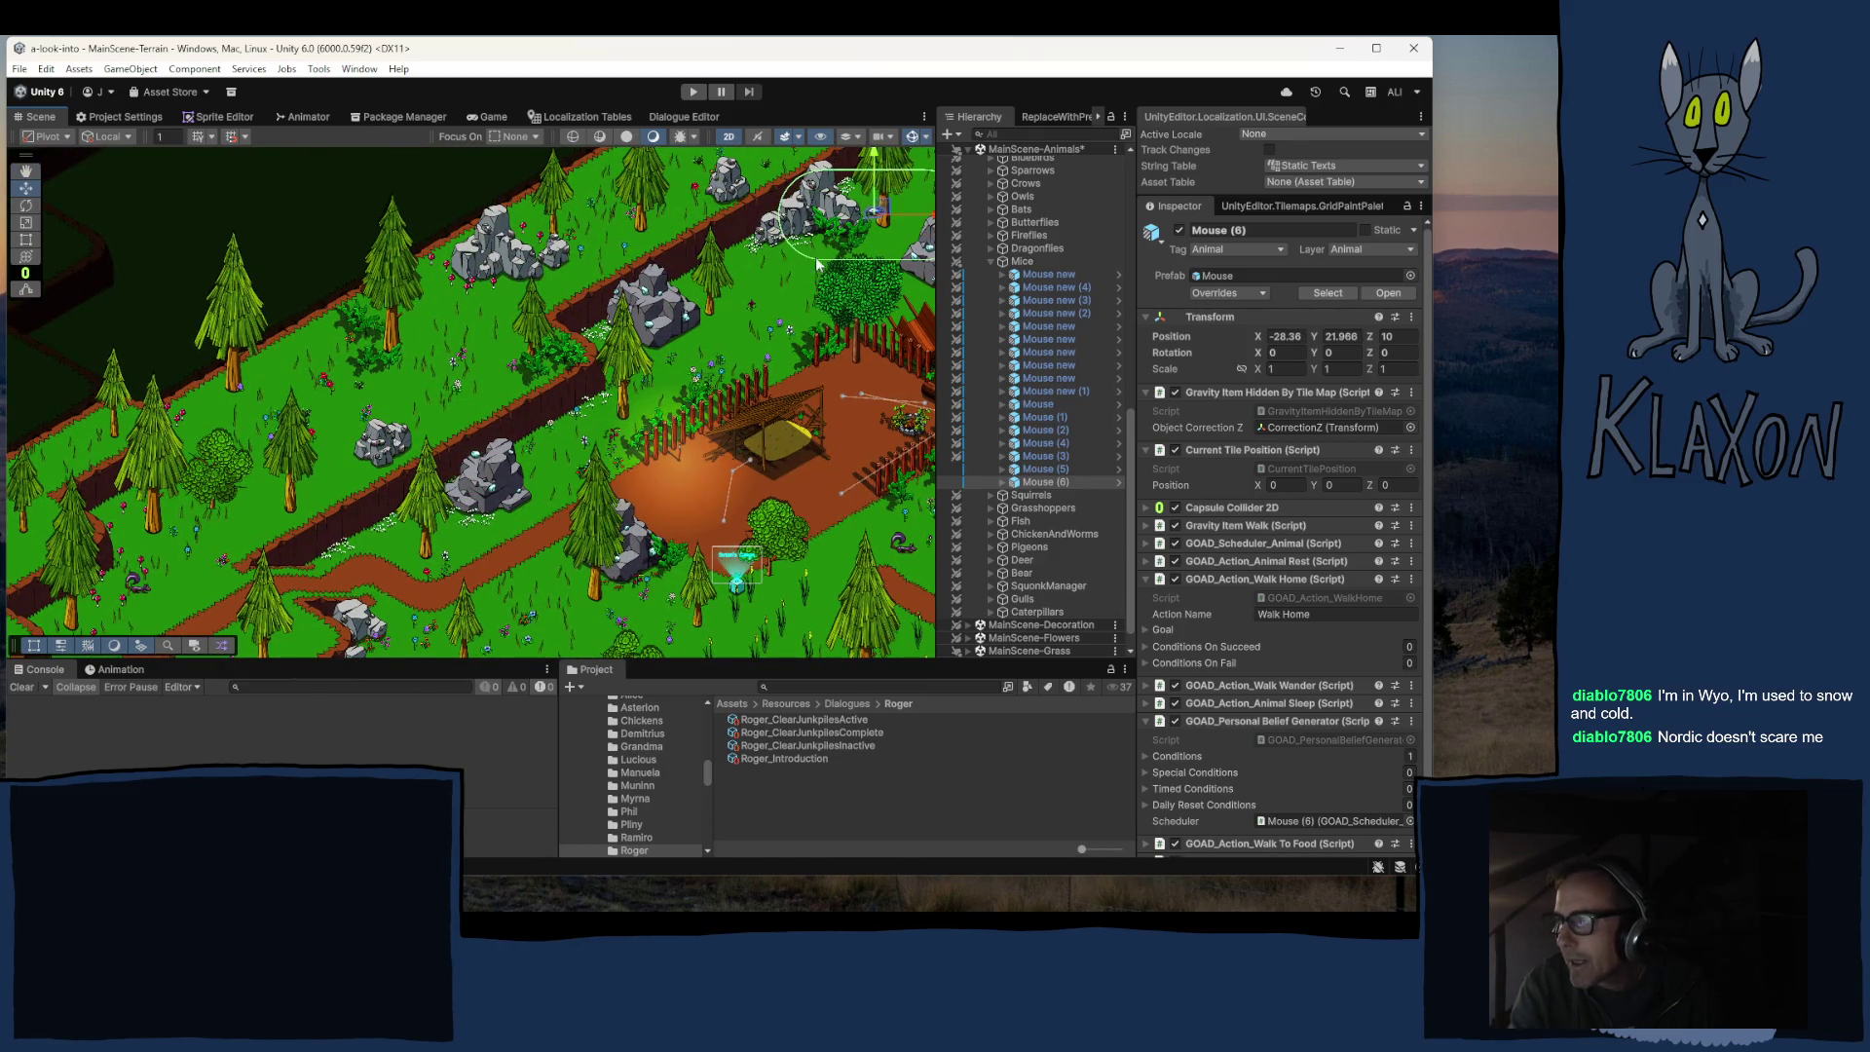
pyautogui.press('f')
pyautogui.moveTo(560, 399); pyautogui.dragTo(836, 200)
pyautogui.click(1405, 335)
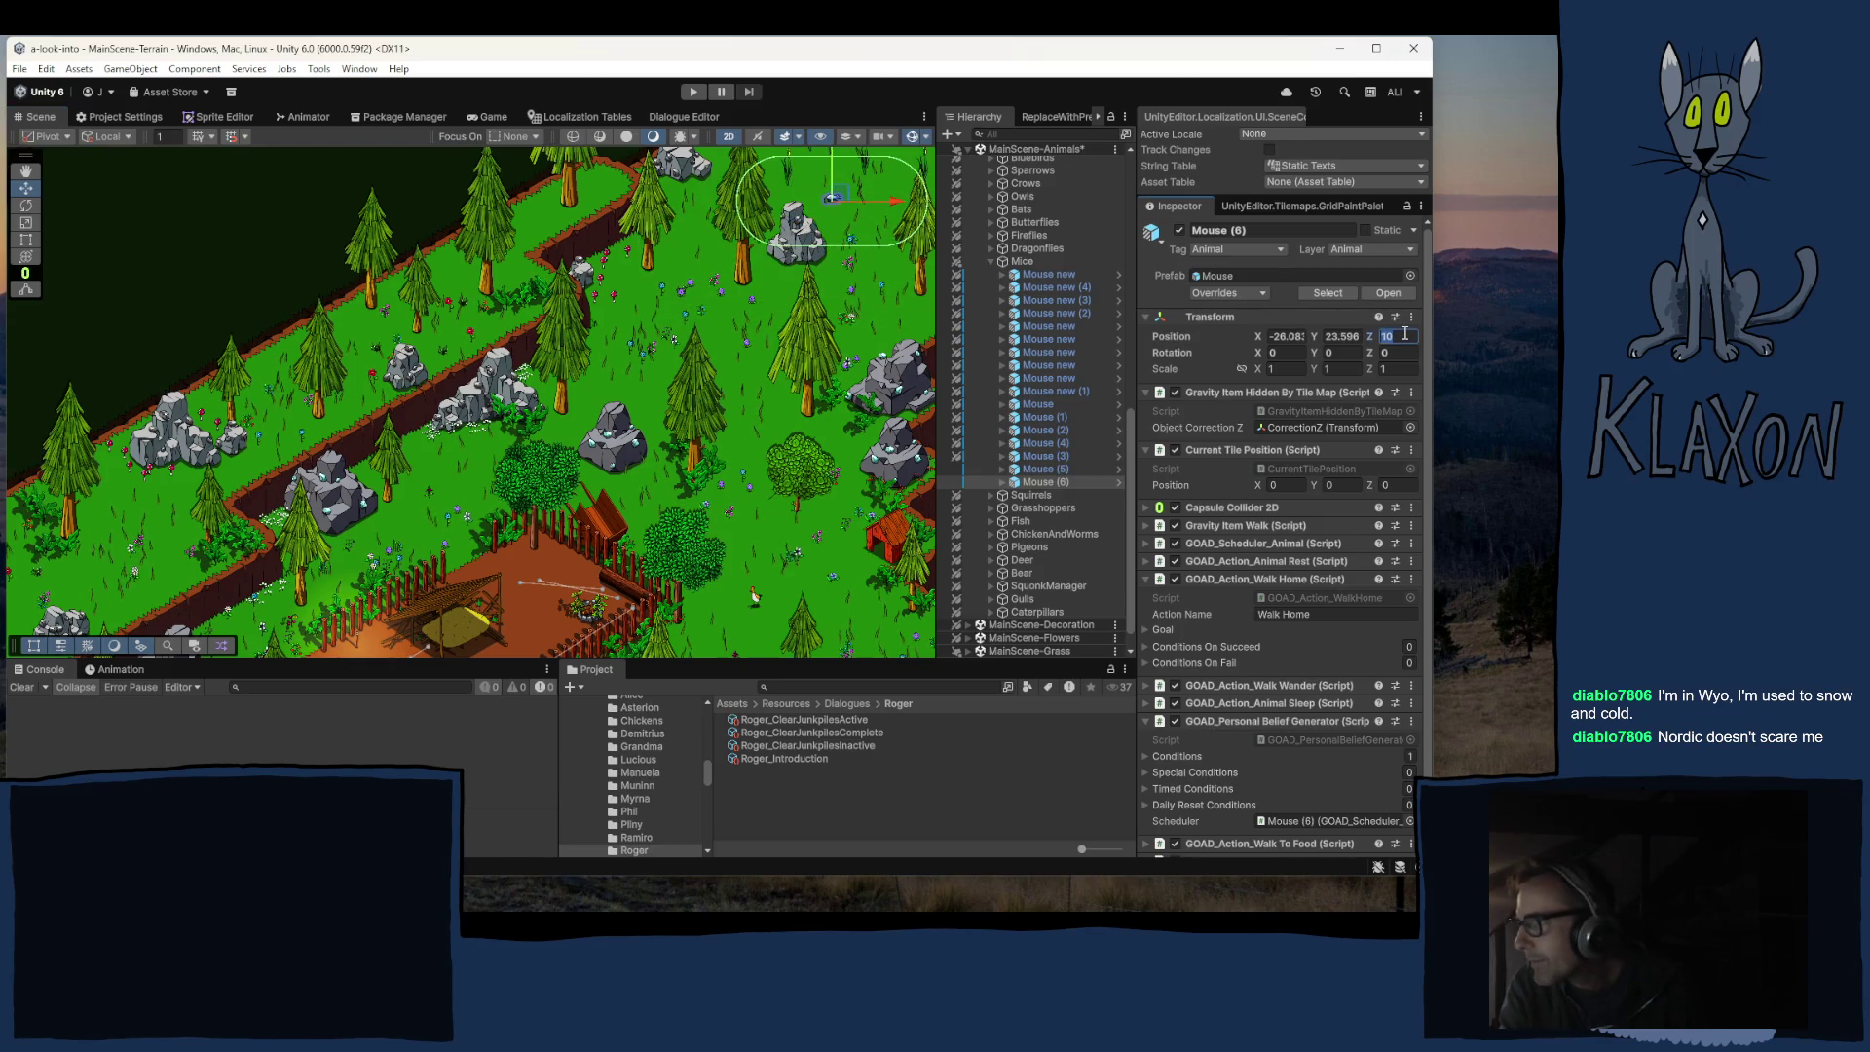
pyautogui.write('8')
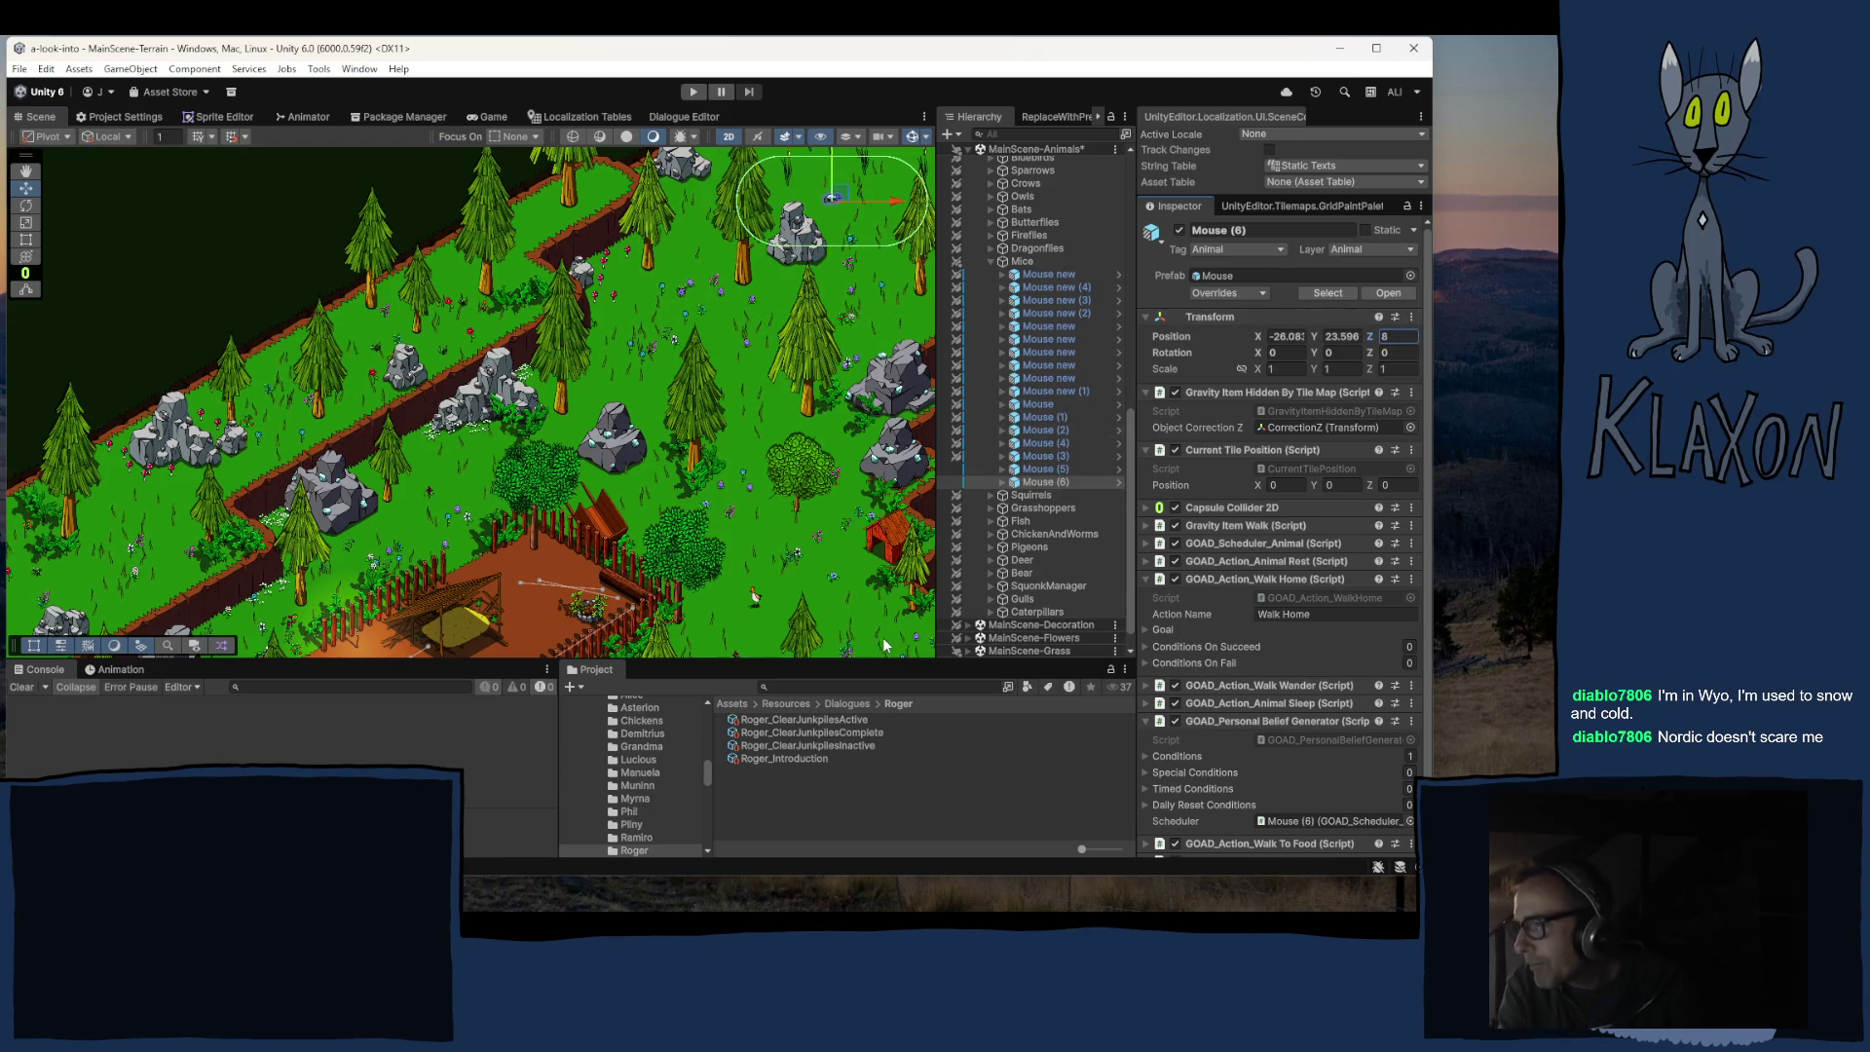
pyautogui.click(990, 261)
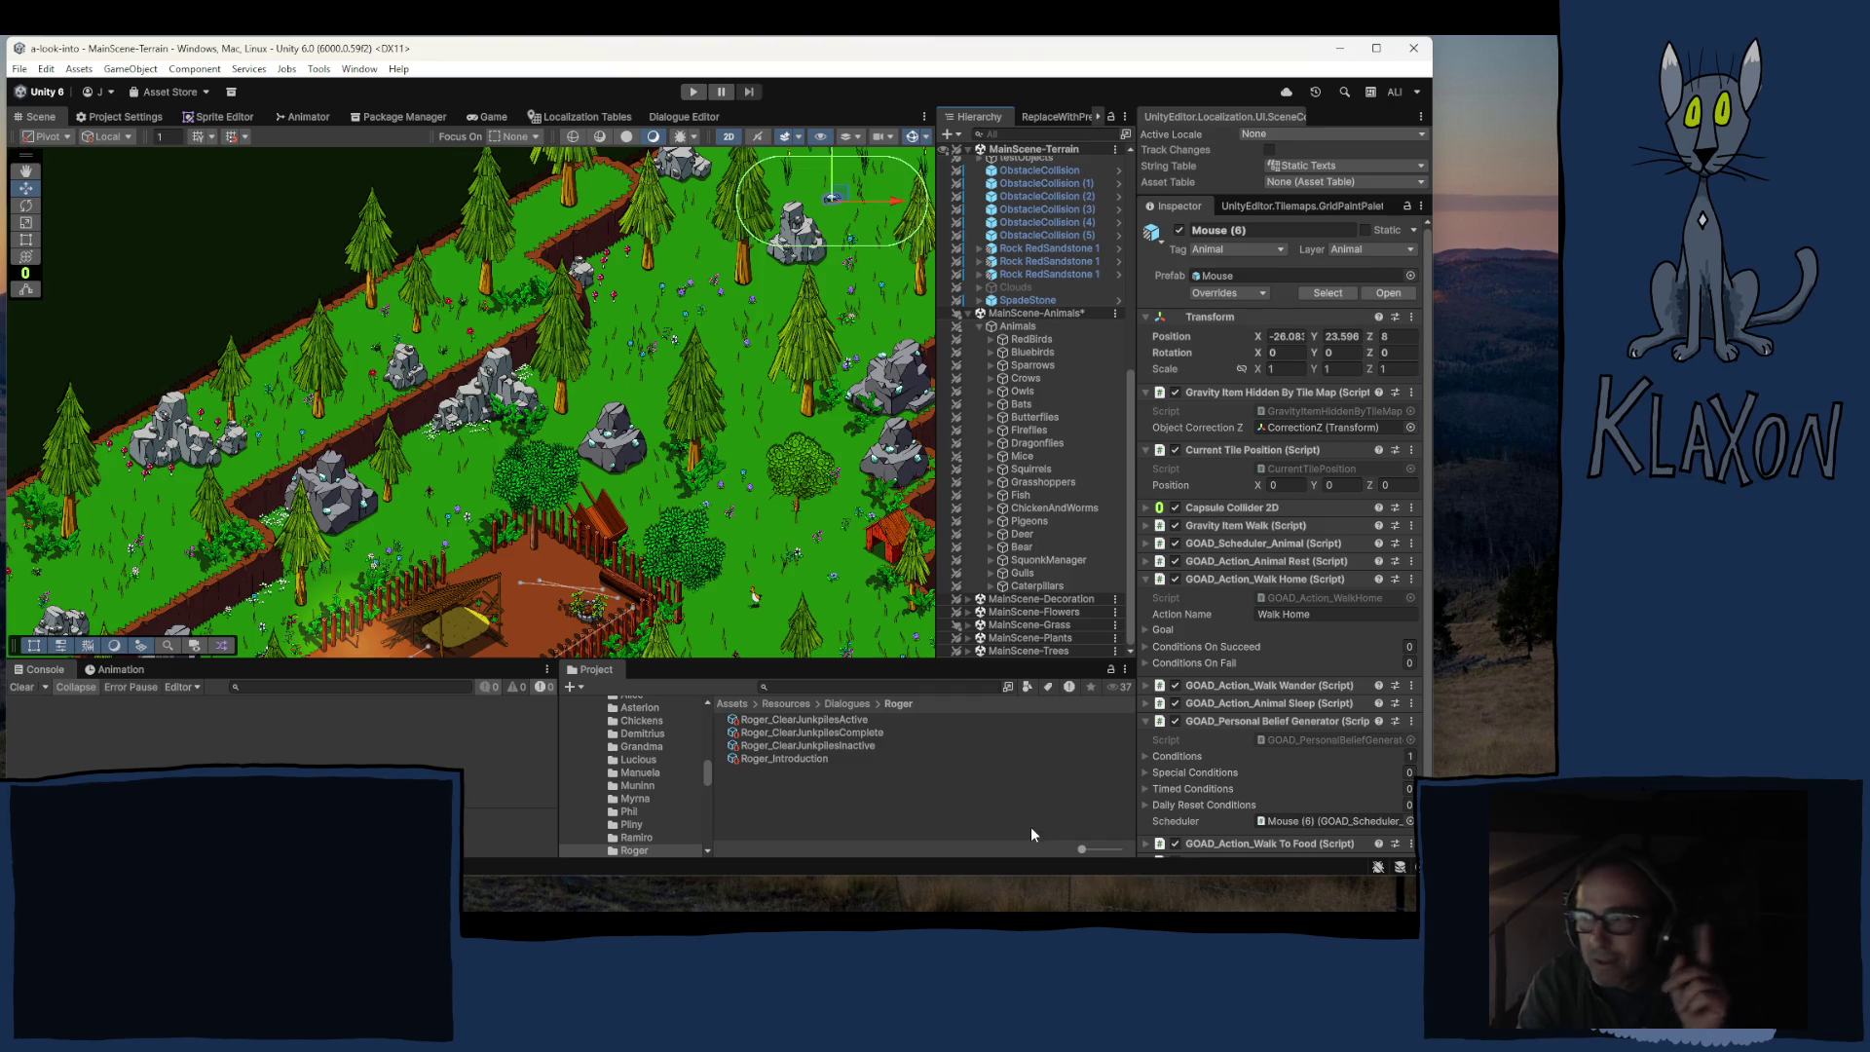
pyautogui.moveTo(472, 448); pyautogui.dragTo(682, 305)
pyautogui.moveTo(306, 439)
pyautogui.mouseDown()
pyautogui.moveTo(515, 280)
pyautogui.moveTo(489, 370)
pyautogui.moveTo(639, 224)
pyautogui.moveTo(513, 276)
pyautogui.moveTo(471, 358)
pyautogui.mouseUp()
pyautogui.moveTo(786, 239)
pyautogui.mouseDown()
pyautogui.moveTo(613, 426)
pyautogui.moveTo(417, 530)
pyautogui.mouseUp()
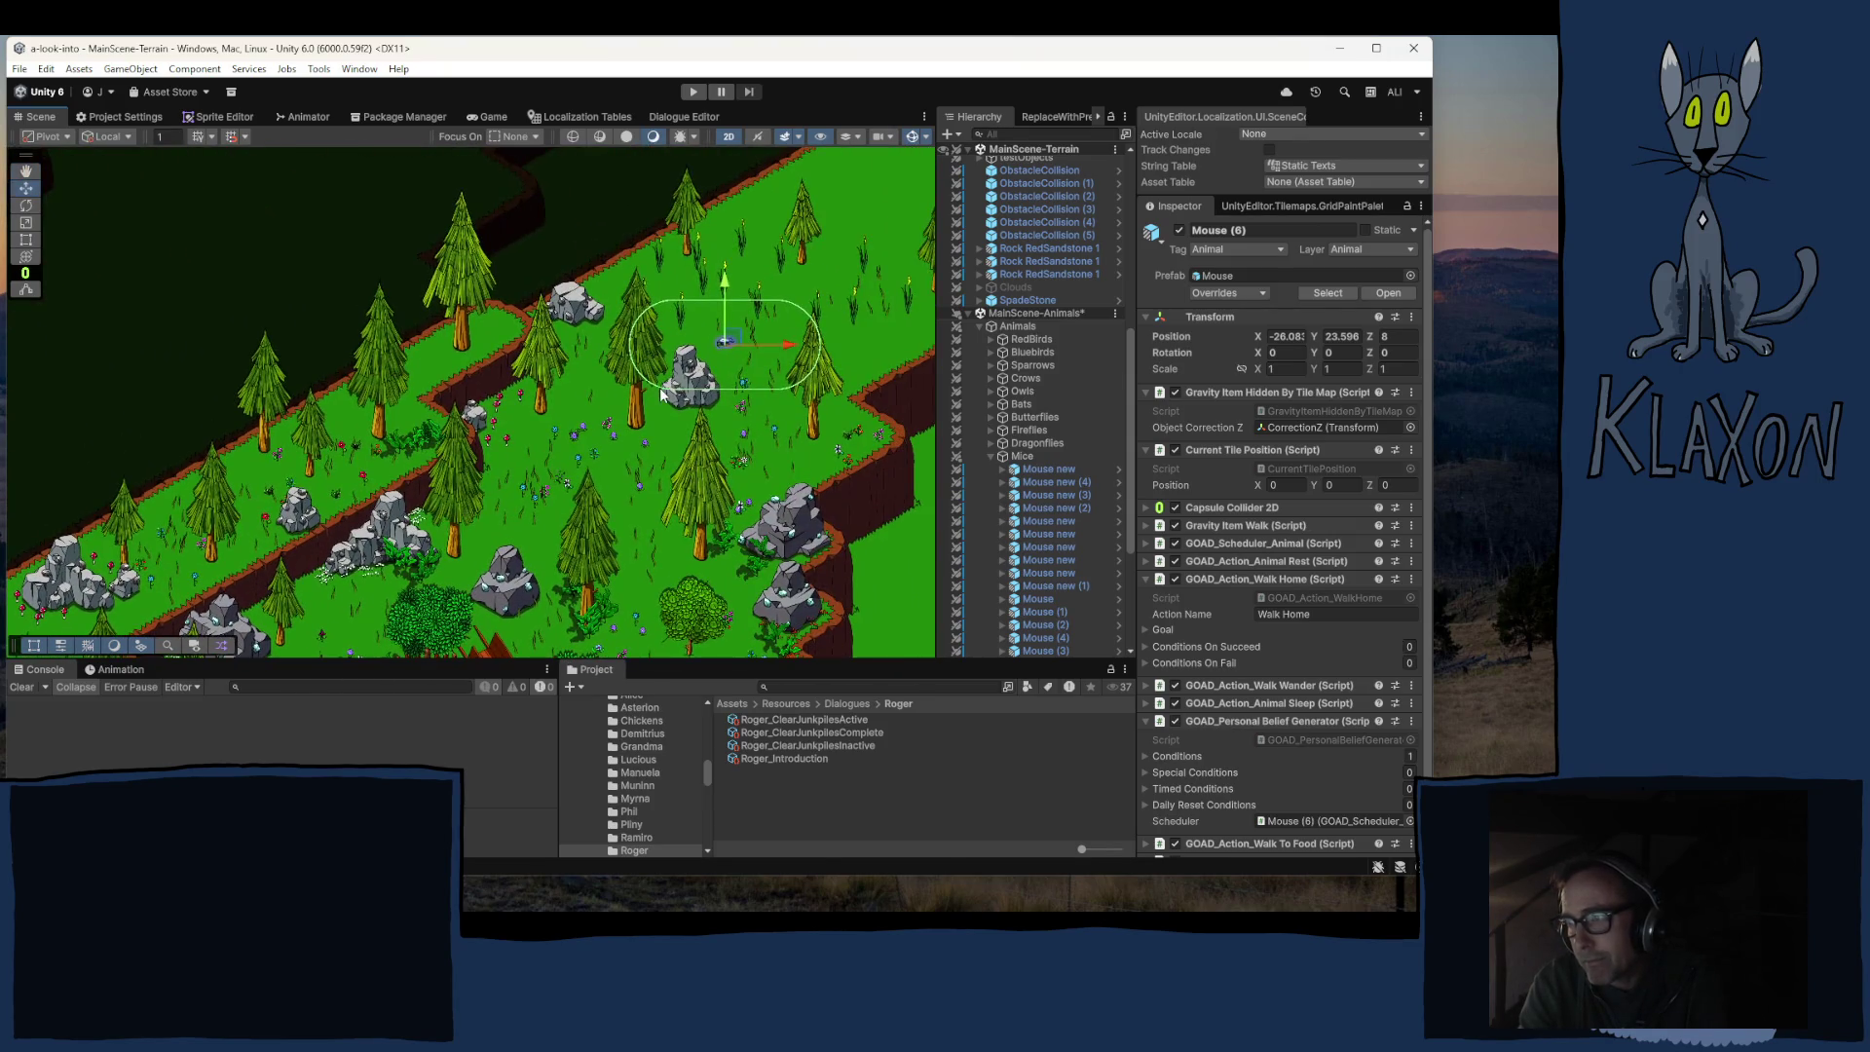
pyautogui.moveTo(740, 253)
pyautogui.mouseDown()
pyautogui.moveTo(553, 441)
pyautogui.moveTo(485, 467)
pyautogui.mouseUp()
pyautogui.moveTo(792, 361)
pyautogui.mouseDown()
pyautogui.moveTo(584, 481)
pyautogui.moveTo(656, 313)
pyautogui.mouseUp()
pyautogui.moveTo(378, 572); pyautogui.dragTo(579, 348)
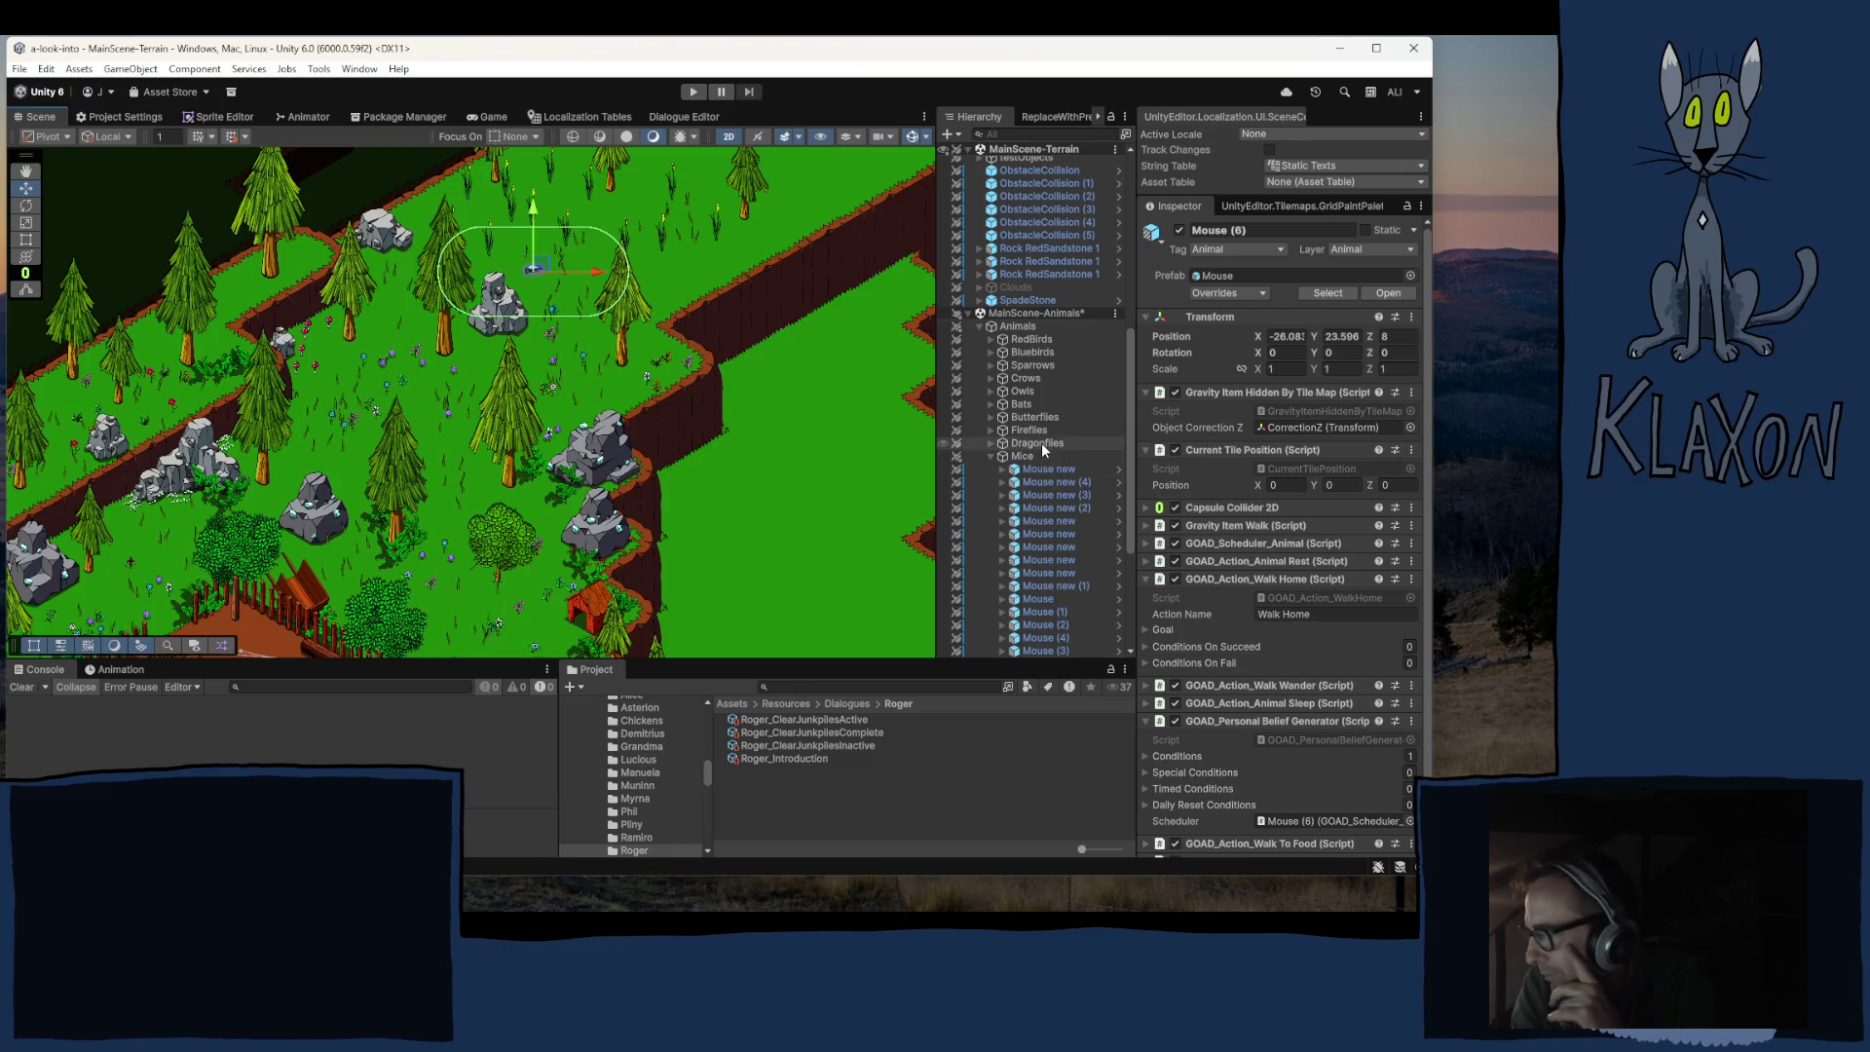
pyautogui.click(992, 378)
# Step: Select the first Bird under Crows > Family and open its GravityItemFly script in Visual Studio
pyautogui.click(1003, 391)
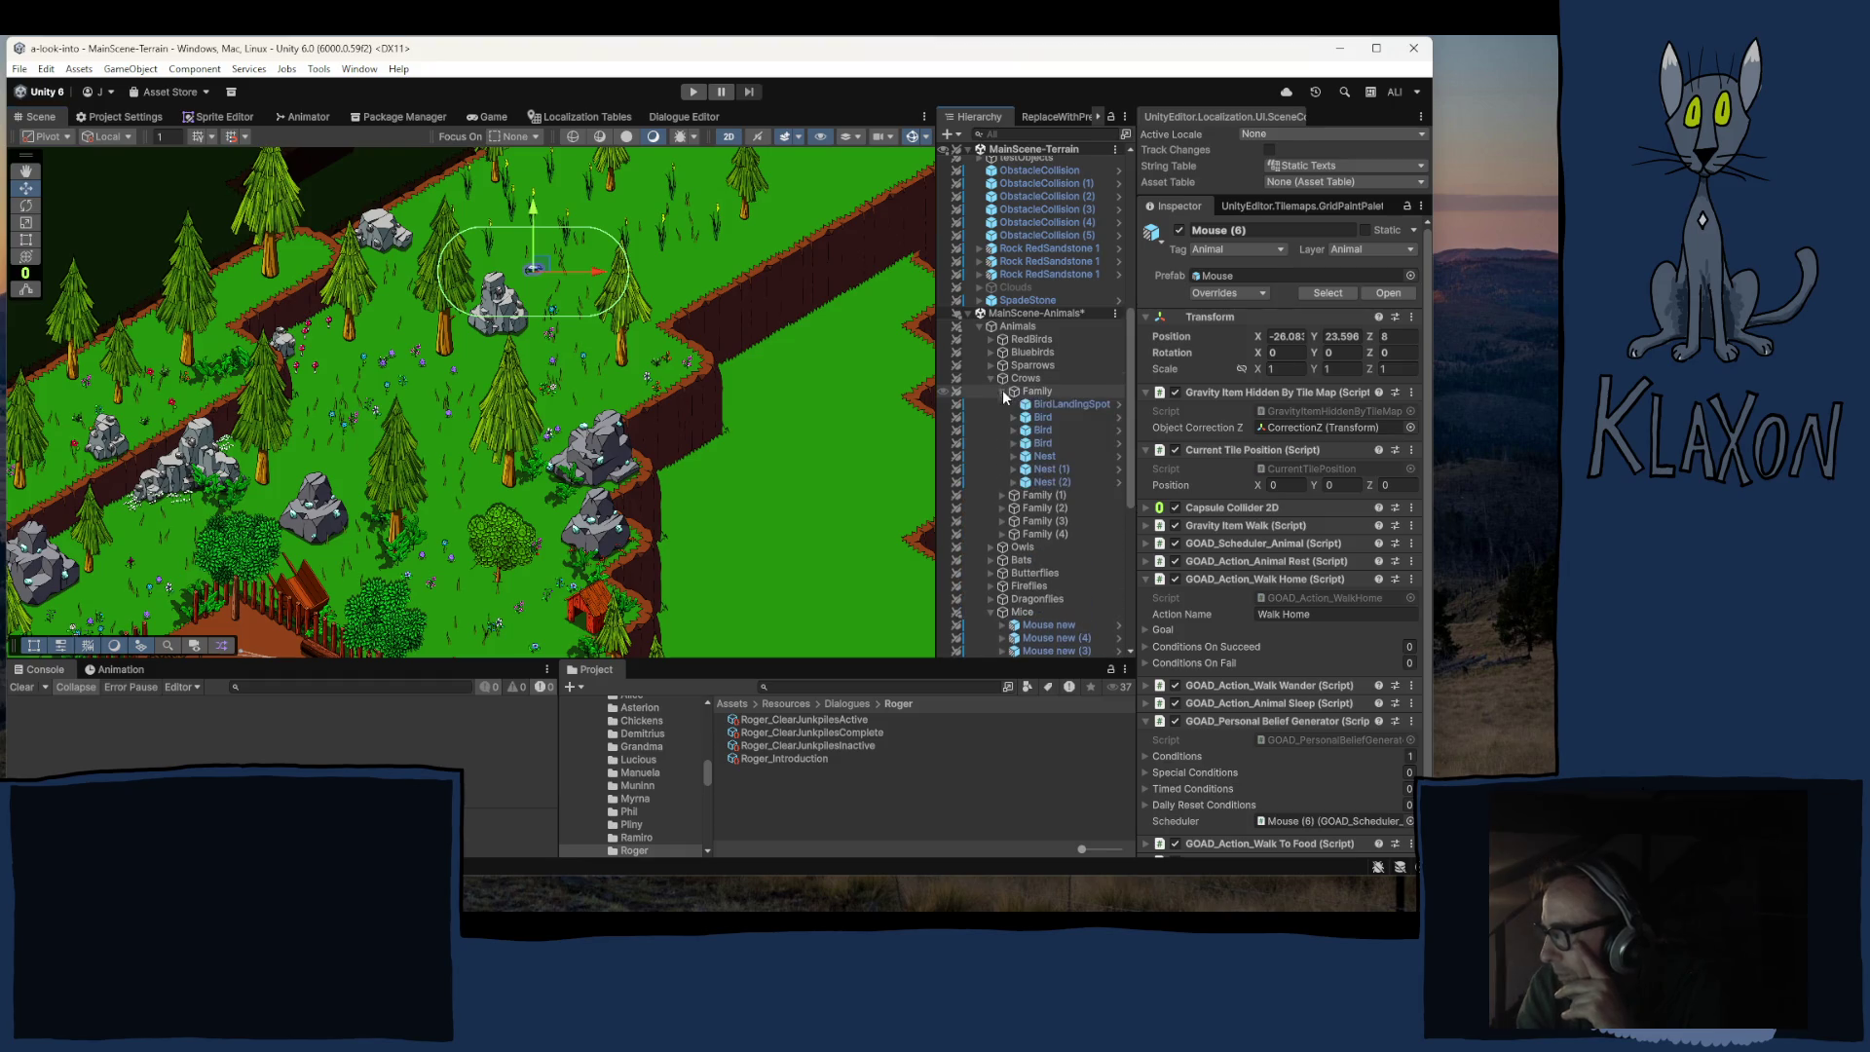
pyautogui.click(1042, 417)
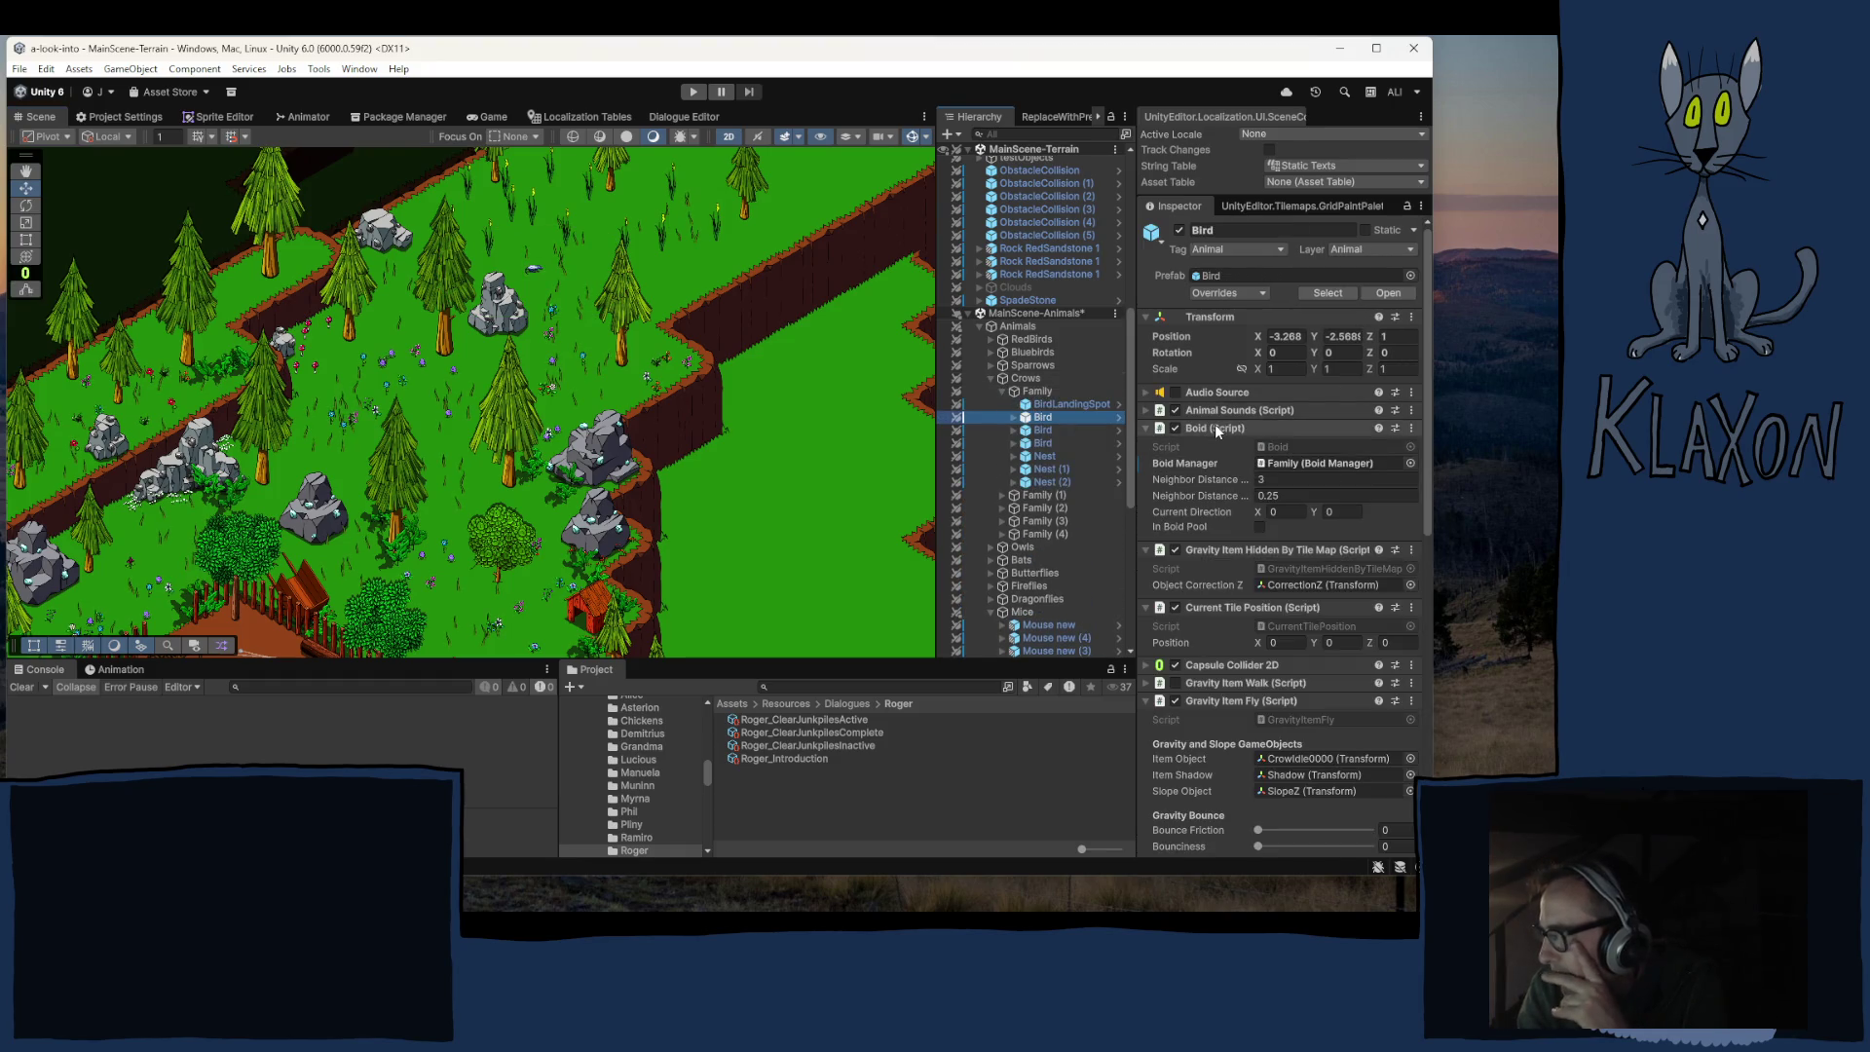
pyautogui.scroll(-2, 1227, 584)
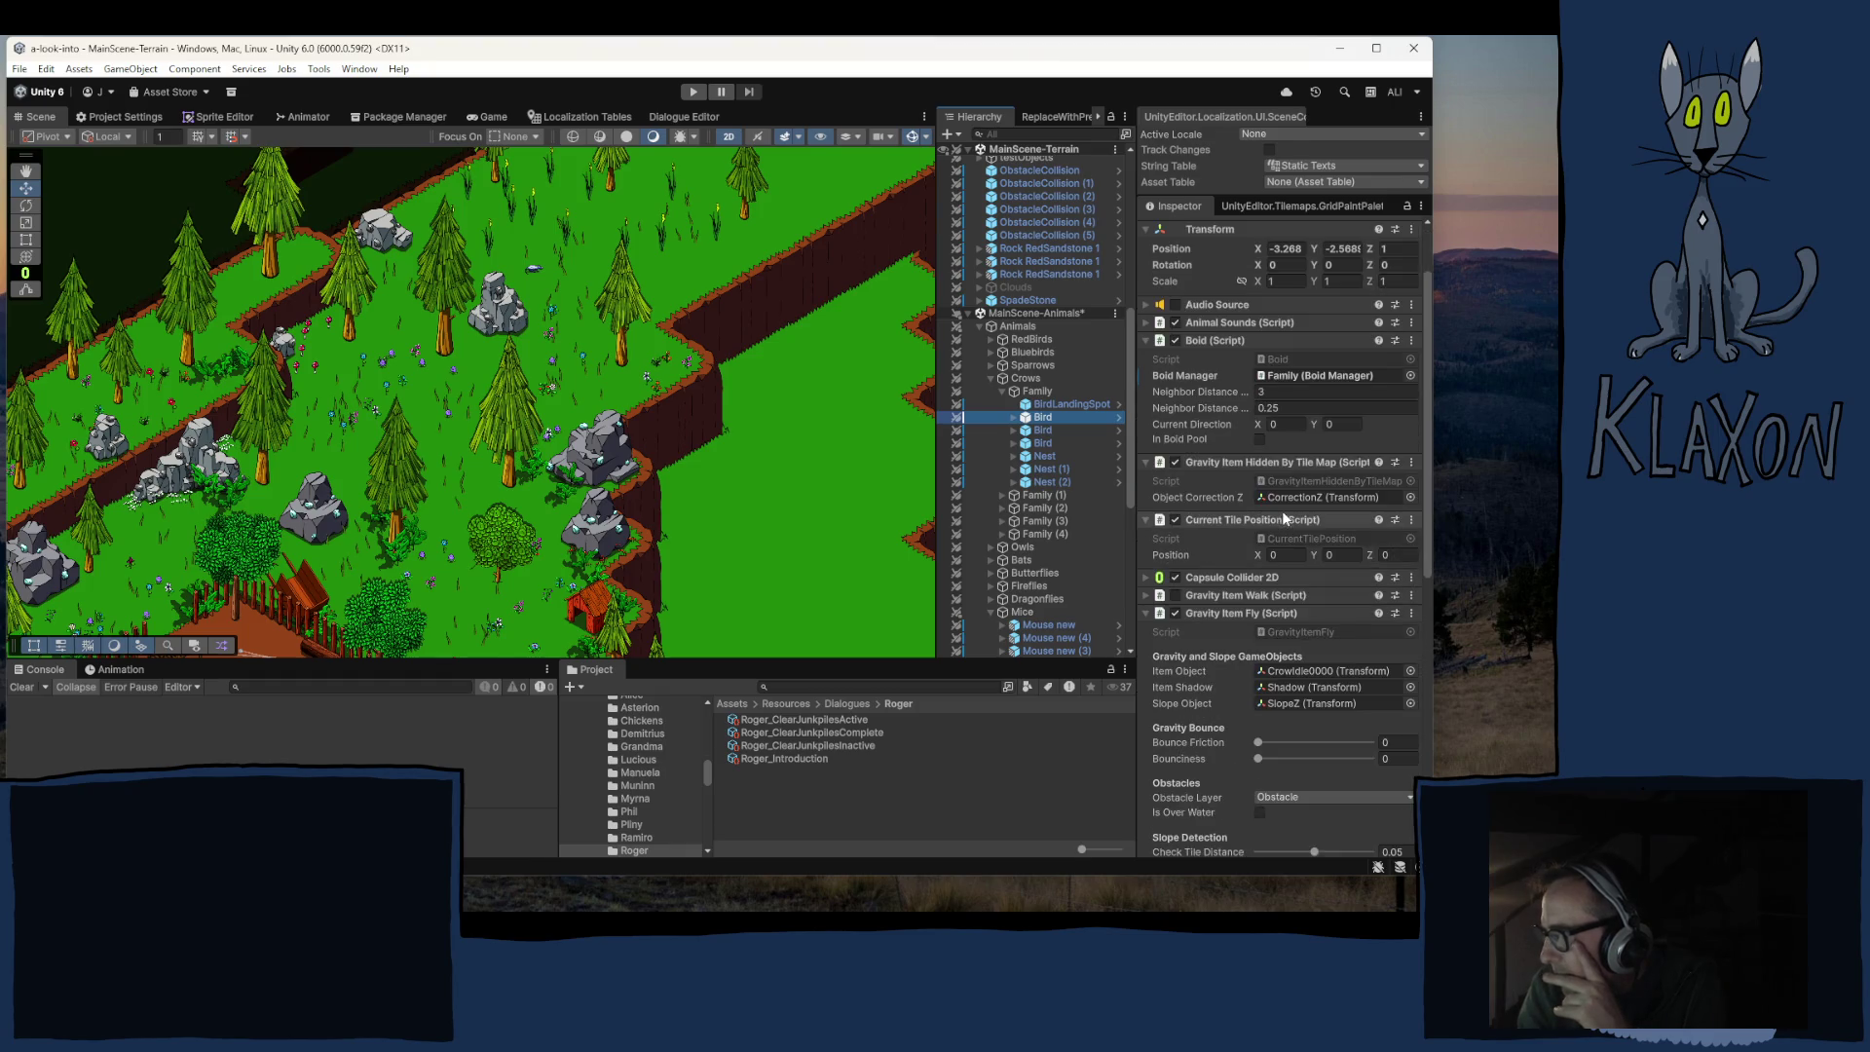
pyautogui.scroll(-3, 1210, 616)
pyautogui.doubleClick(1294, 500)
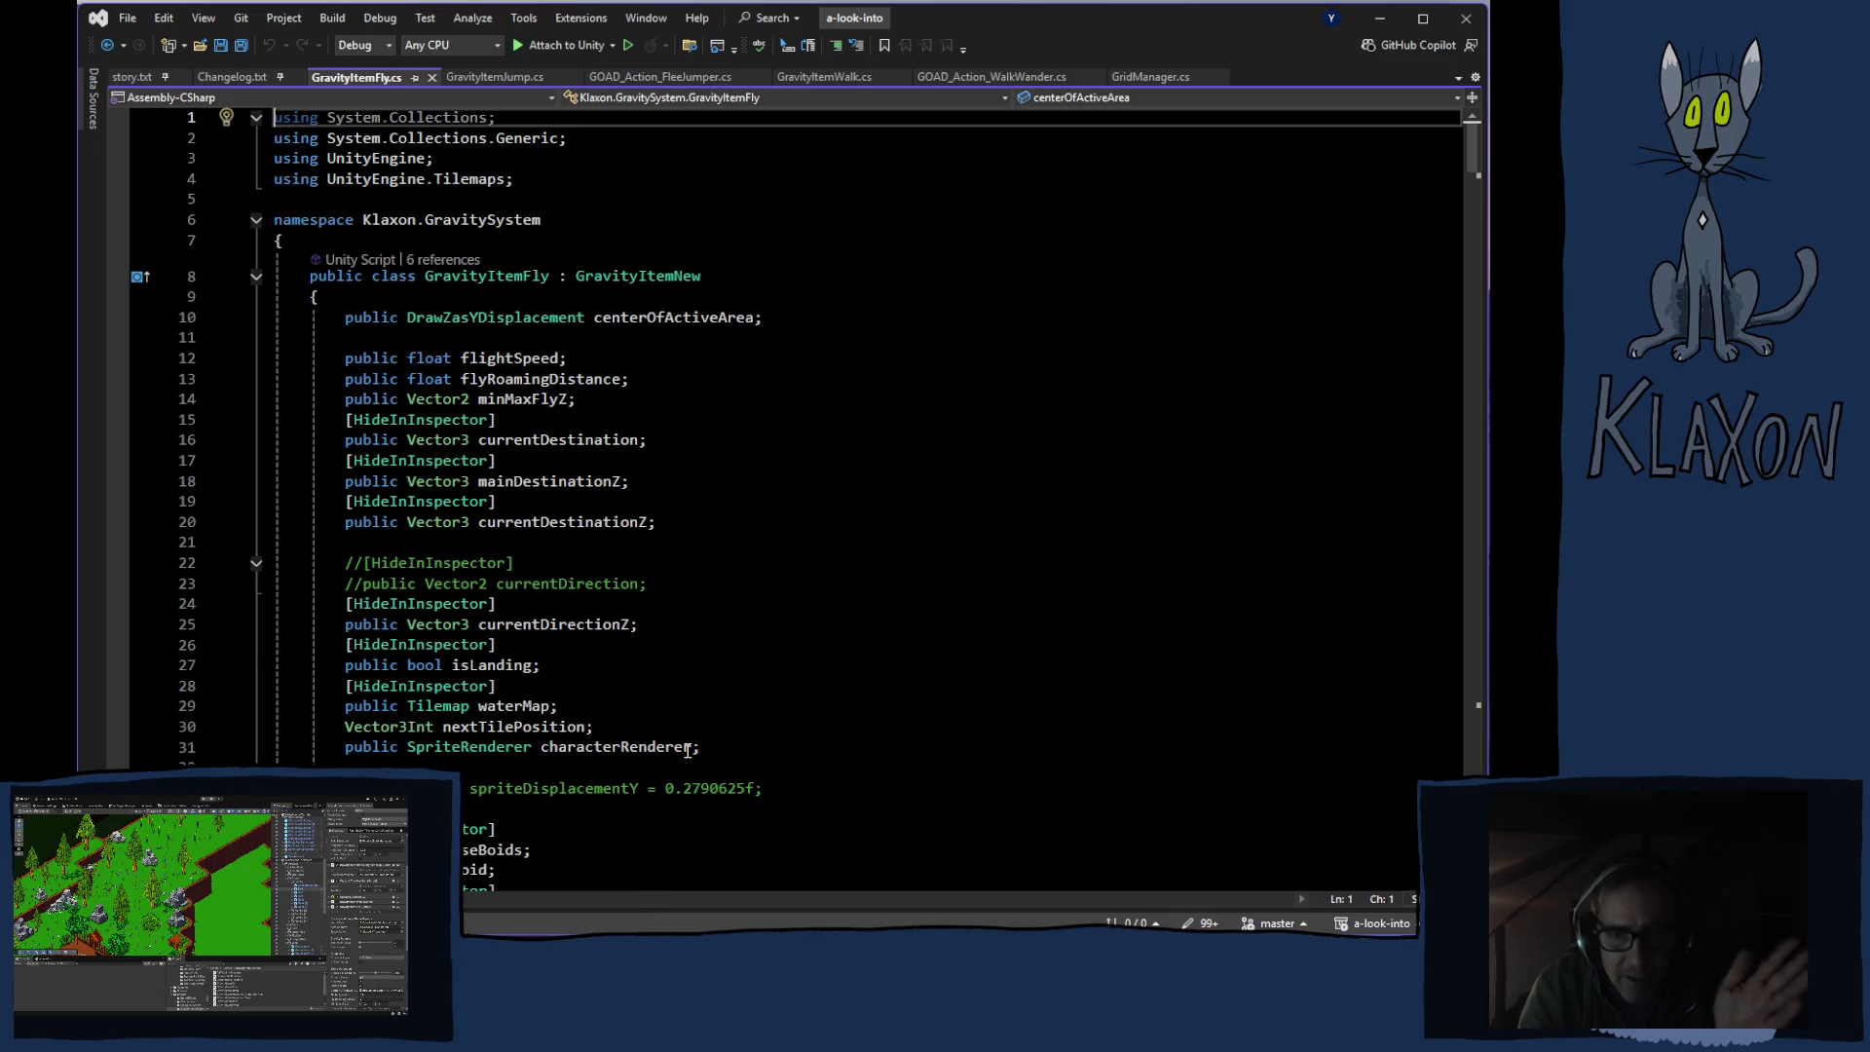
pyautogui.scroll(-1, 690, 744)
pyautogui.scroll(-9, 689, 744)
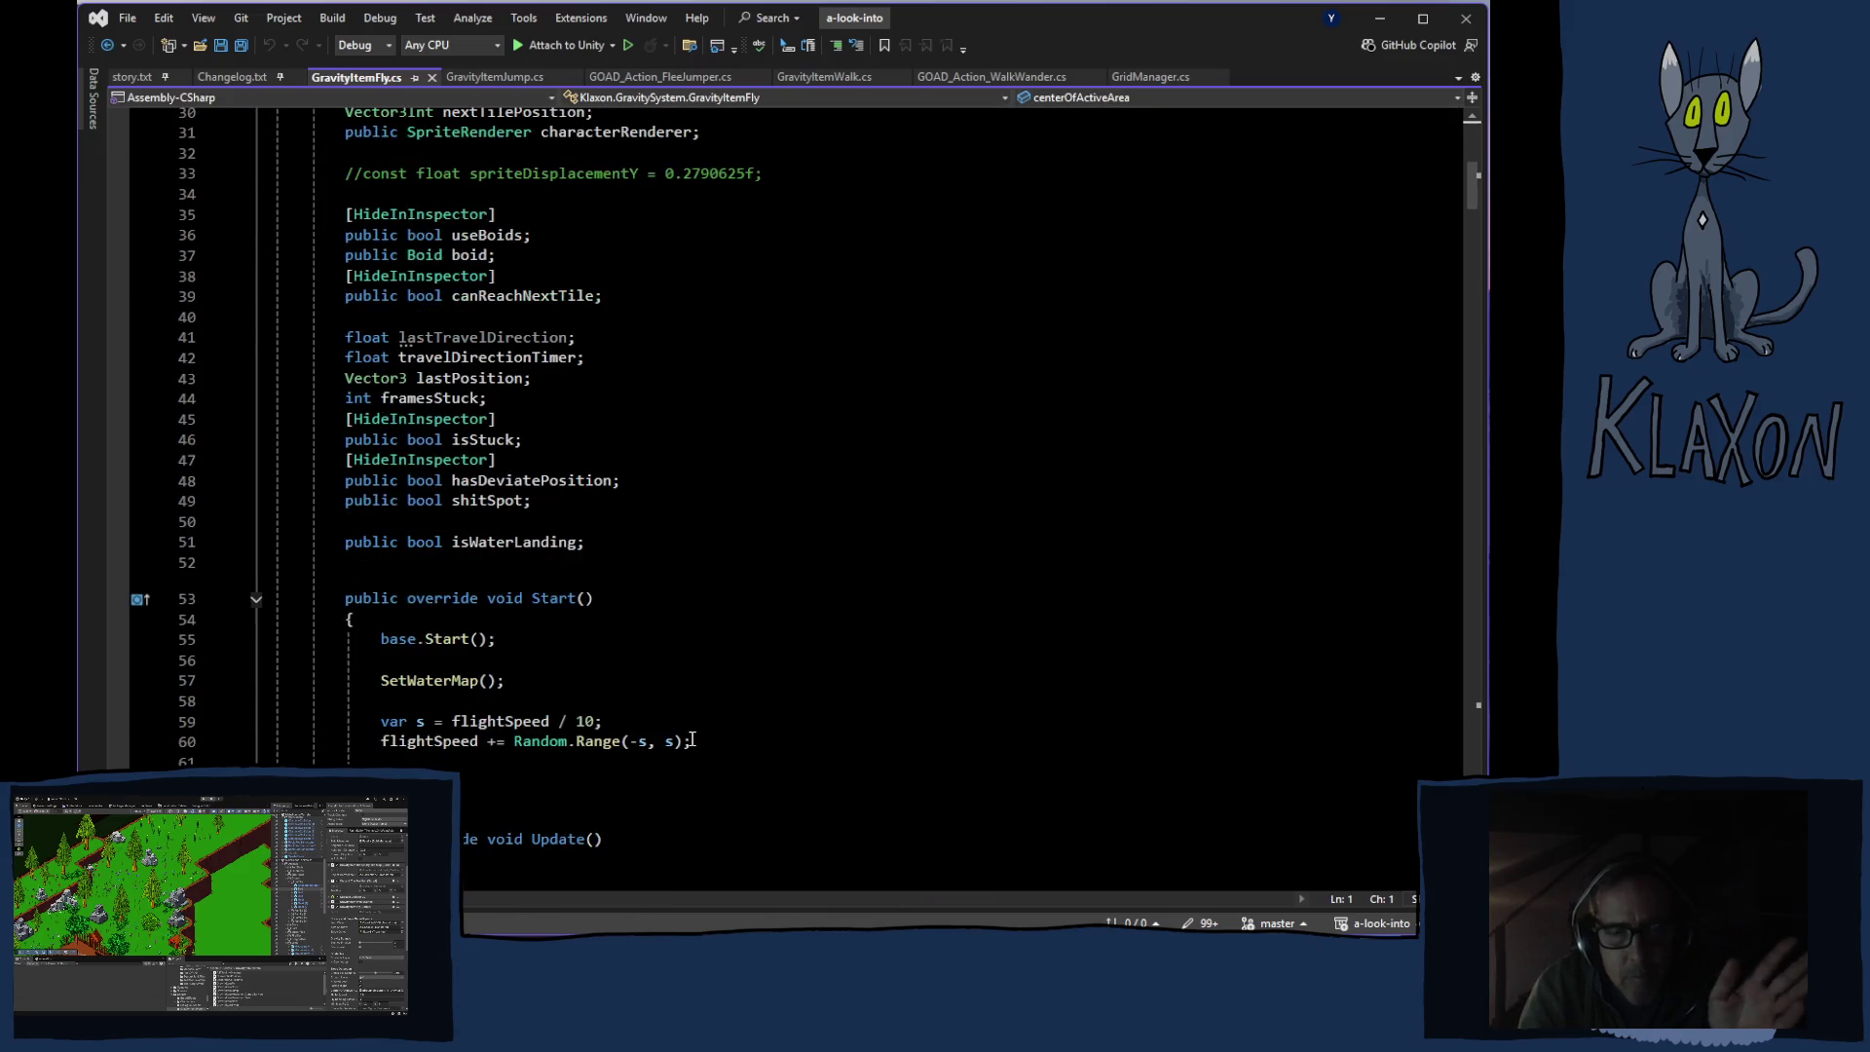
pyautogui.scroll(-2, 692, 740)
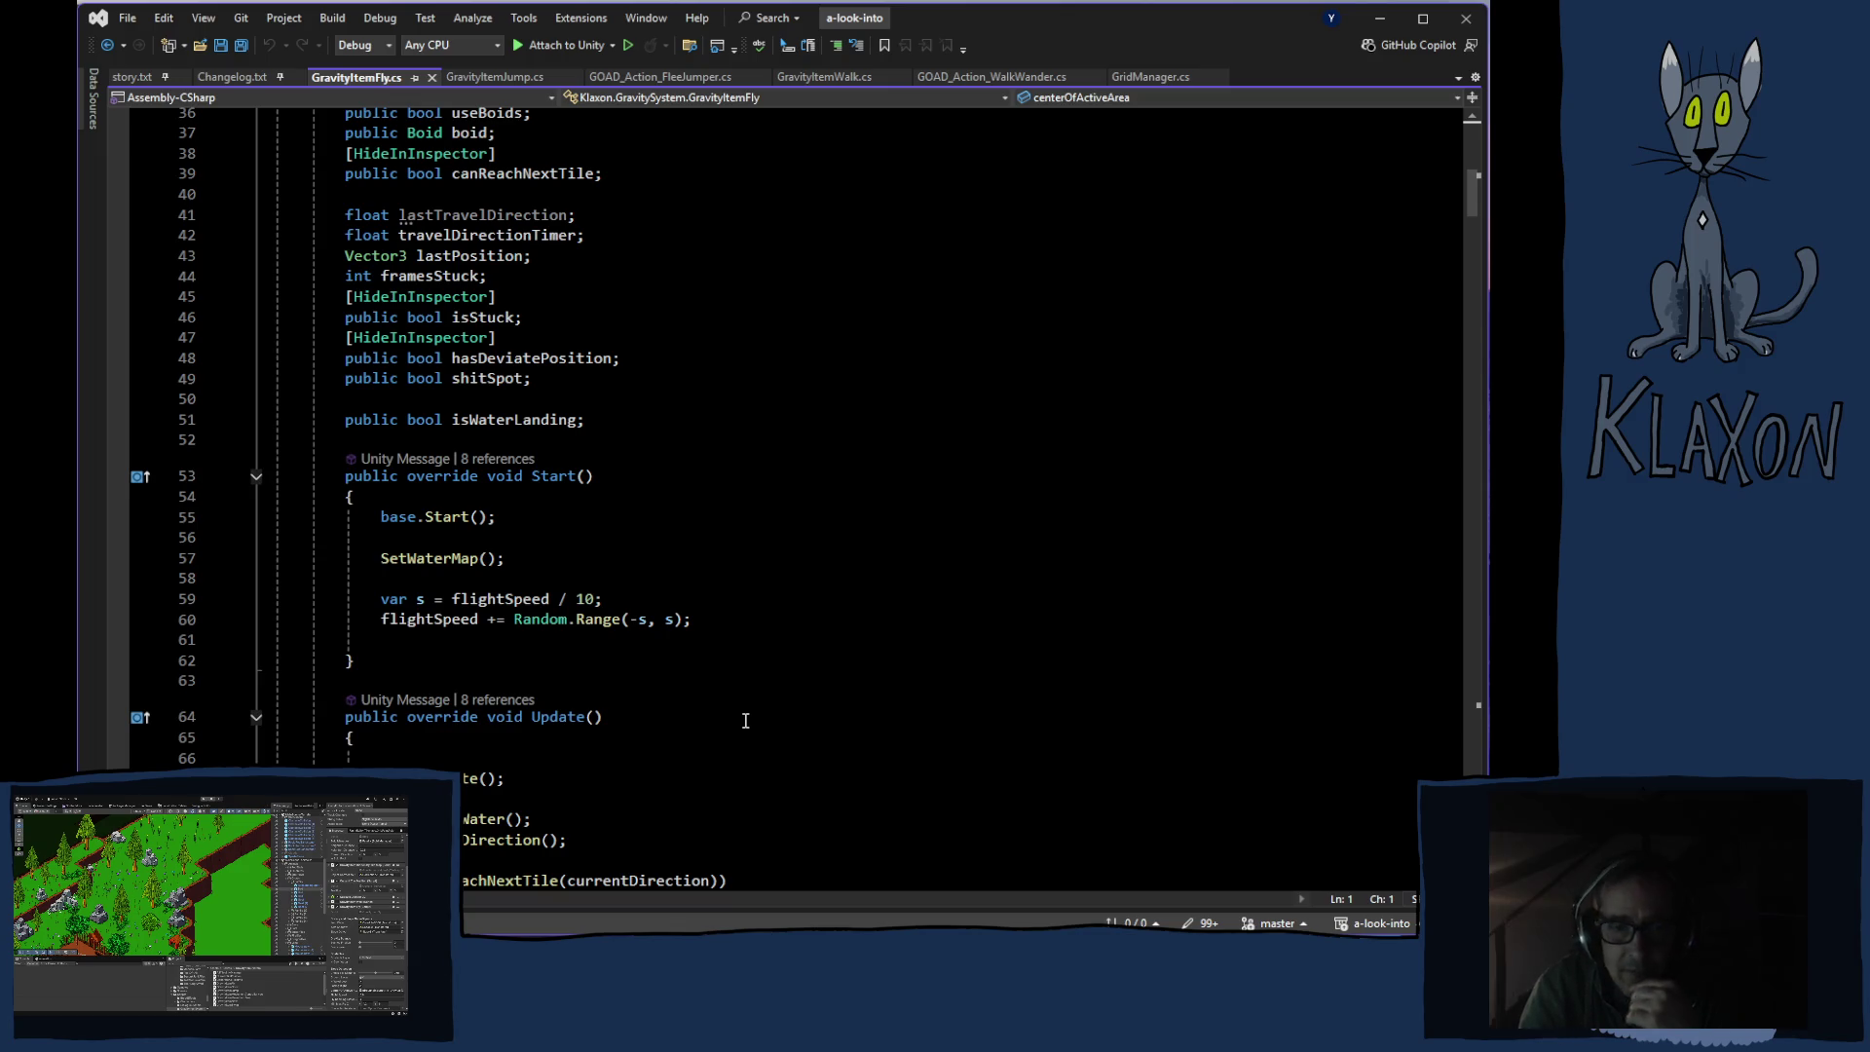
pyautogui.scroll(-2, 737, 754)
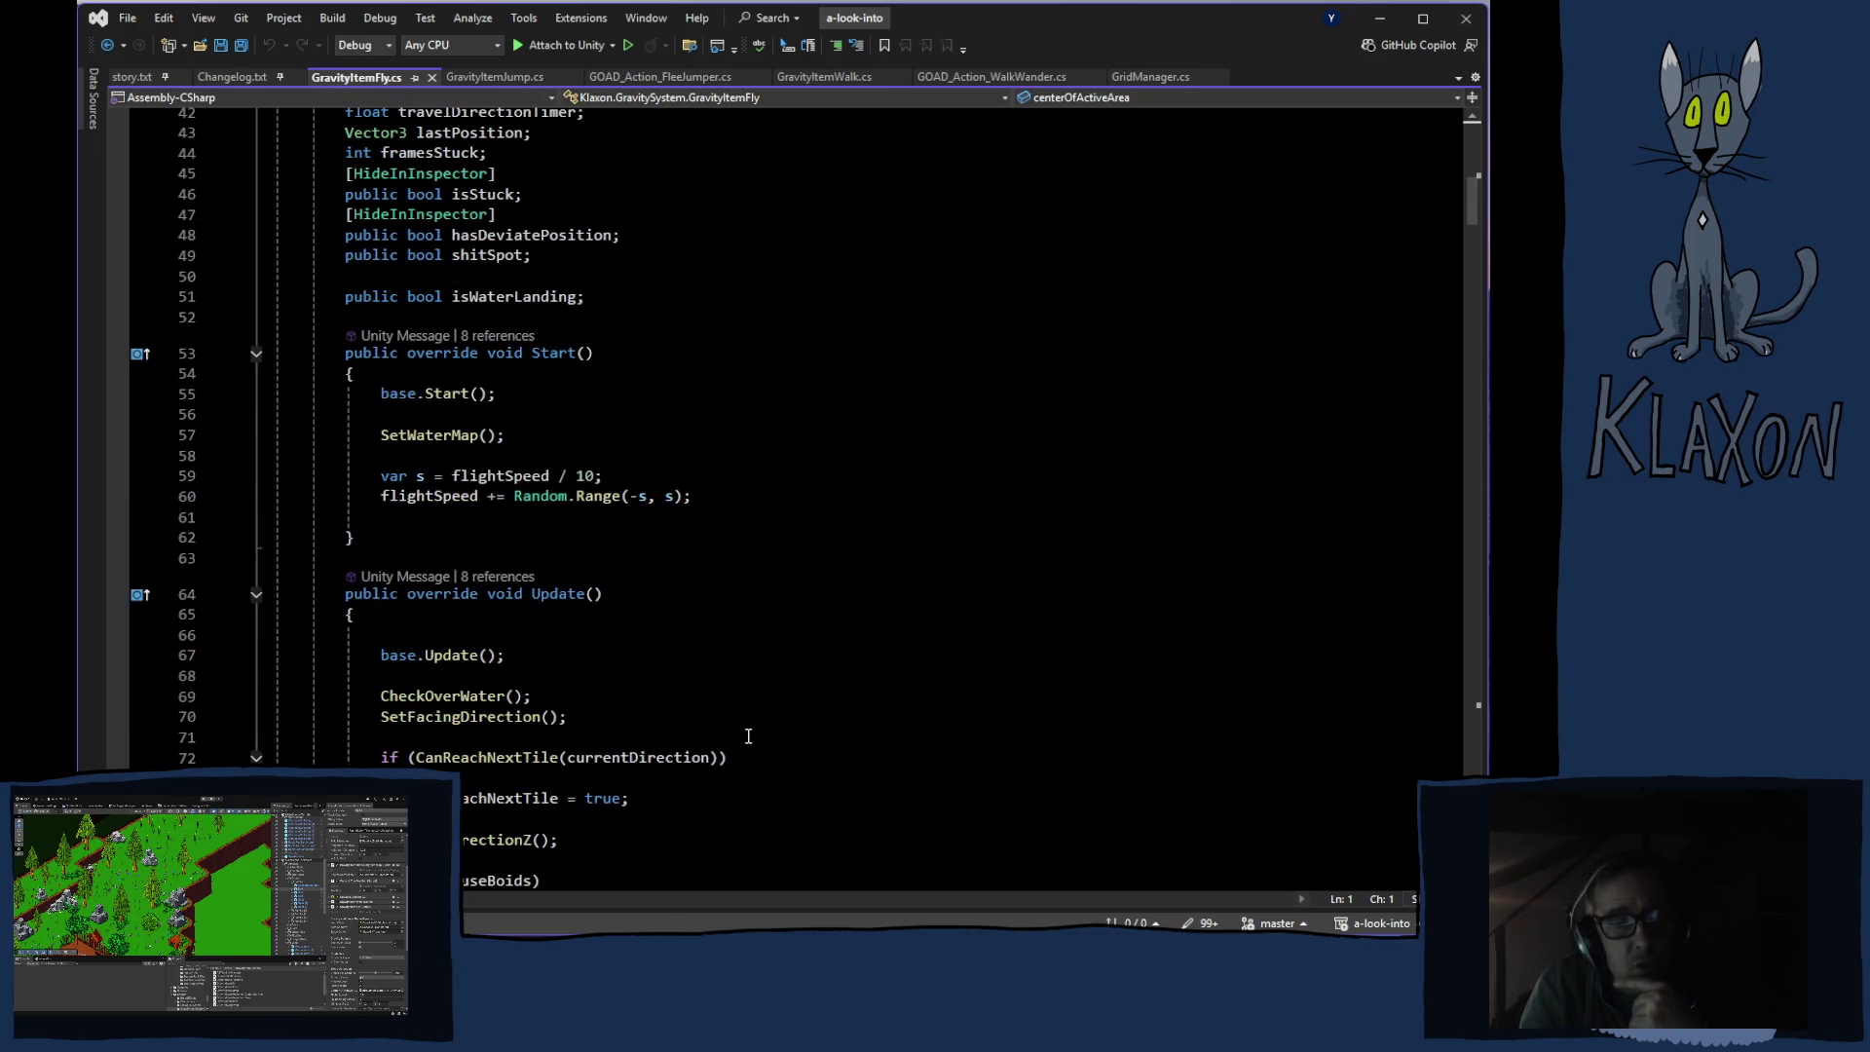
pyautogui.scroll(-10, 754, 734)
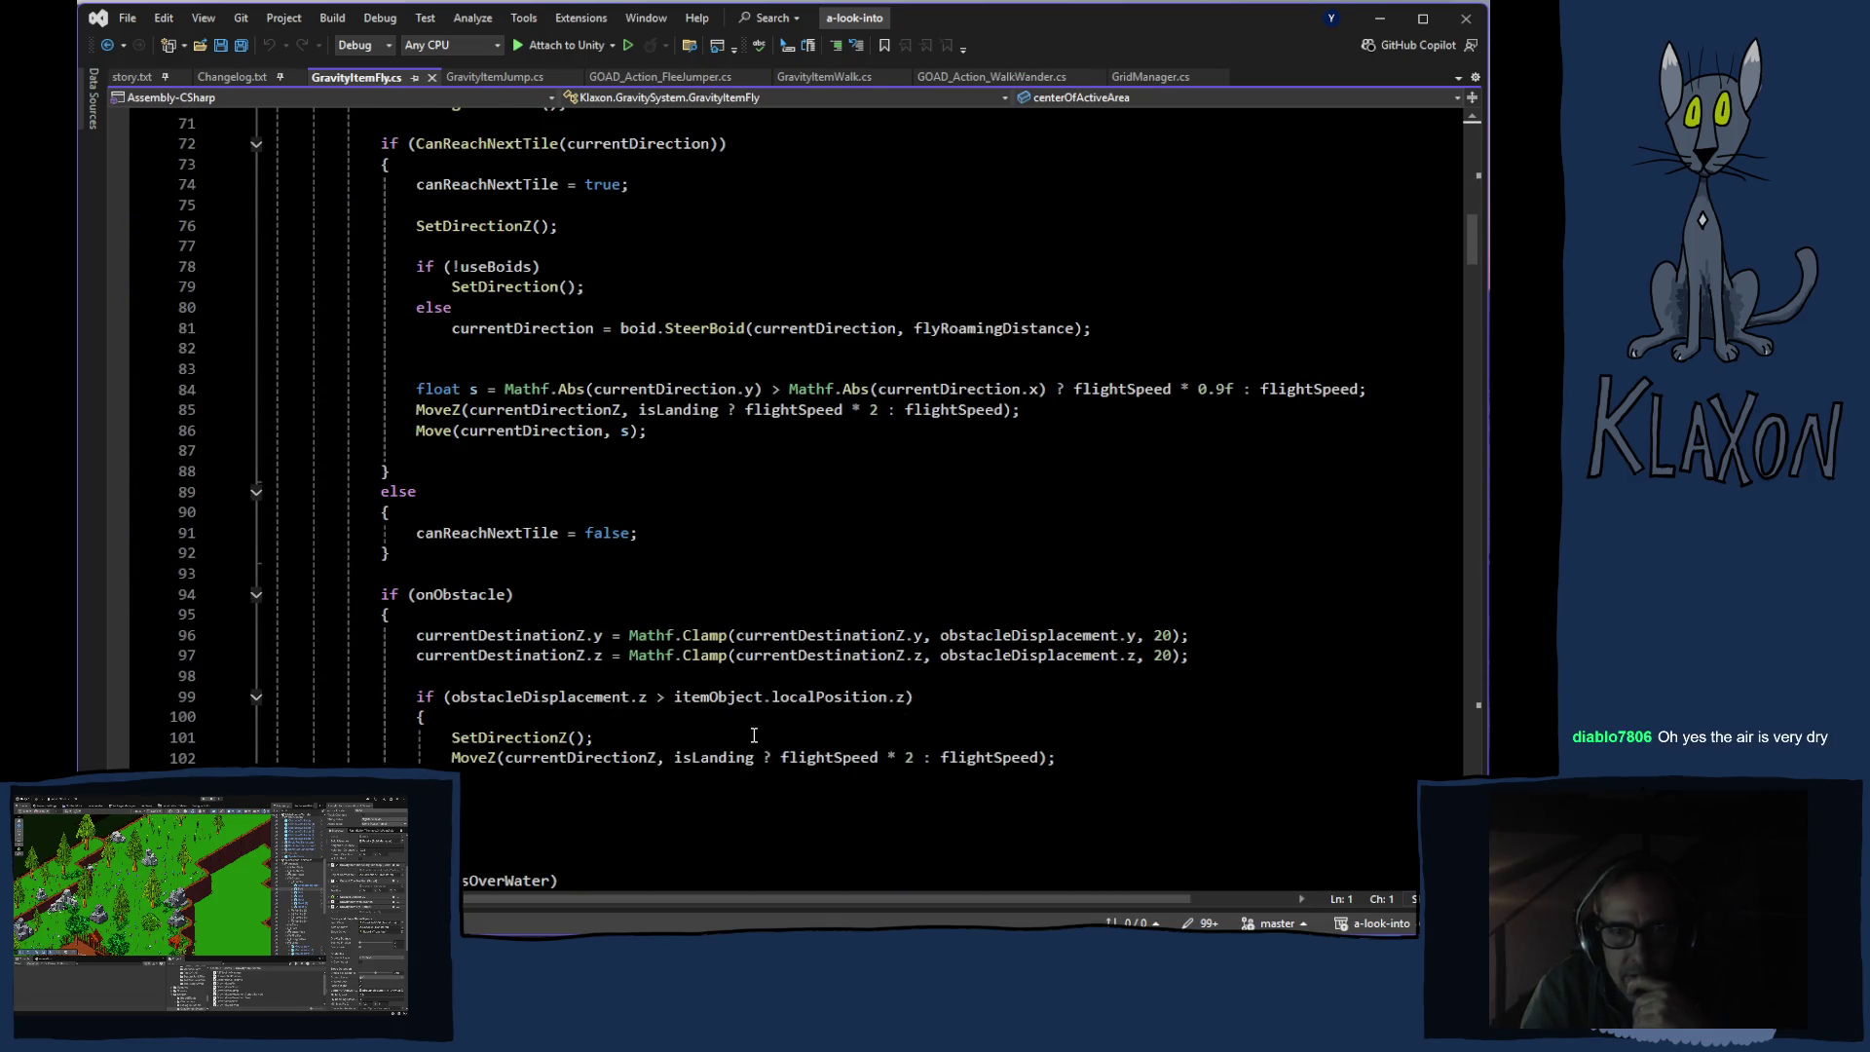
pyautogui.scroll(14, 754, 734)
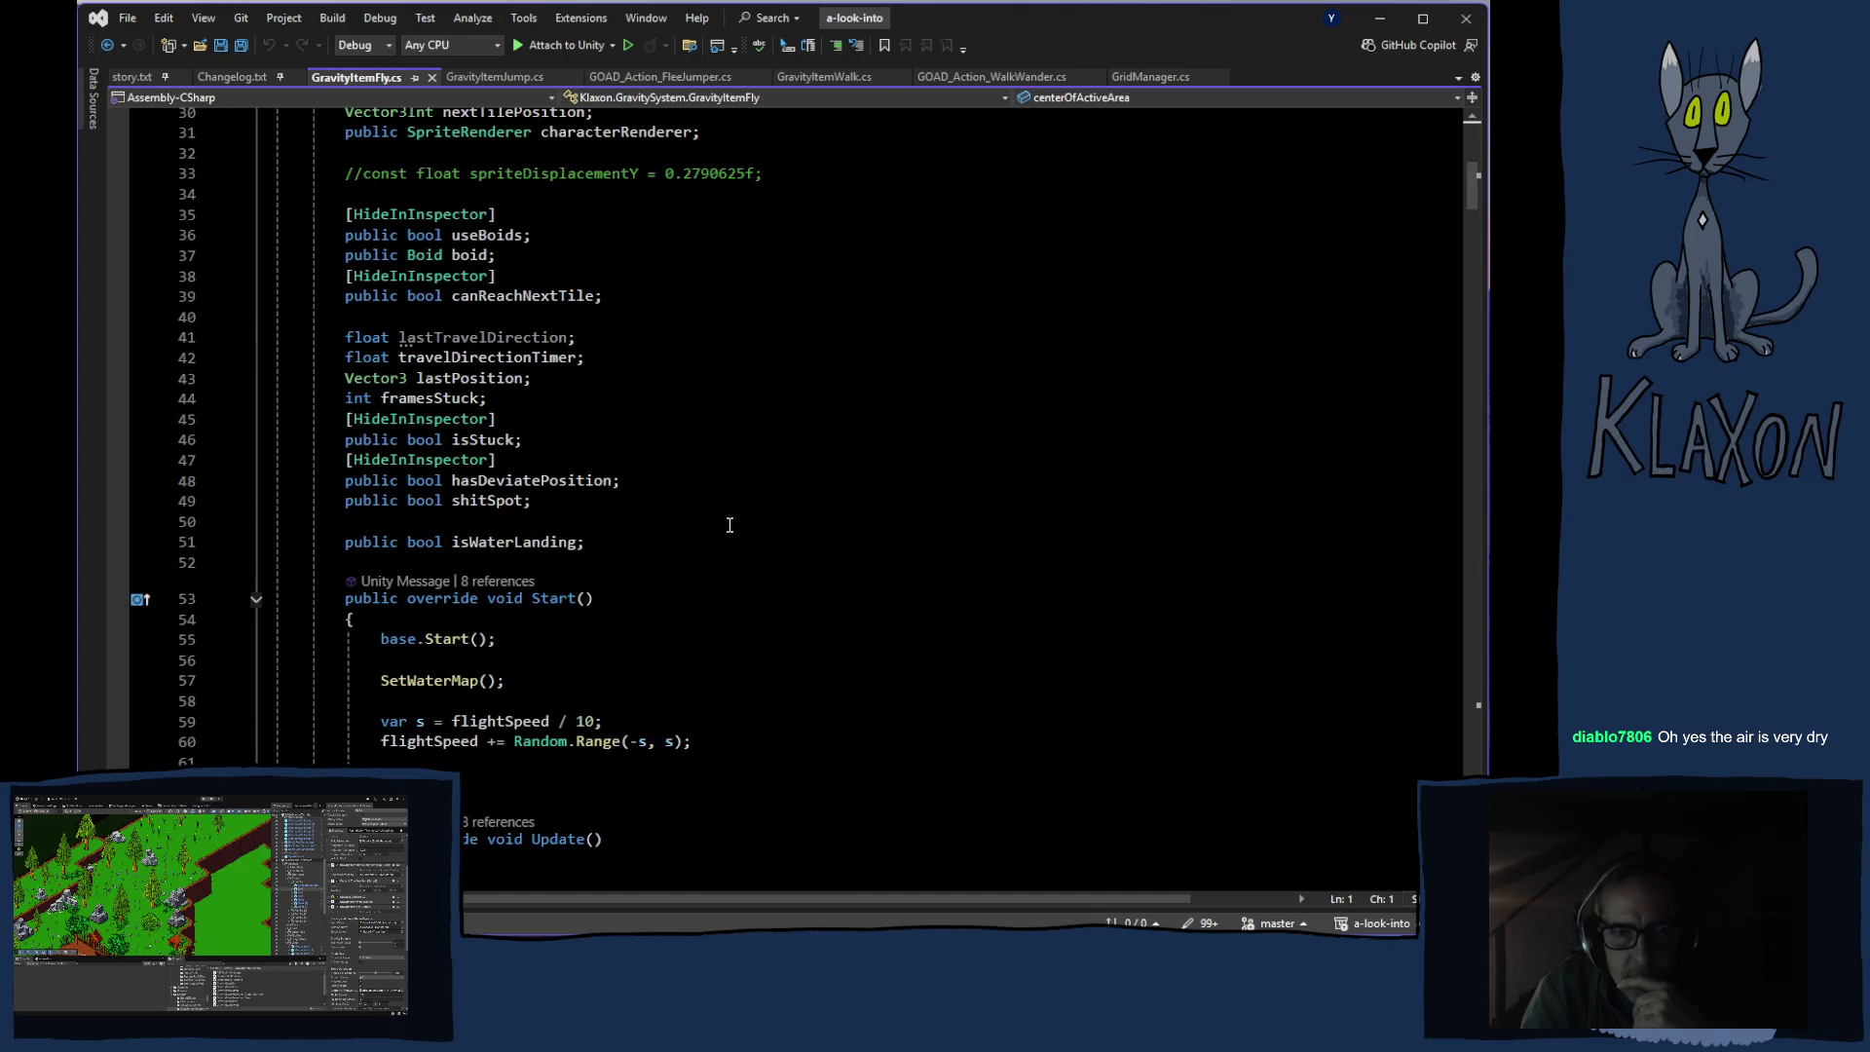
pyautogui.scroll(7, 729, 526)
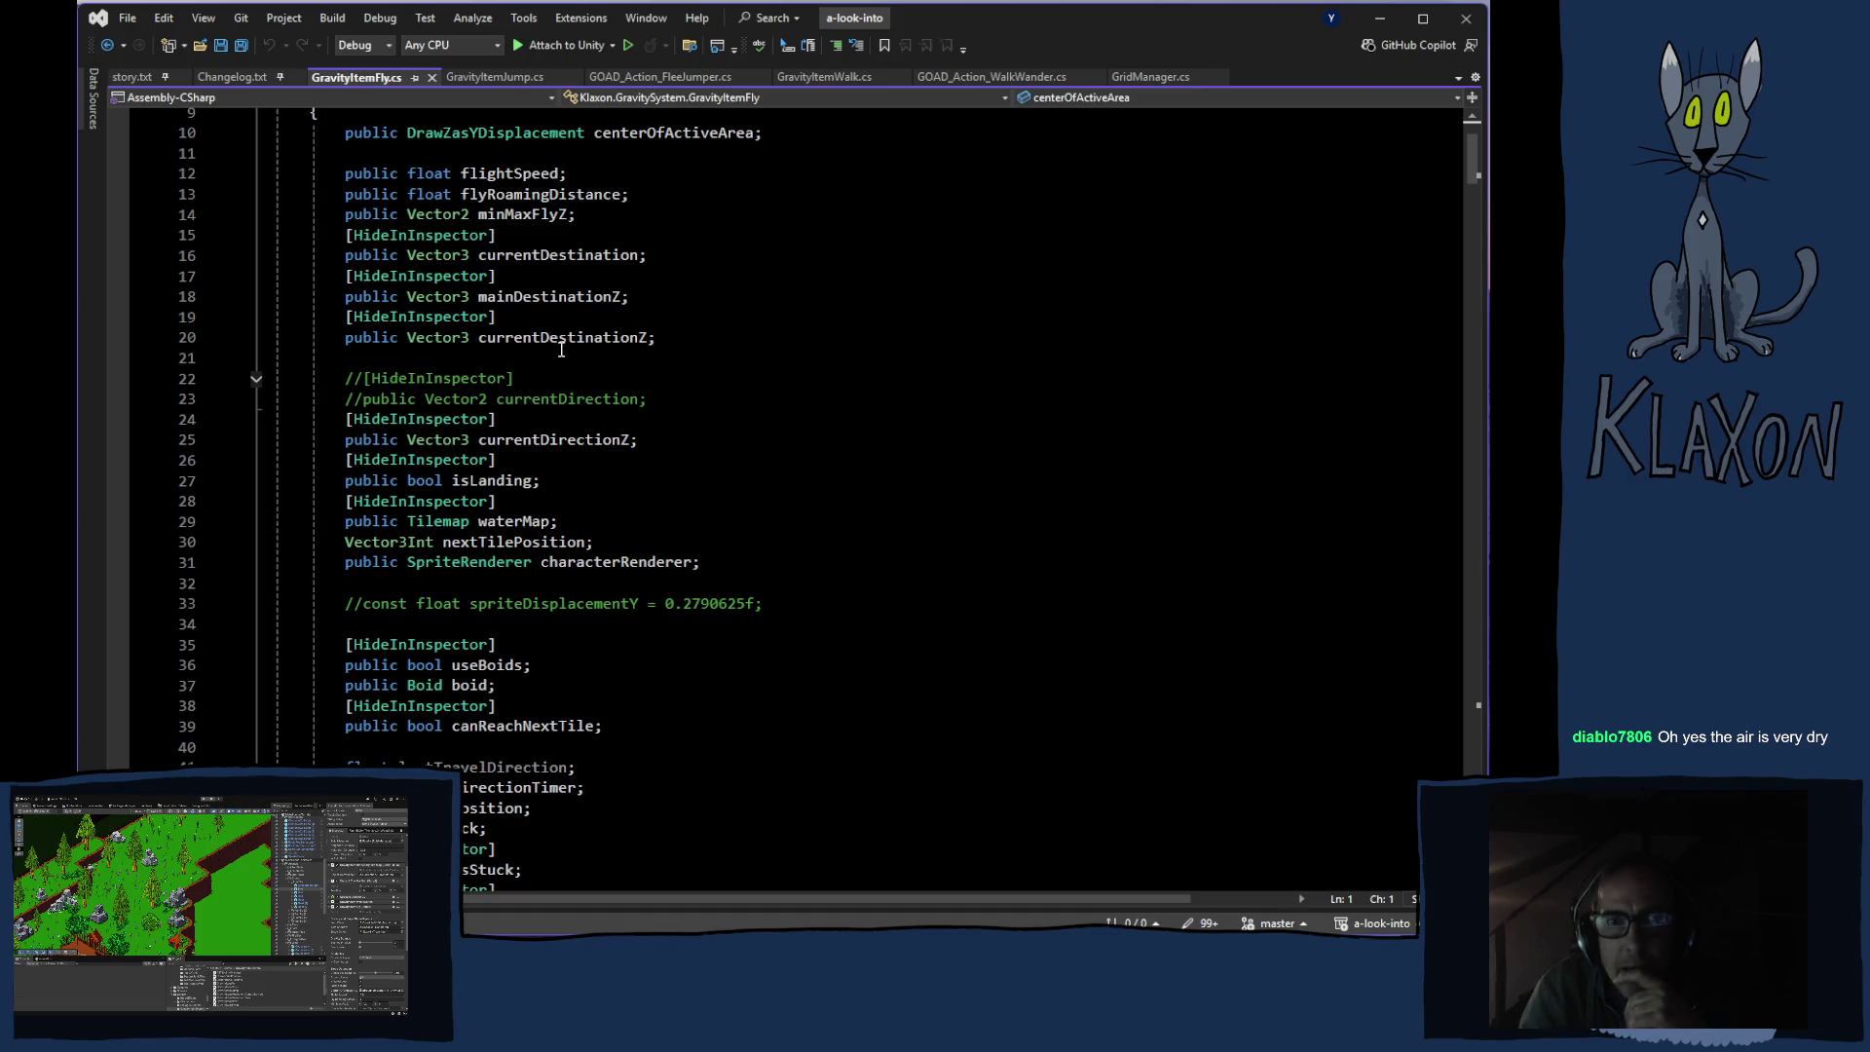
pyautogui.click(564, 292)
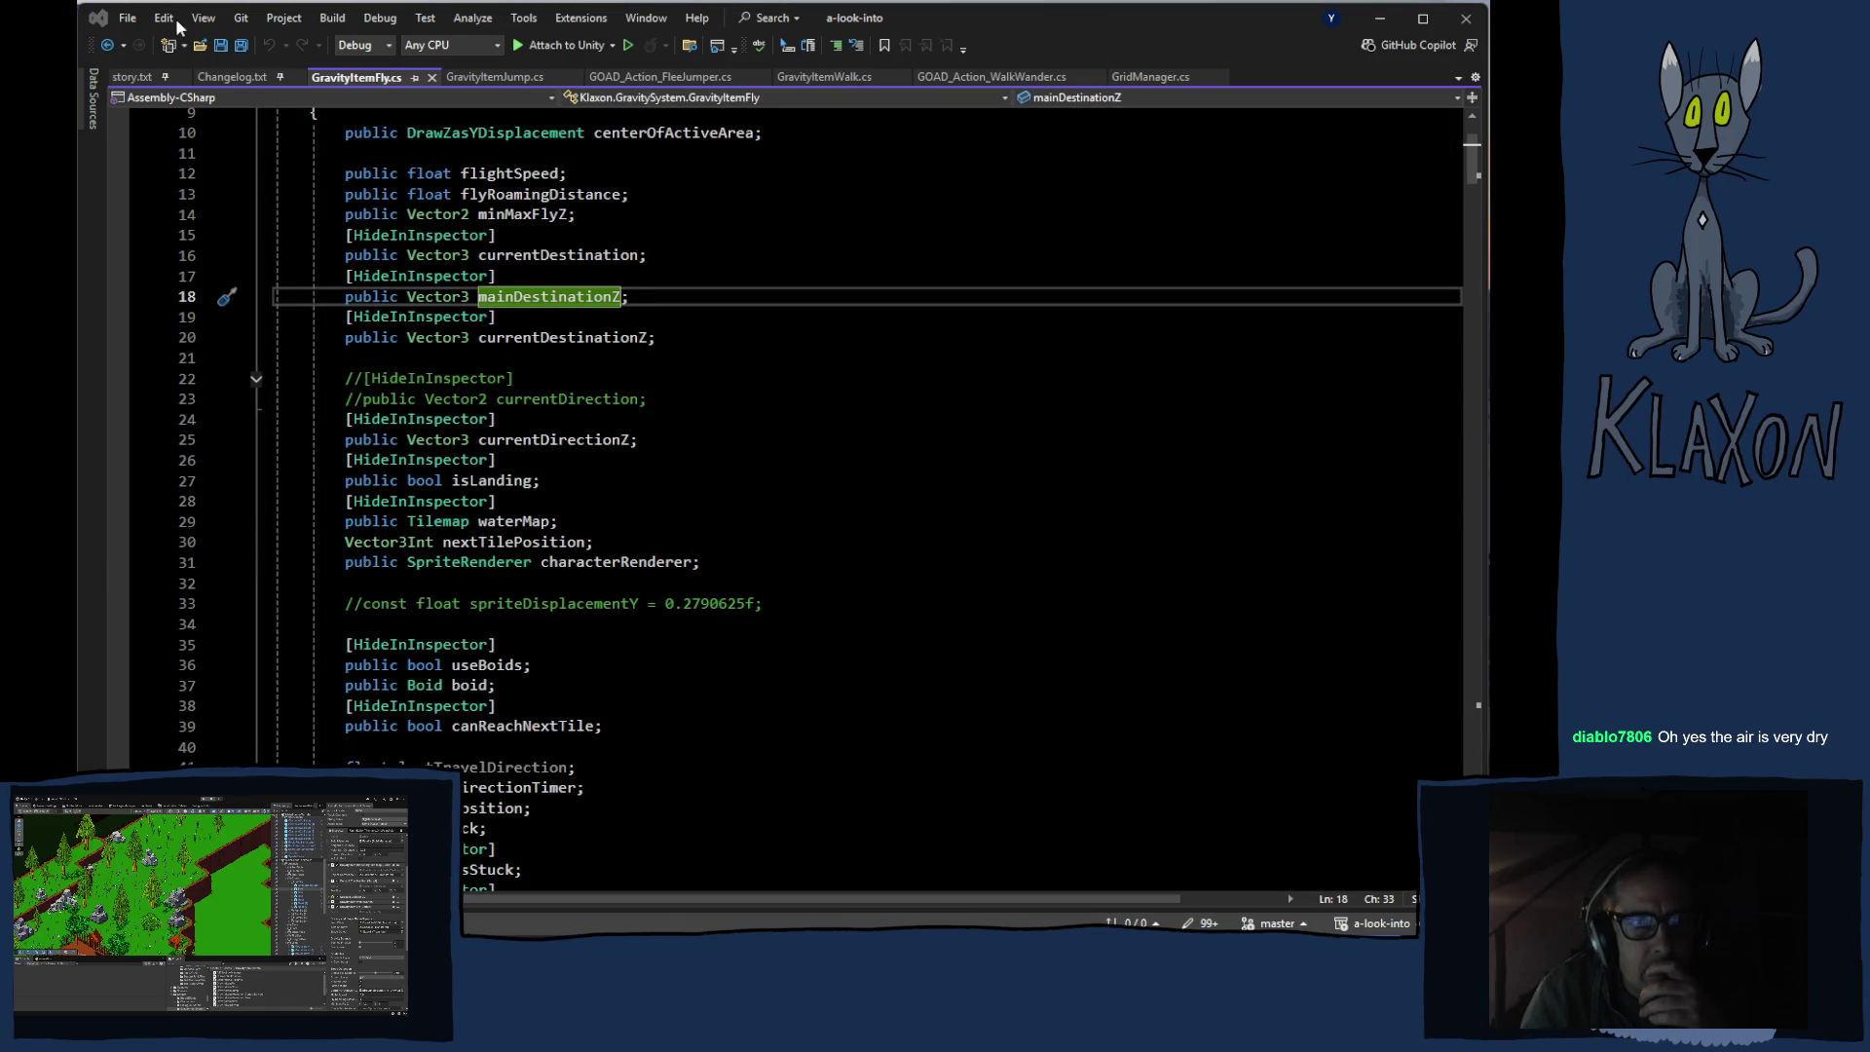
pyautogui.click(1107, 22)
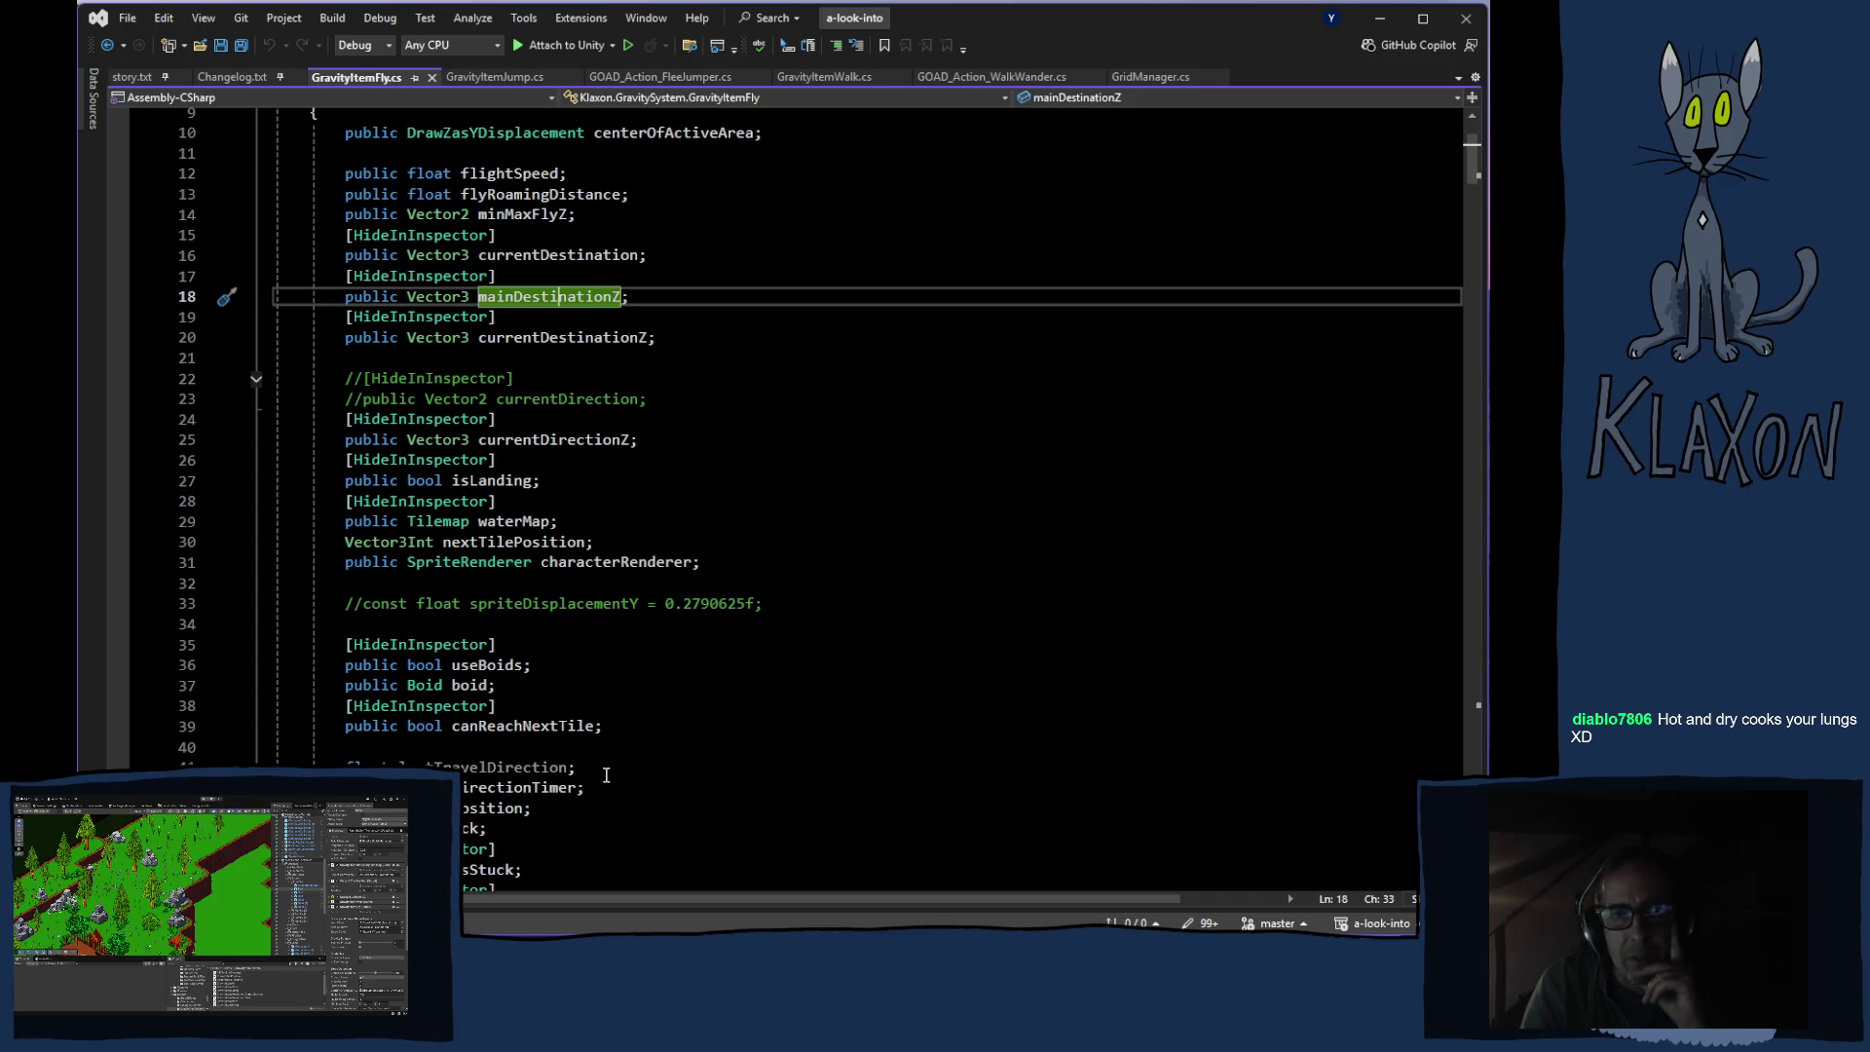
pyautogui.scroll(-2, 633, 746)
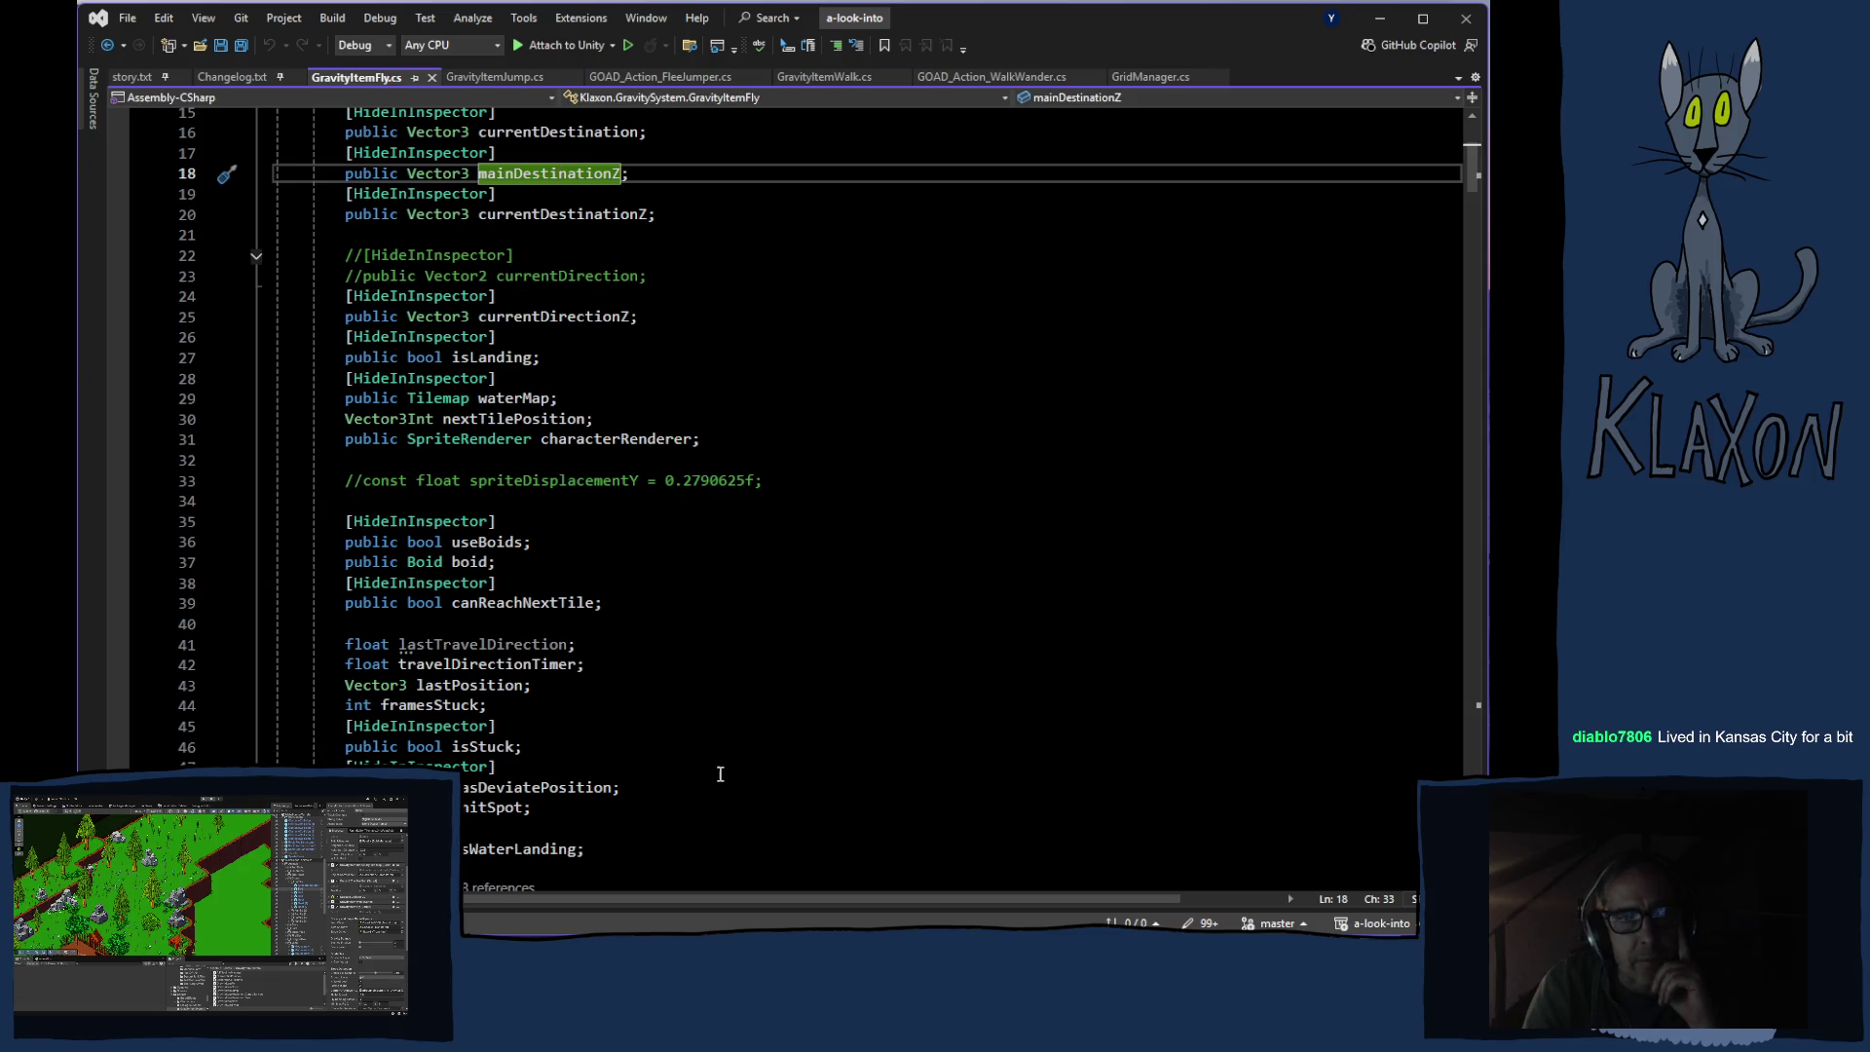
pyautogui.scroll(-2, 712, 770)
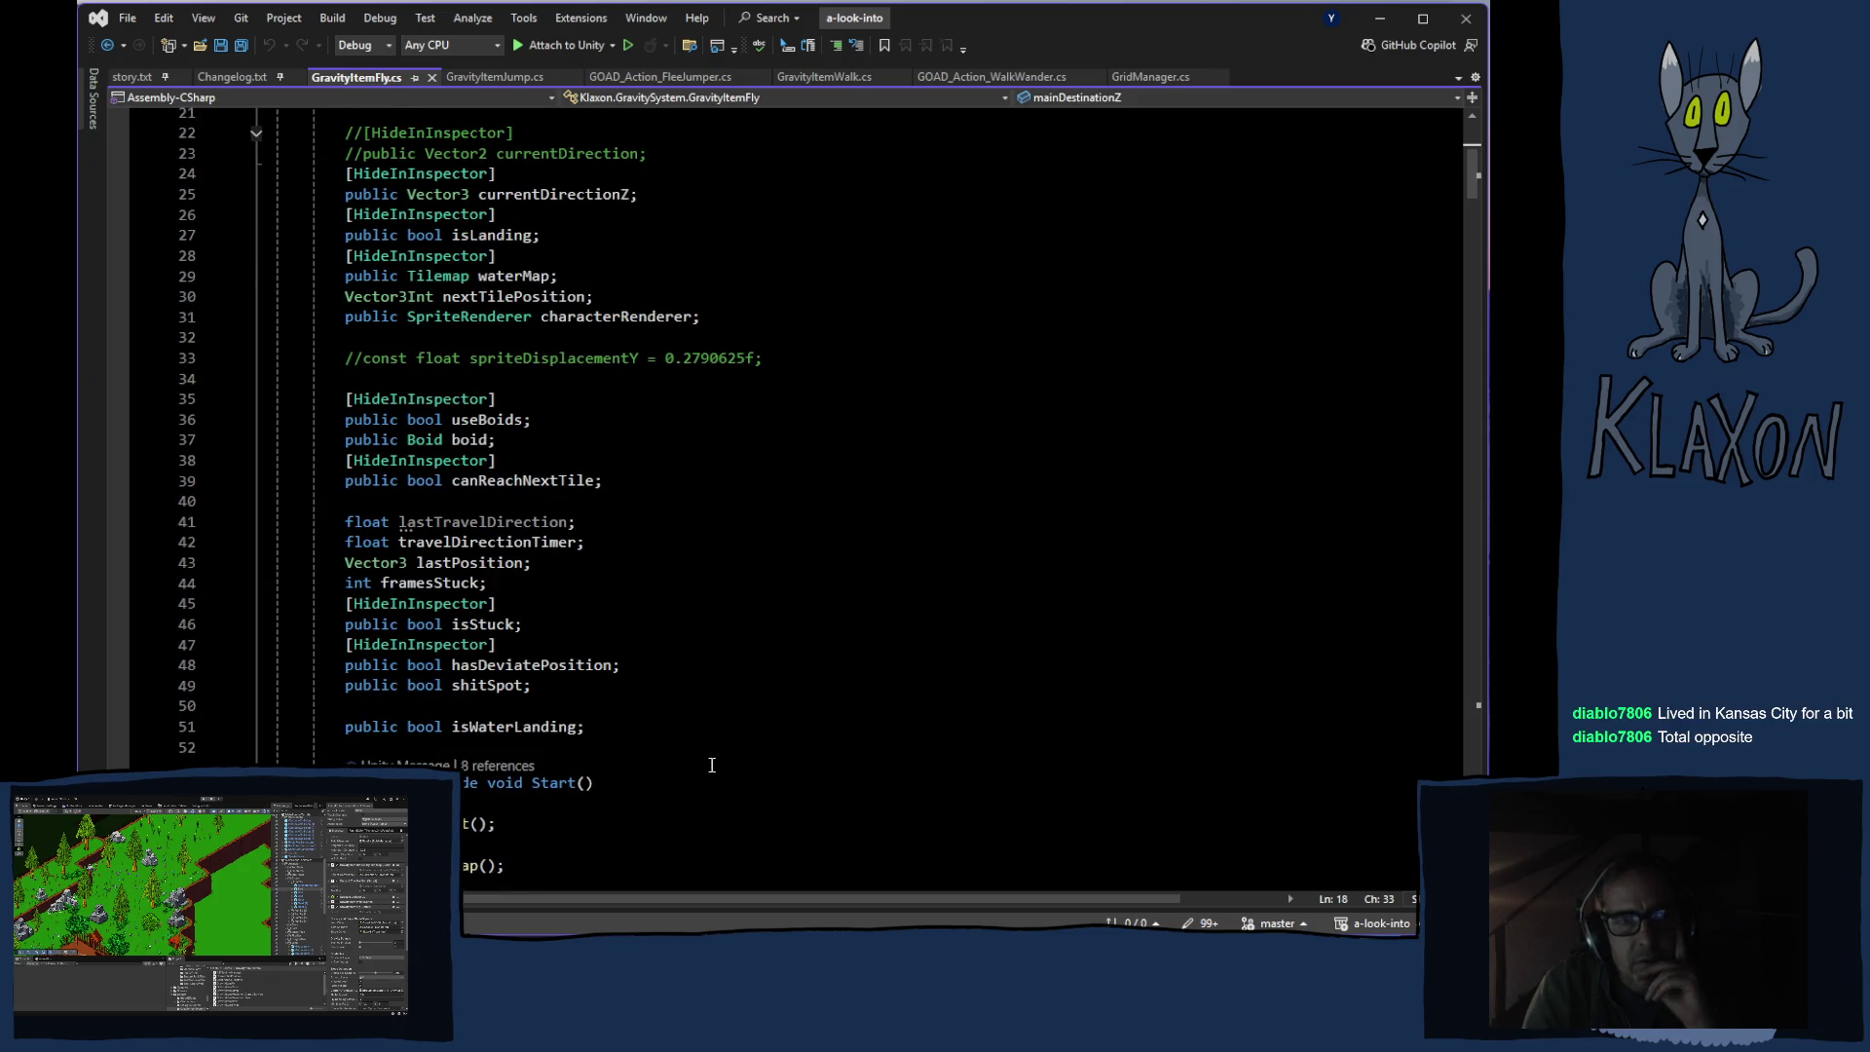
pyautogui.scroll(-3, 712, 765)
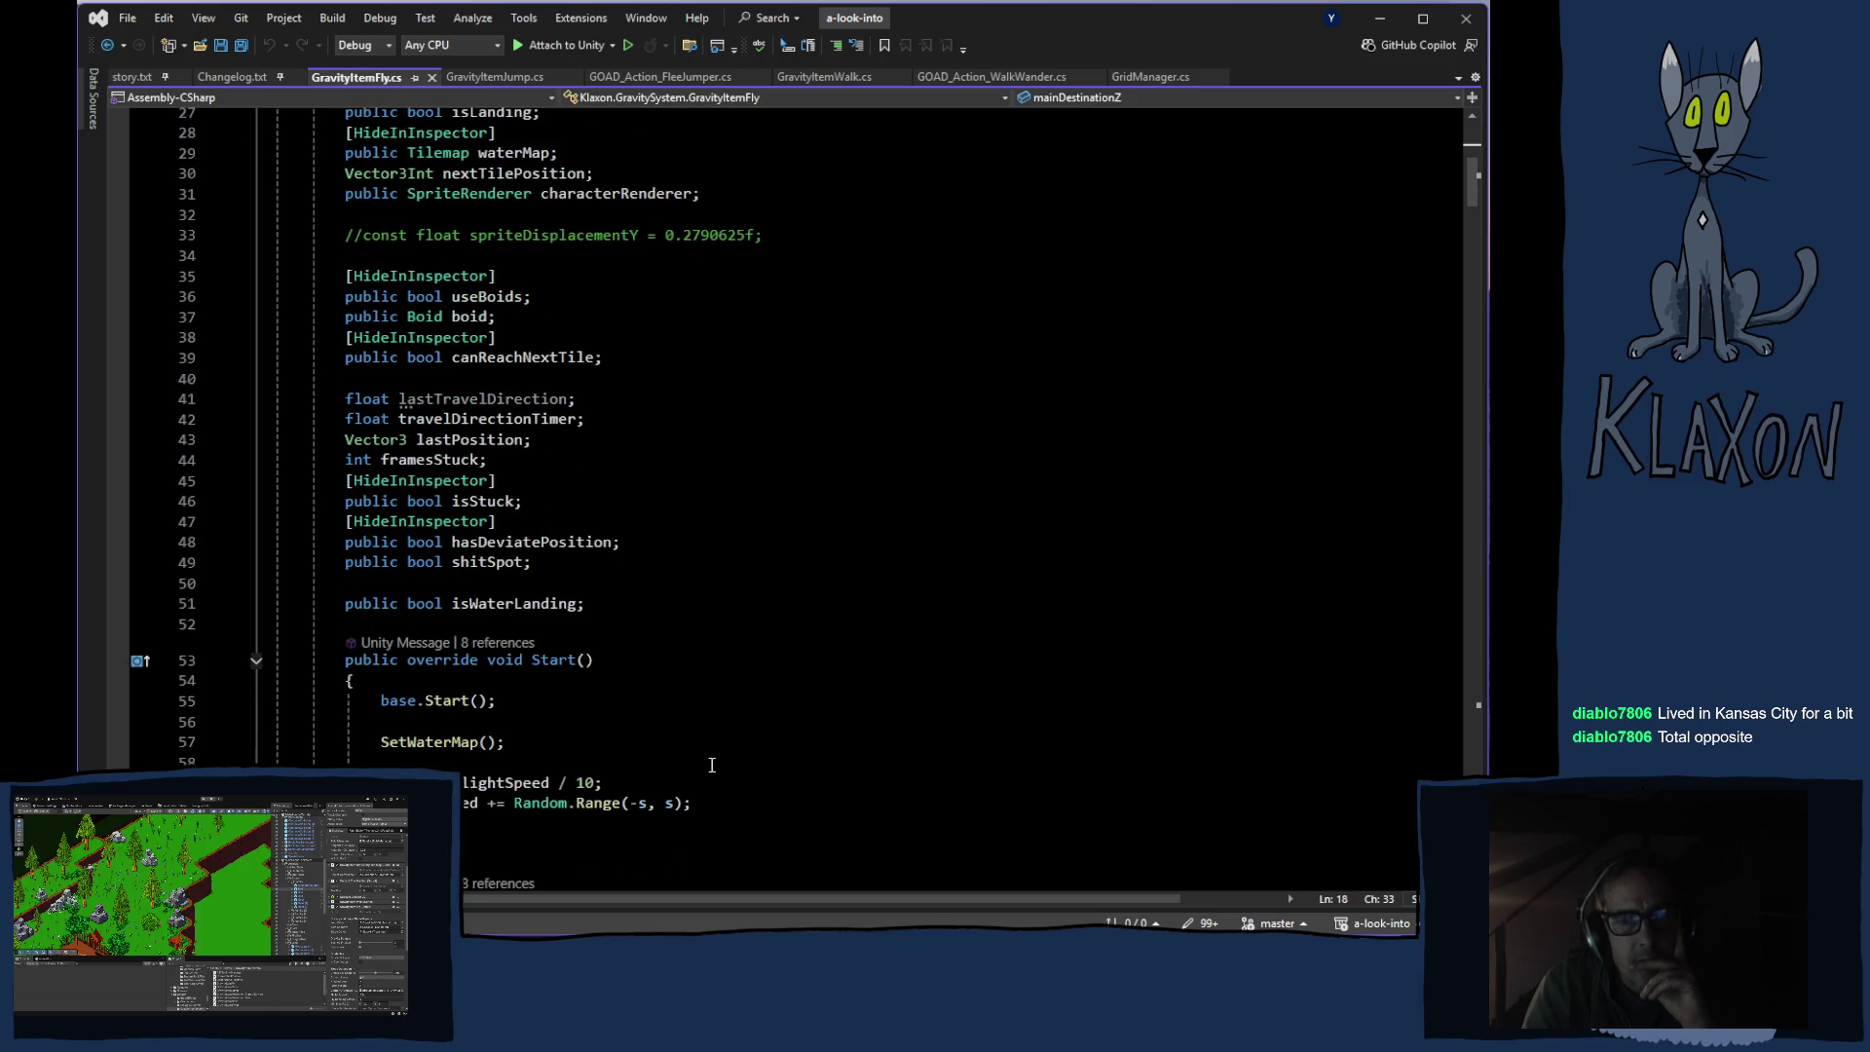
pyautogui.scroll(-1, 712, 764)
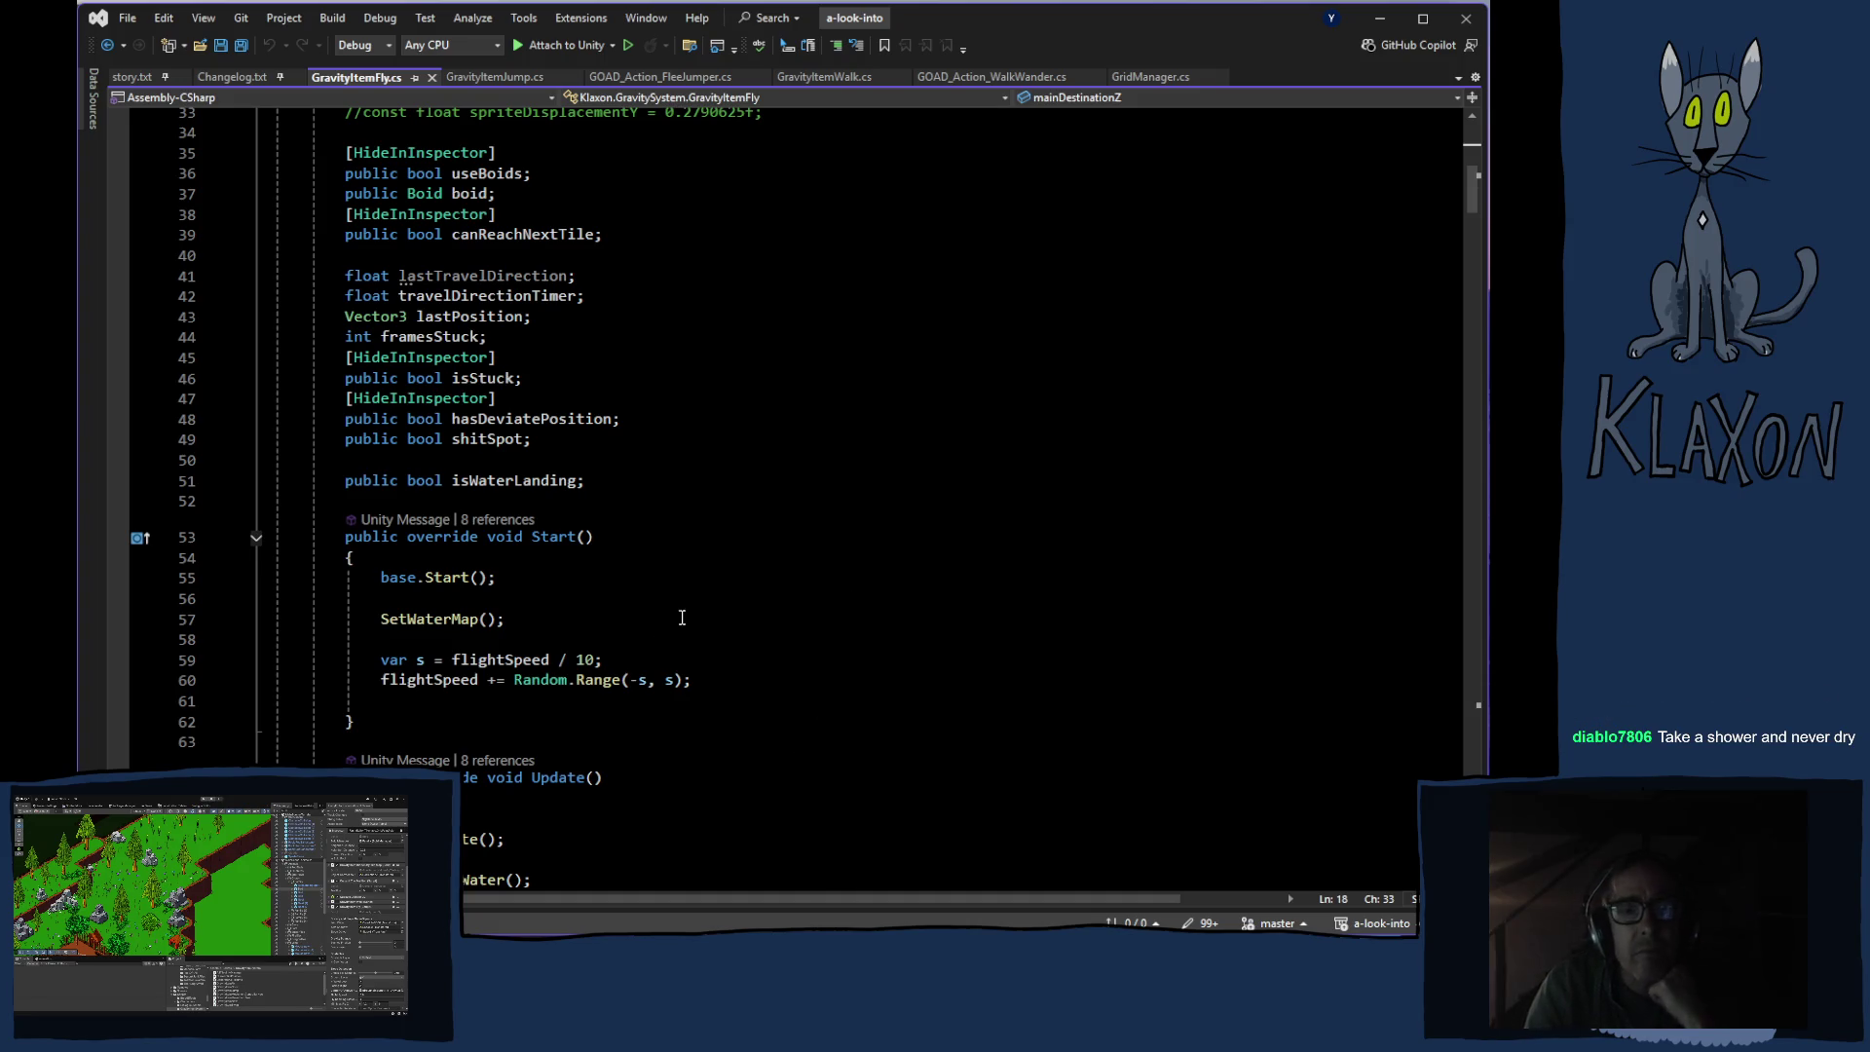
# Step: Scroll GravityItemFly.cs past Start() and Update() down to the CheckOverWater() method
pyautogui.scroll(-3, 827, 682)
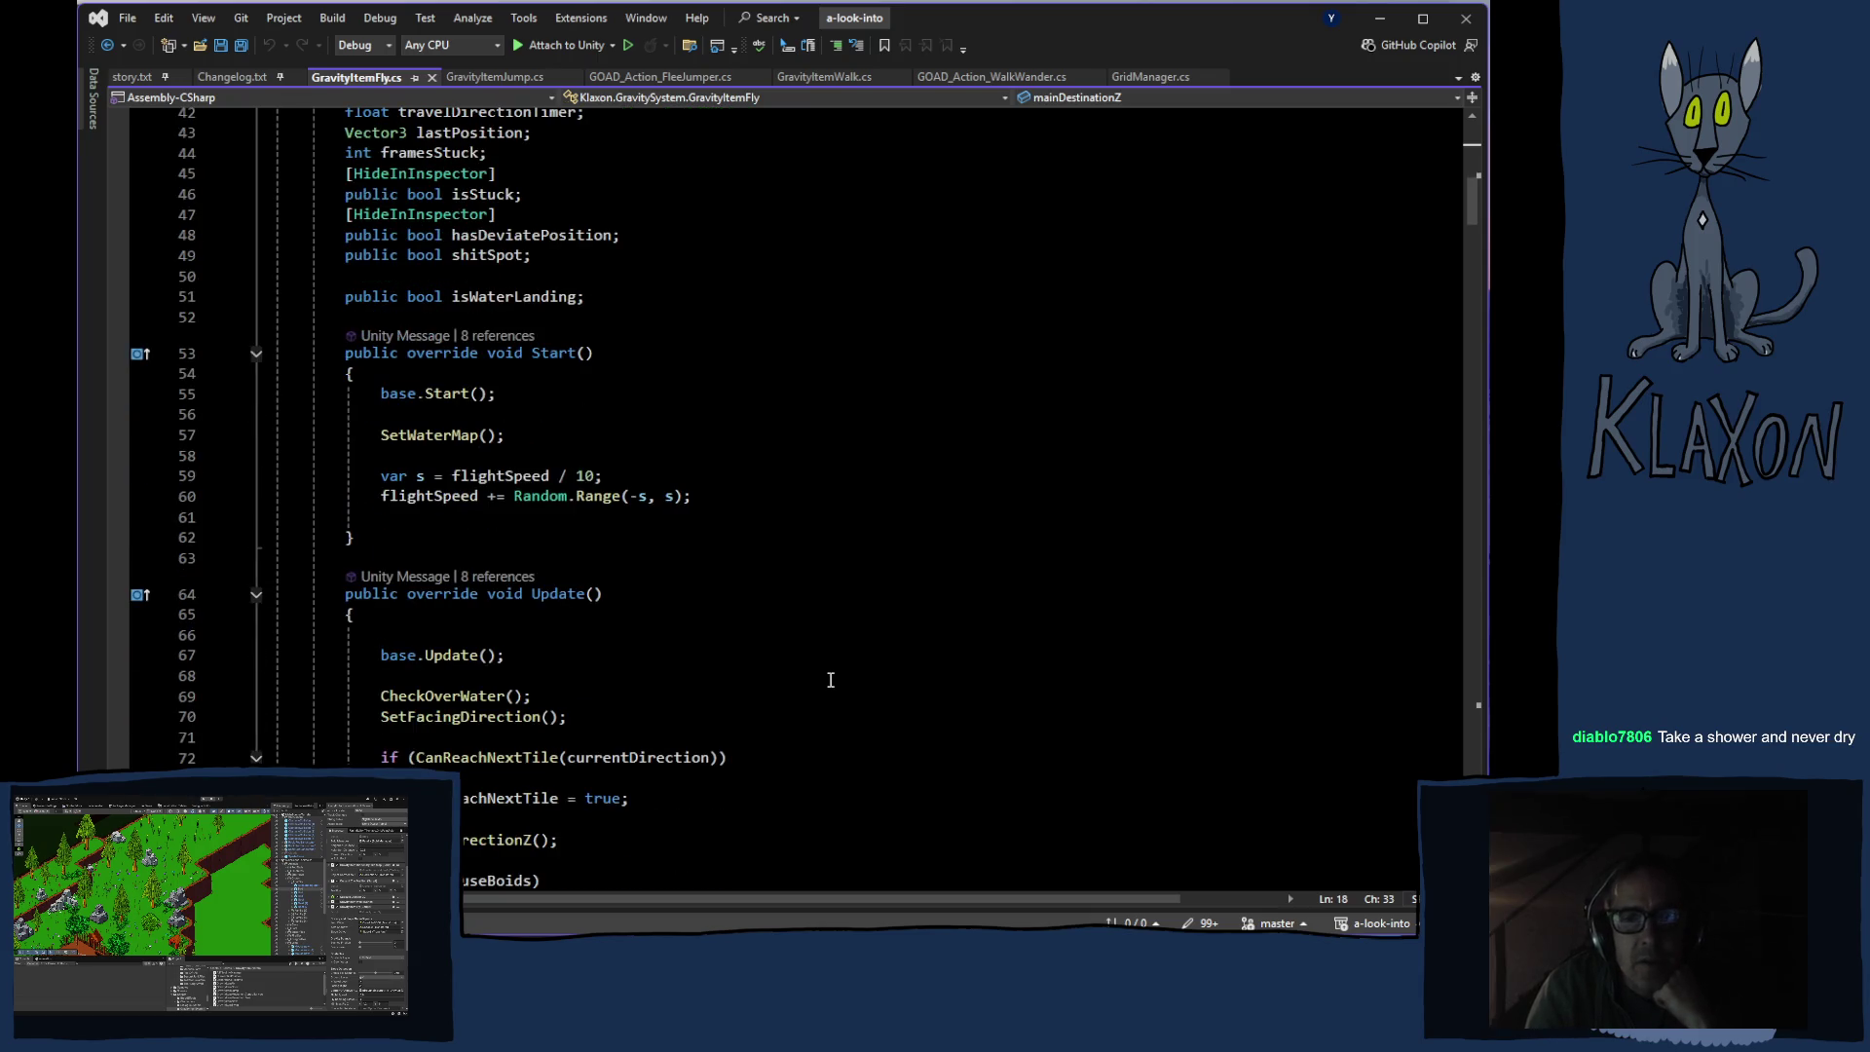
pyautogui.scroll(-1, 830, 680)
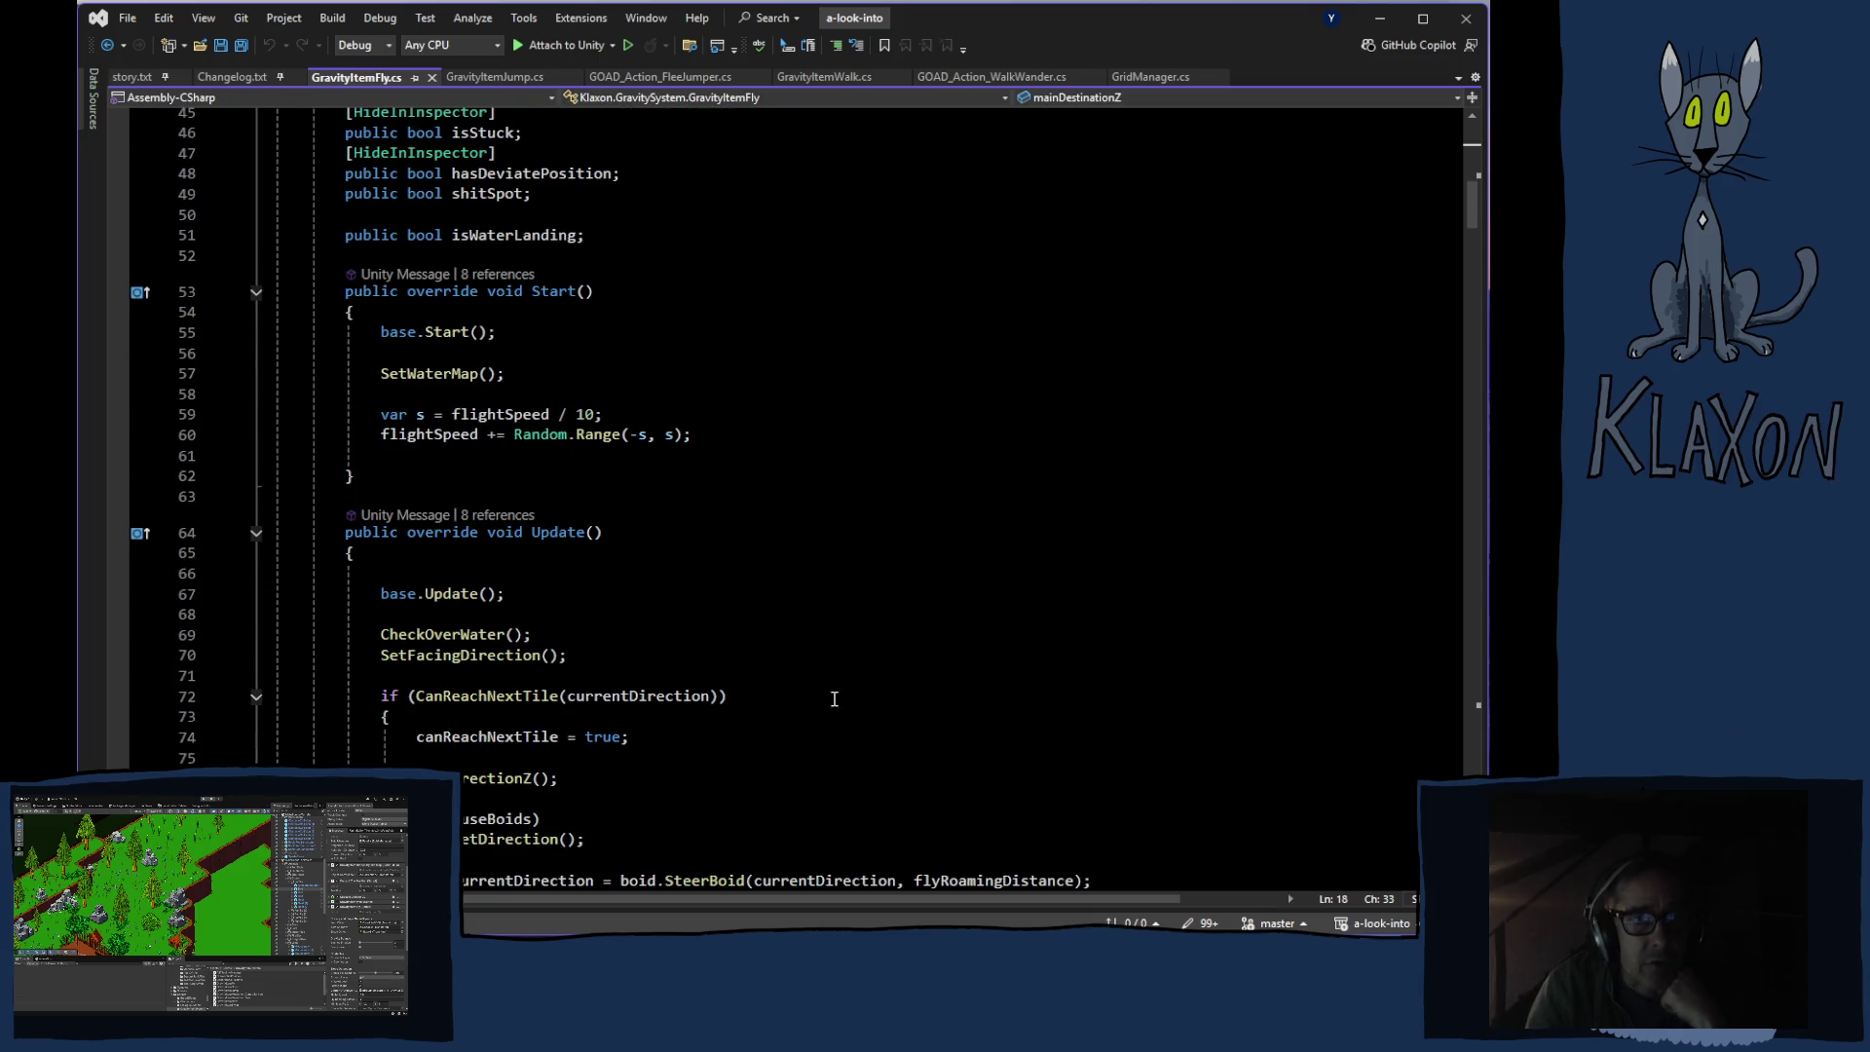
pyautogui.scroll(-1, 840, 694)
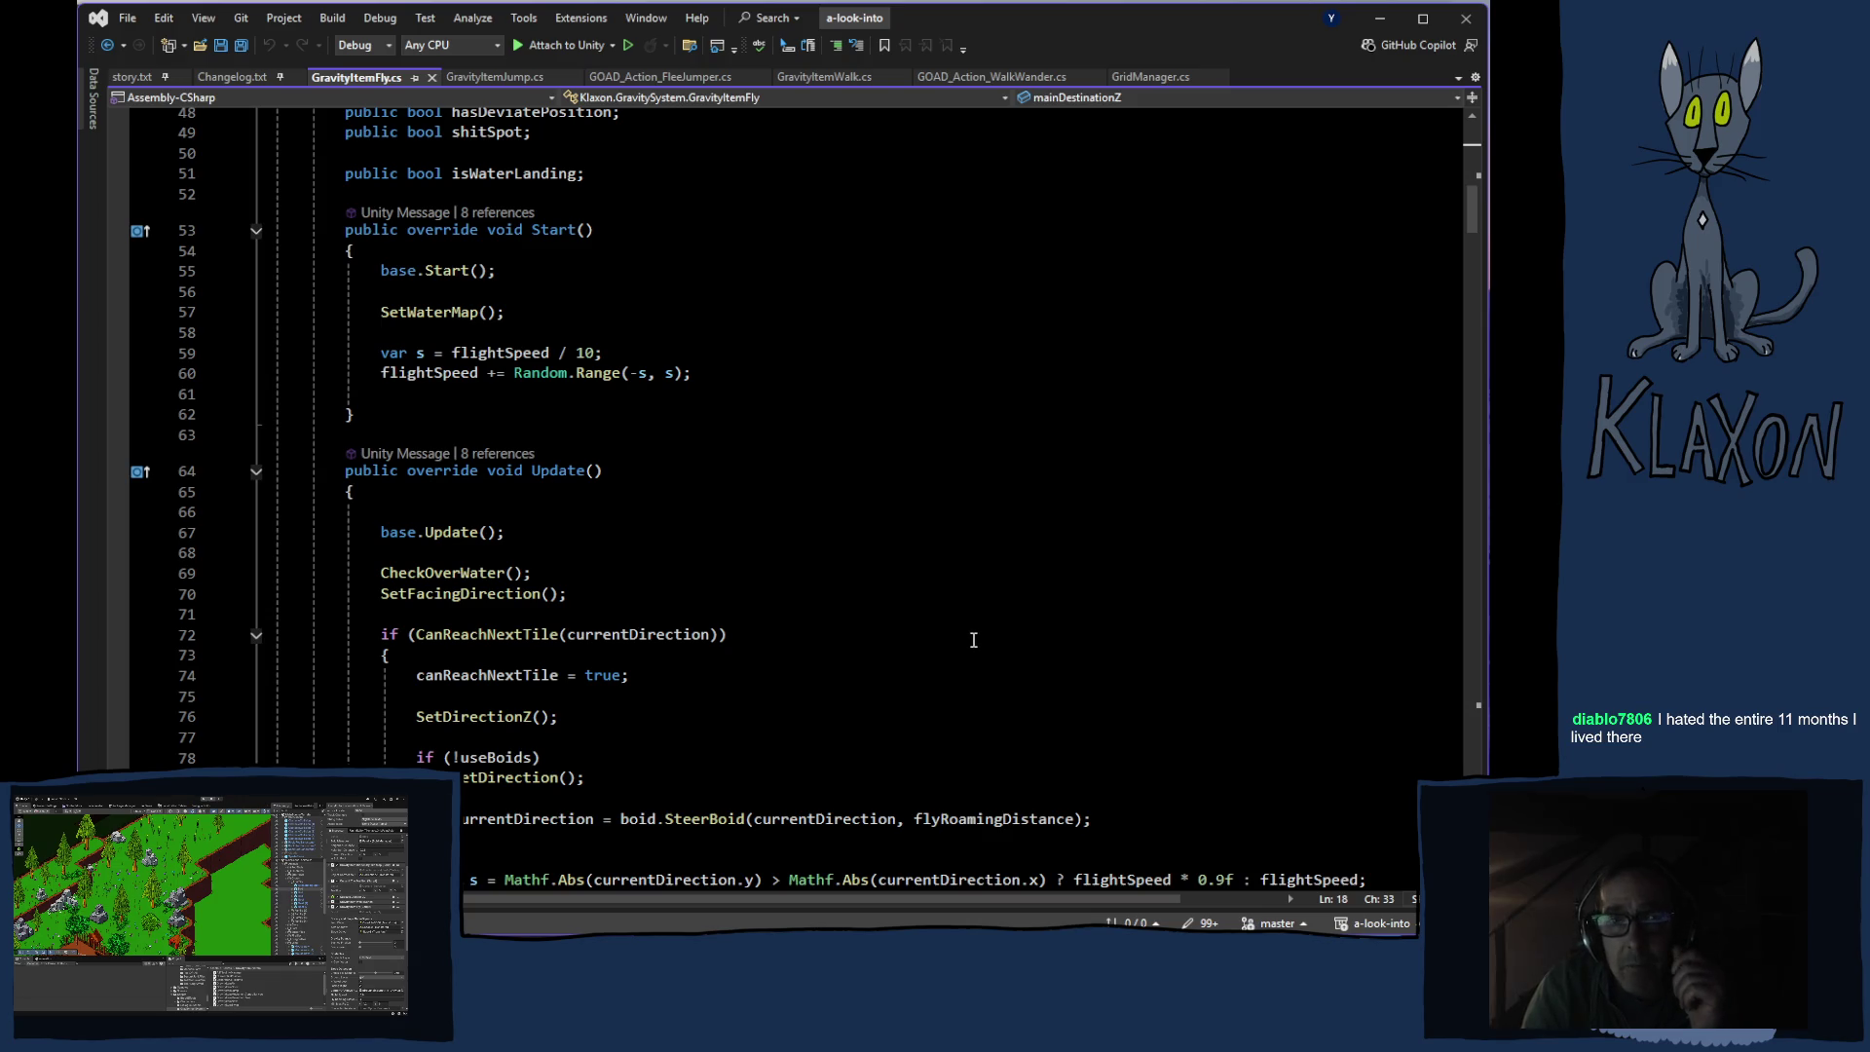
pyautogui.scroll(-4, 952, 653)
pyautogui.scroll(-9, 950, 652)
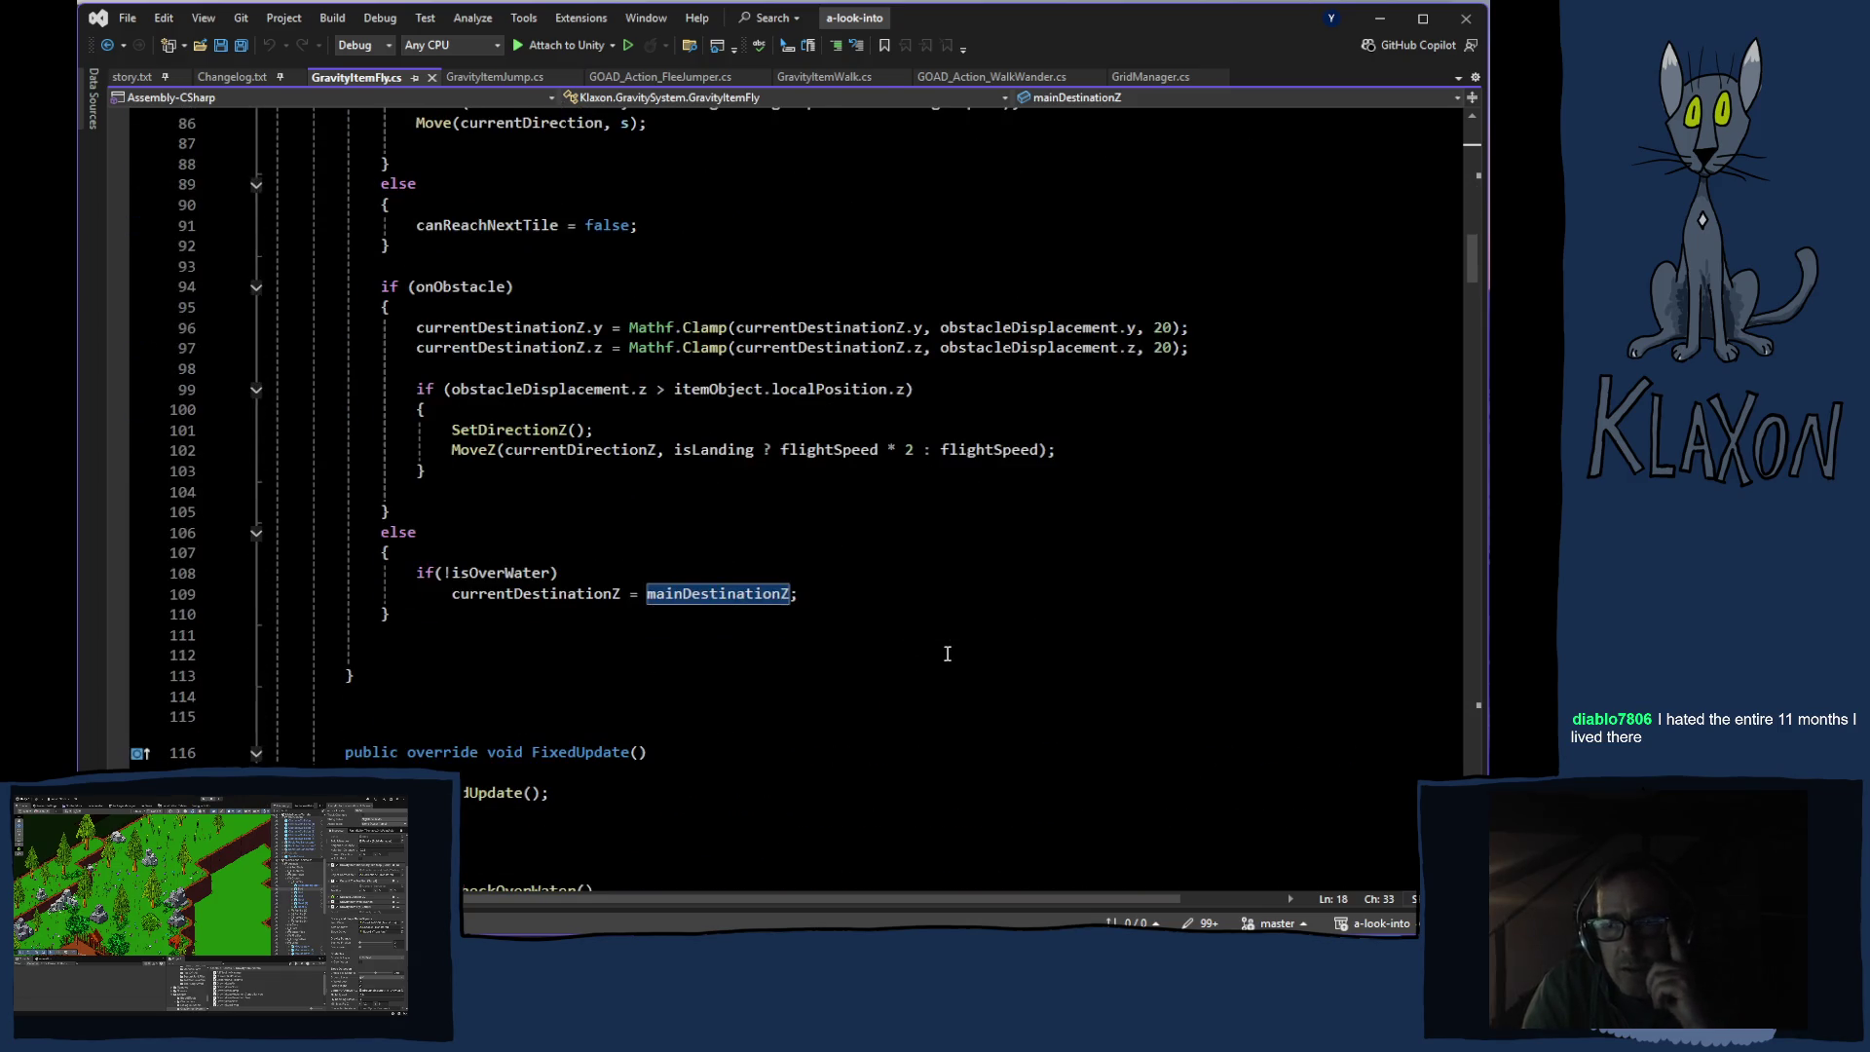
pyautogui.scroll(-4, 940, 660)
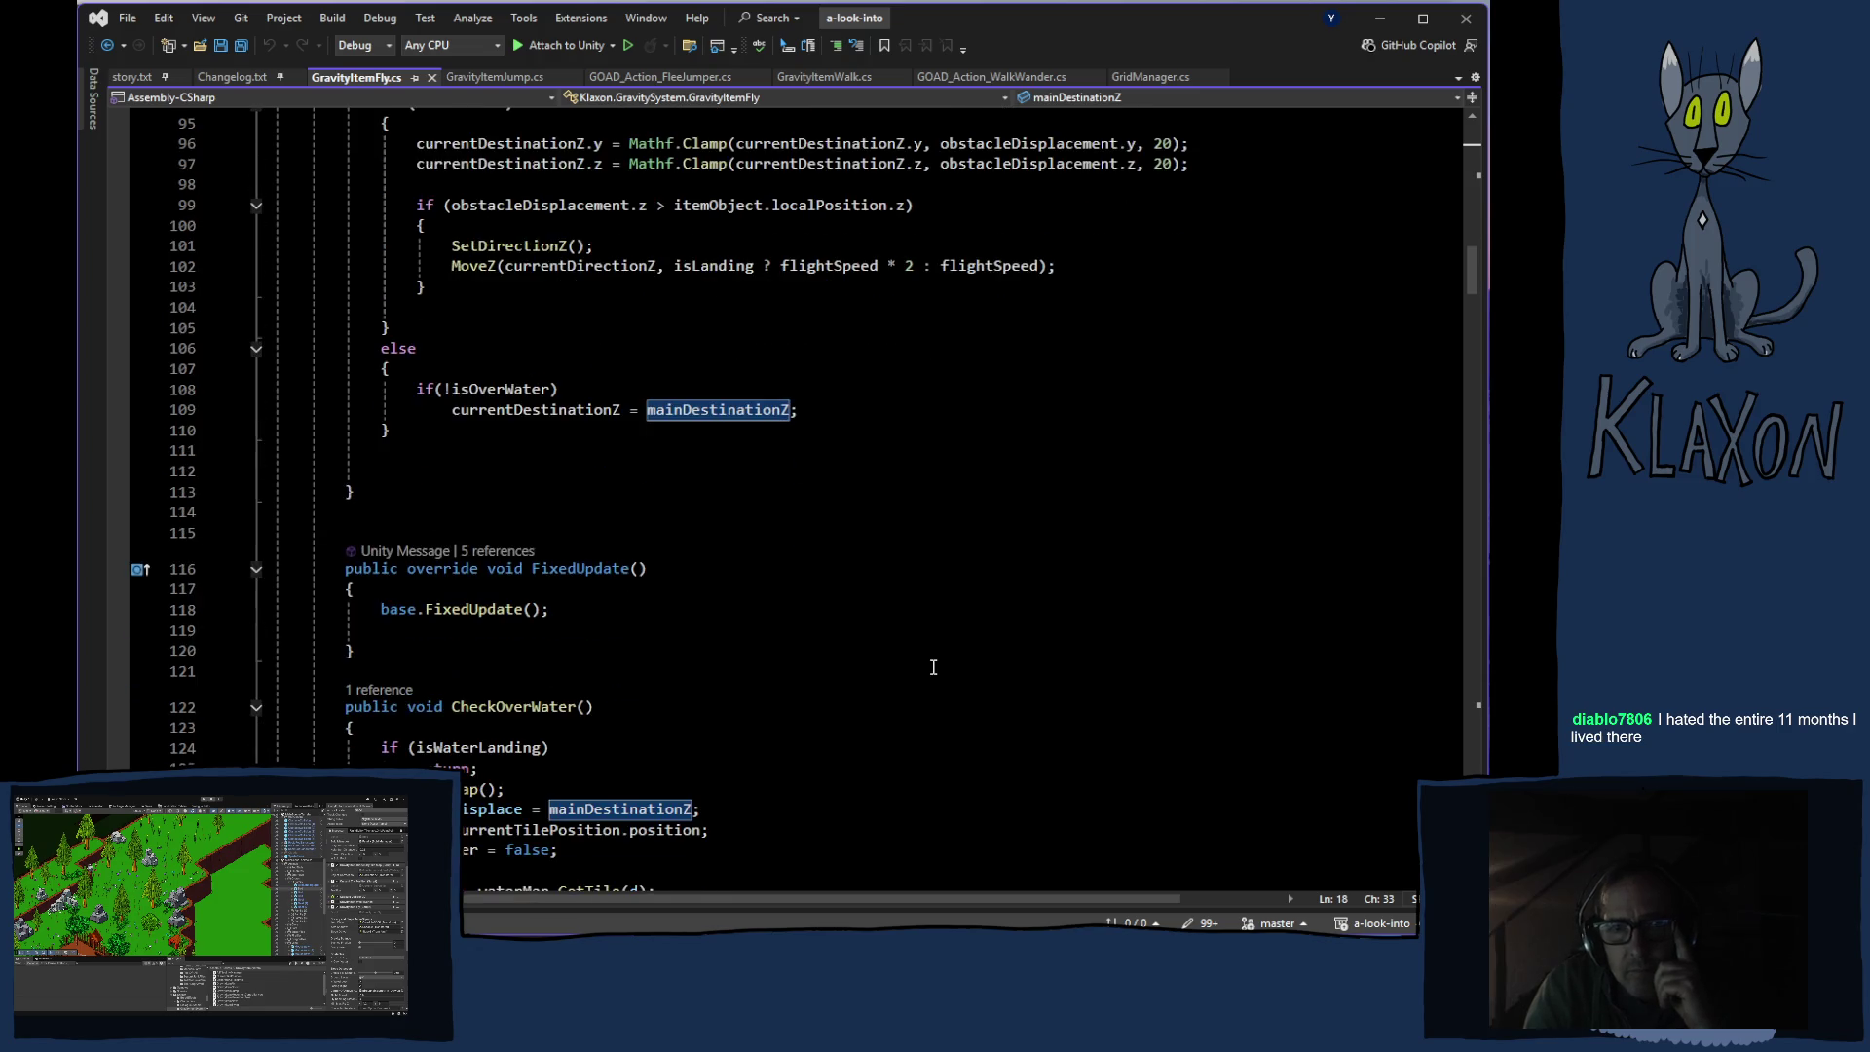
pyautogui.scroll(-1, 929, 665)
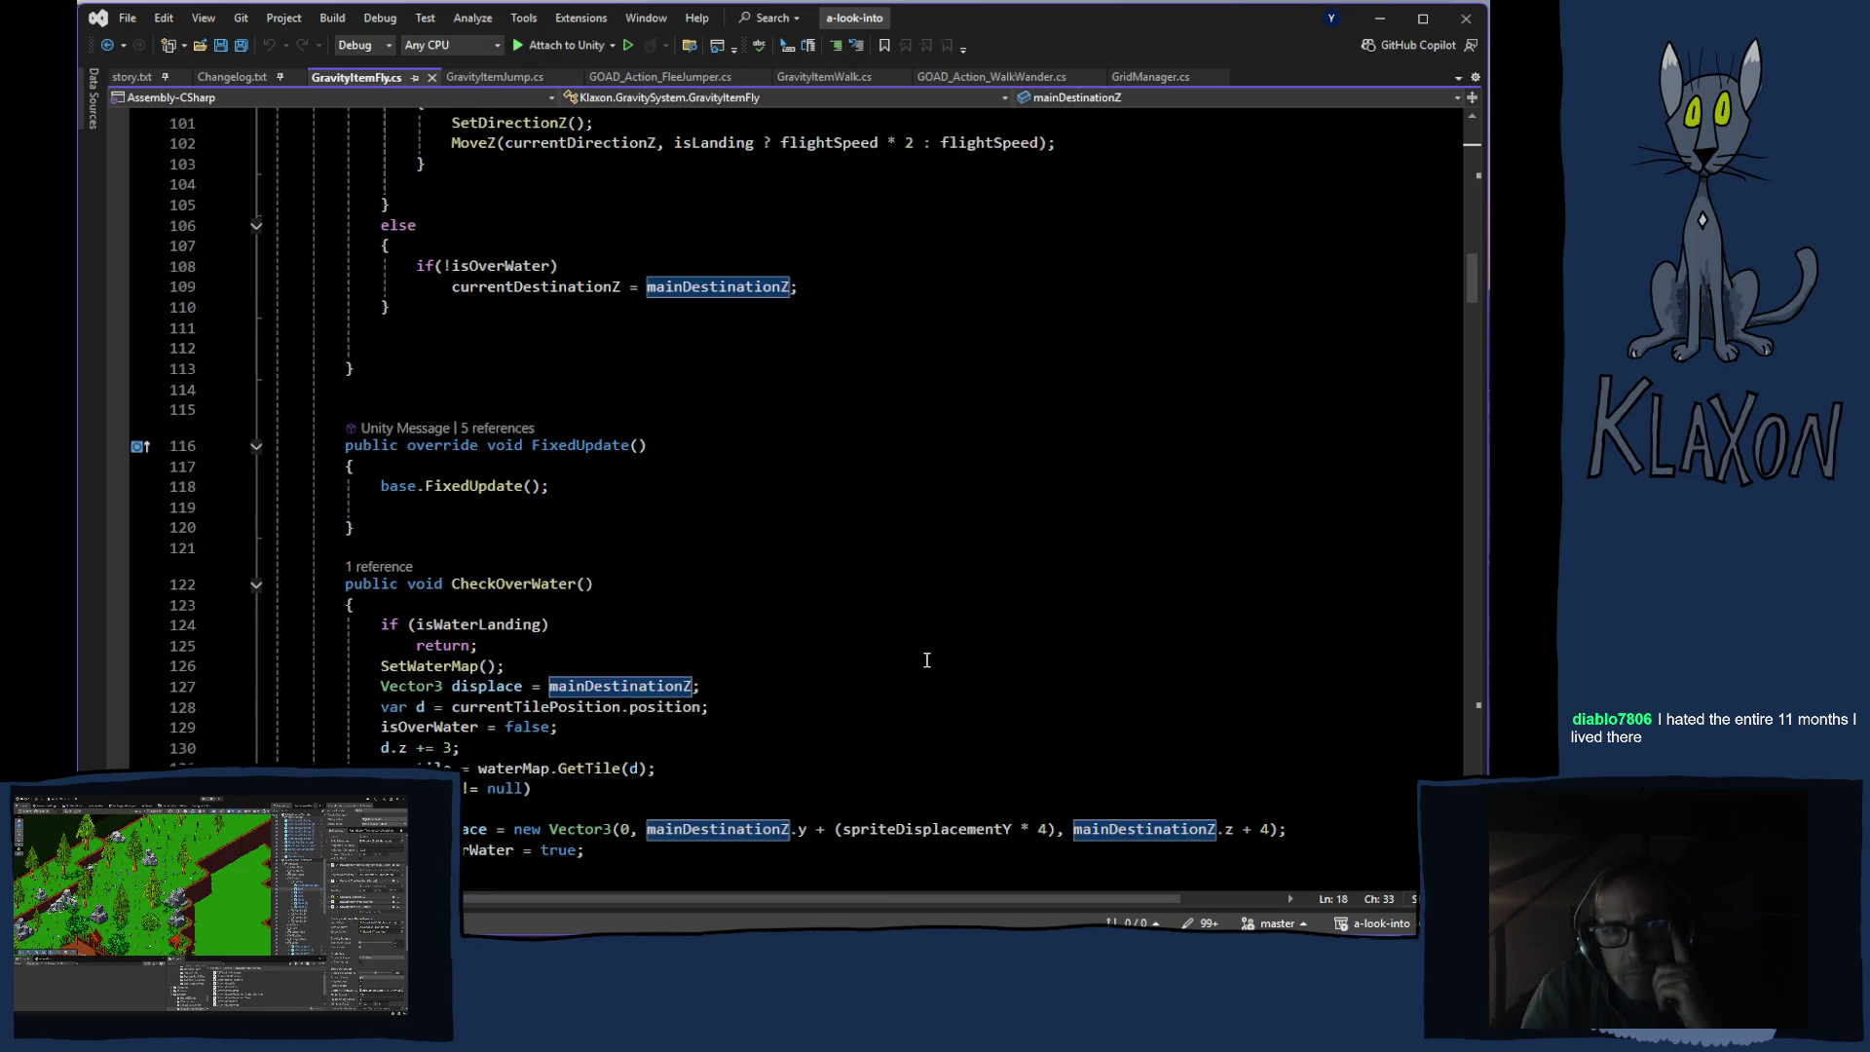
pyautogui.scroll(-3, 926, 660)
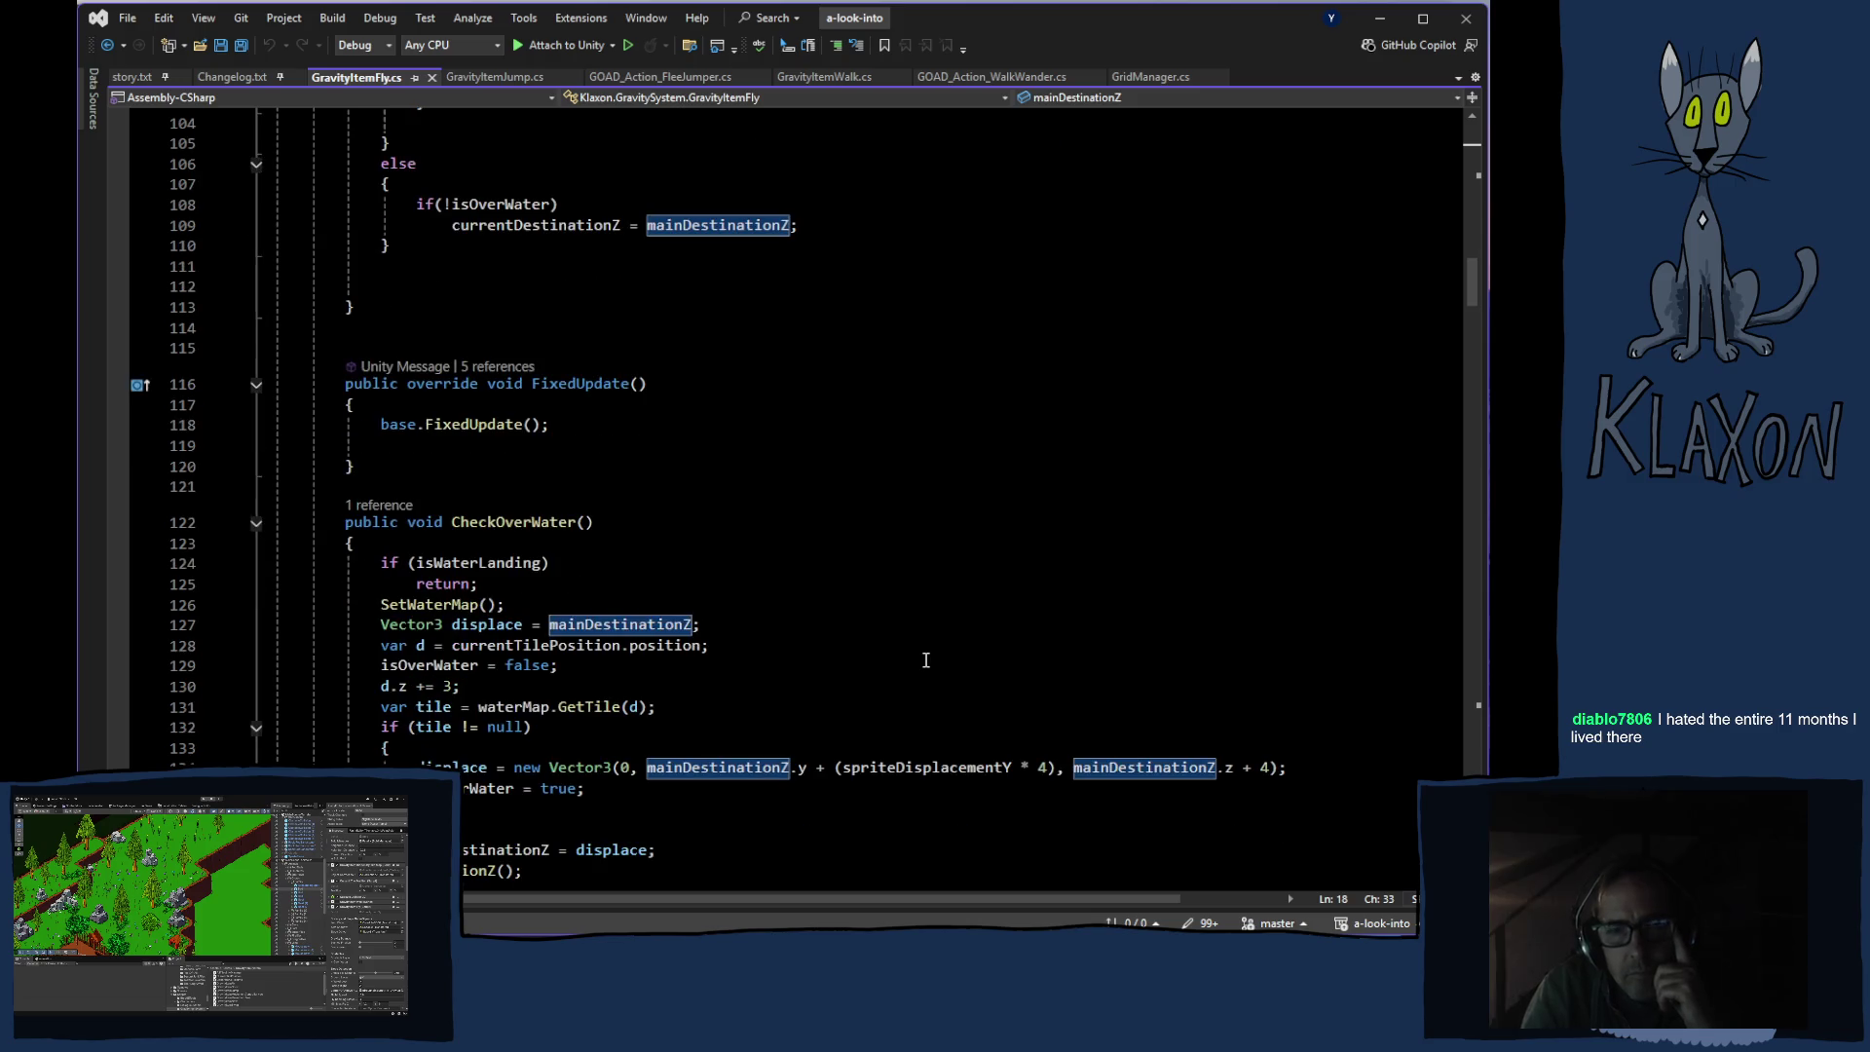
pyautogui.scroll(-2, 927, 660)
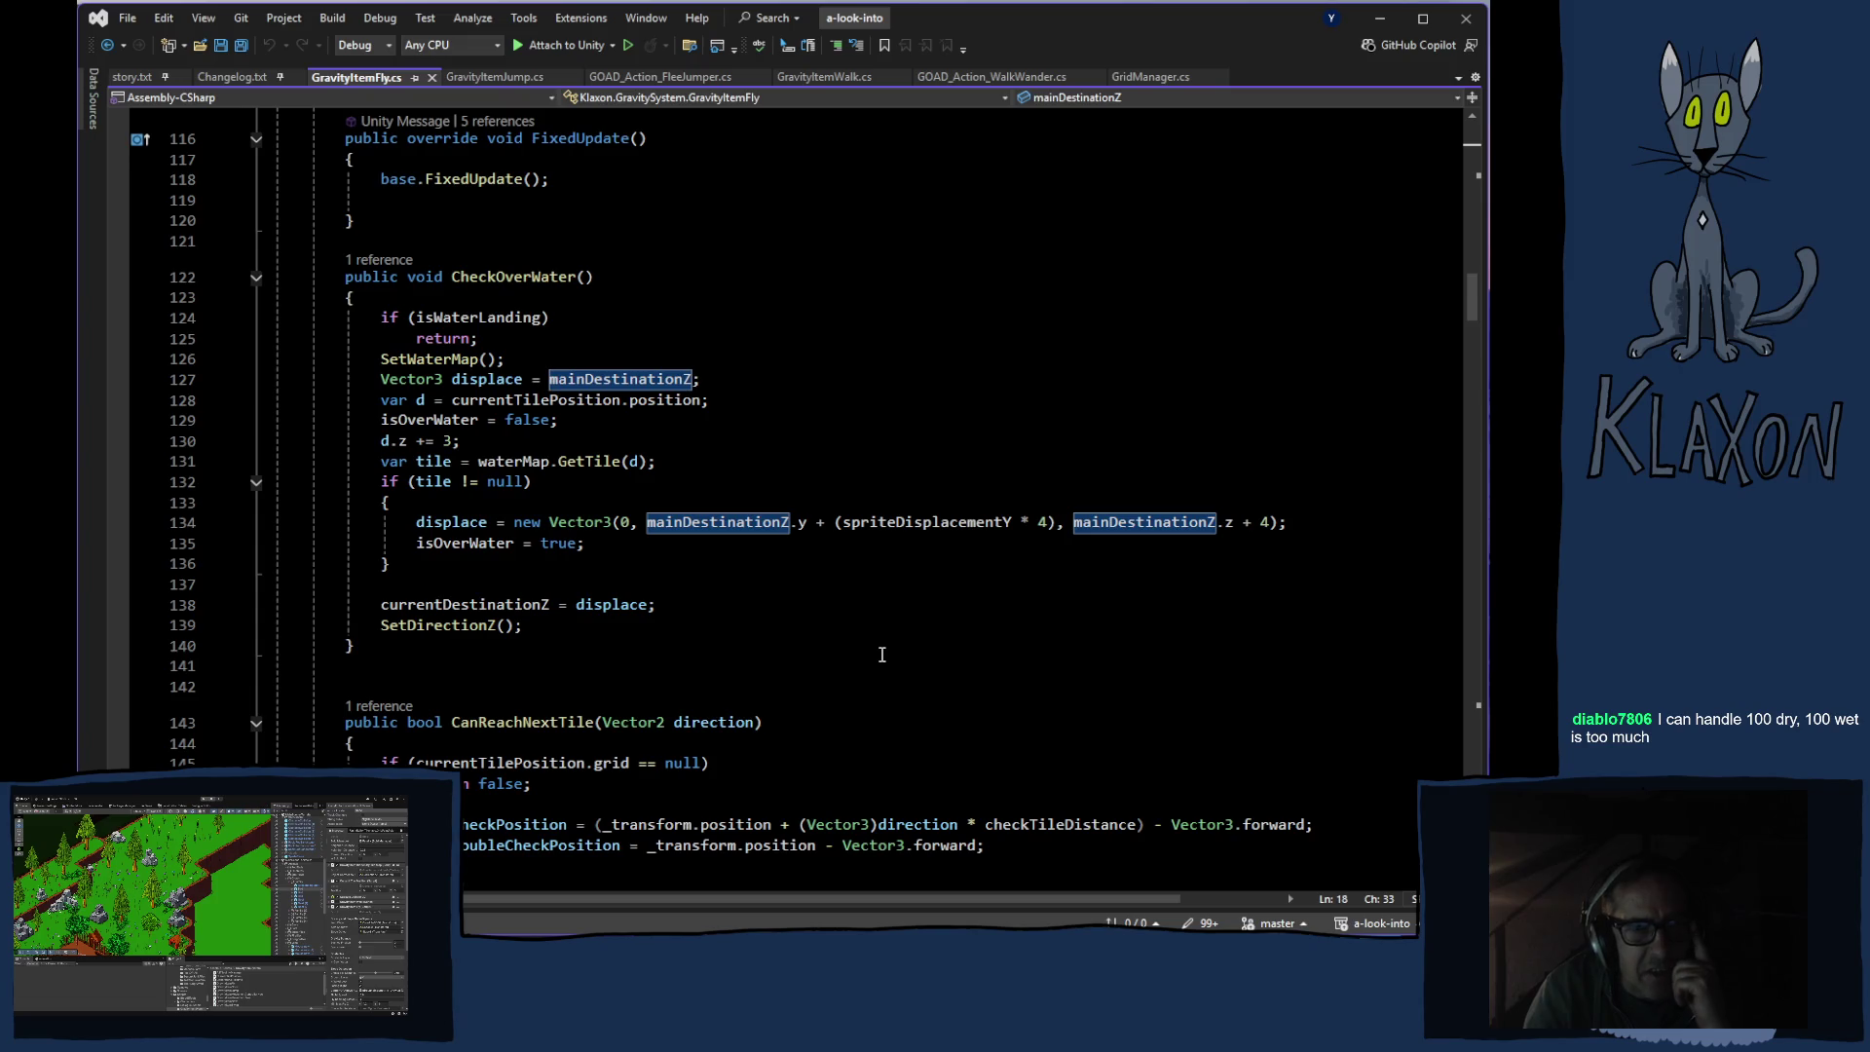
pyautogui.rightClick(881, 654)
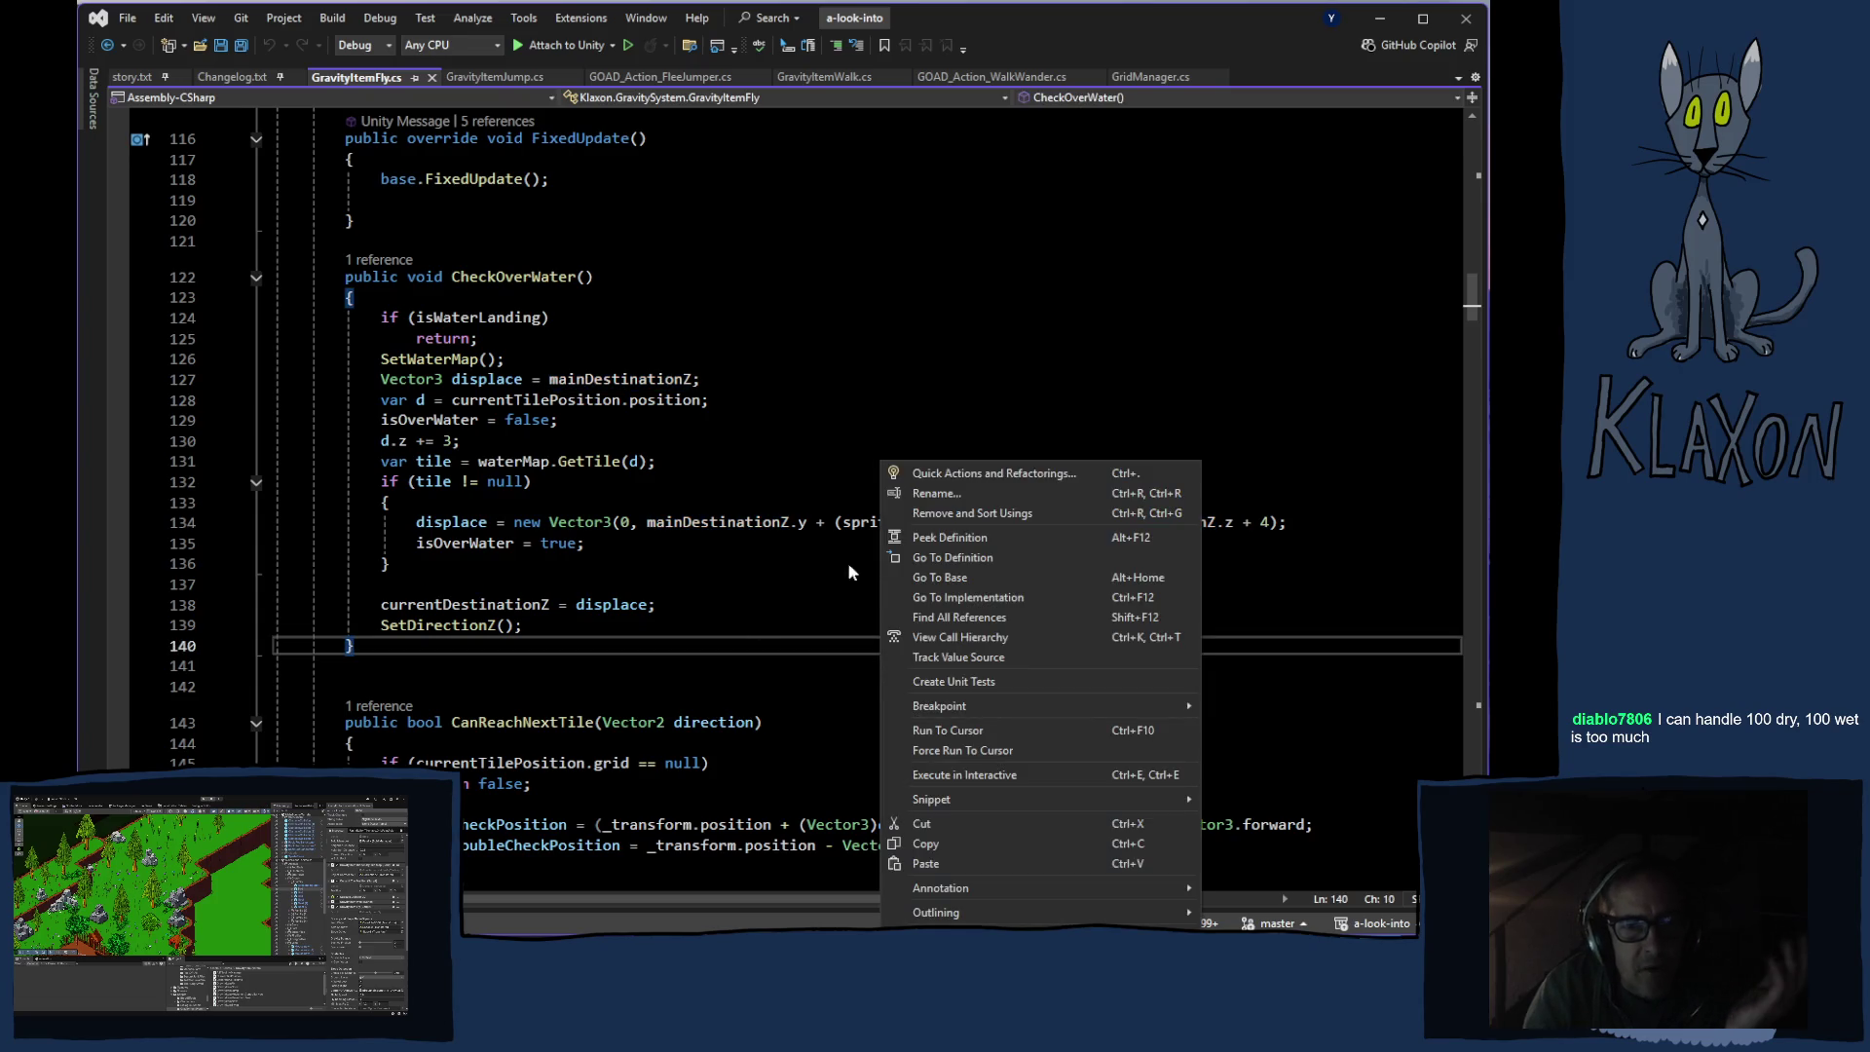
pyautogui.click(433, 592)
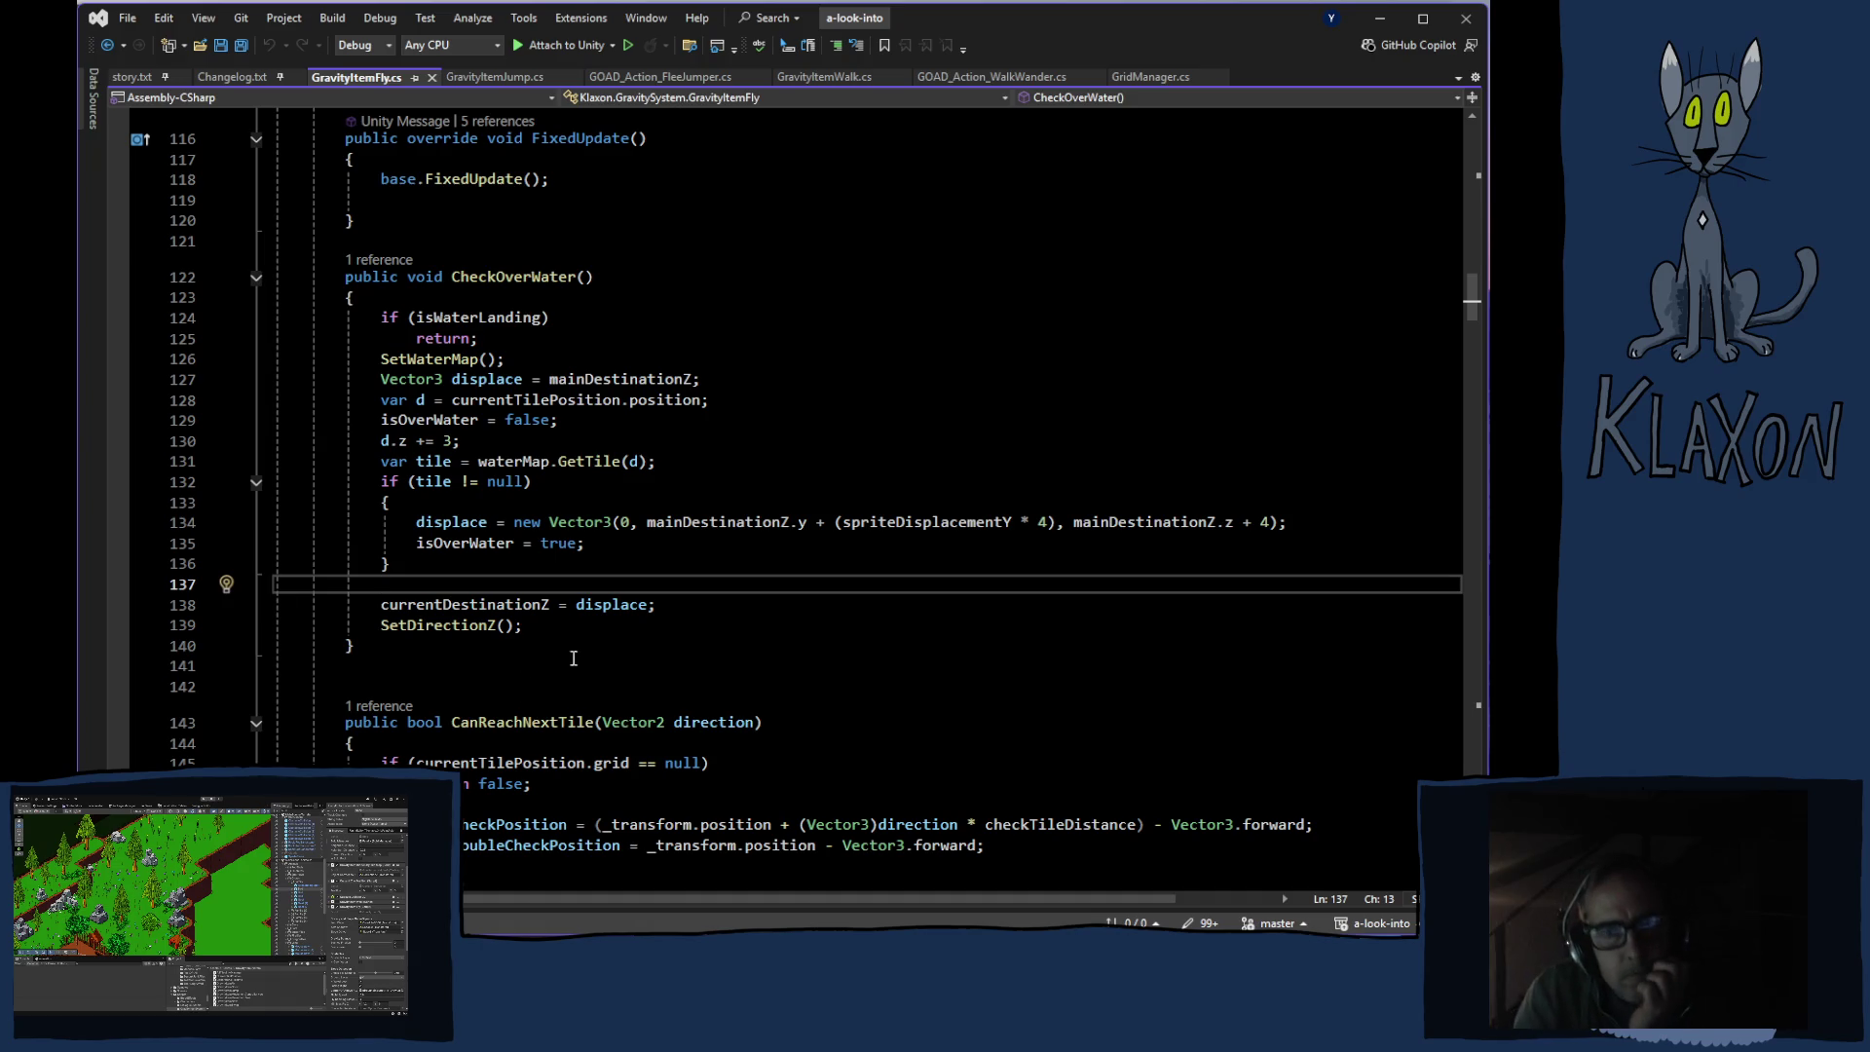
# Step: Highlight all references to currentDestinationZ on line 138
pyautogui.scroll(-6, 497, 606)
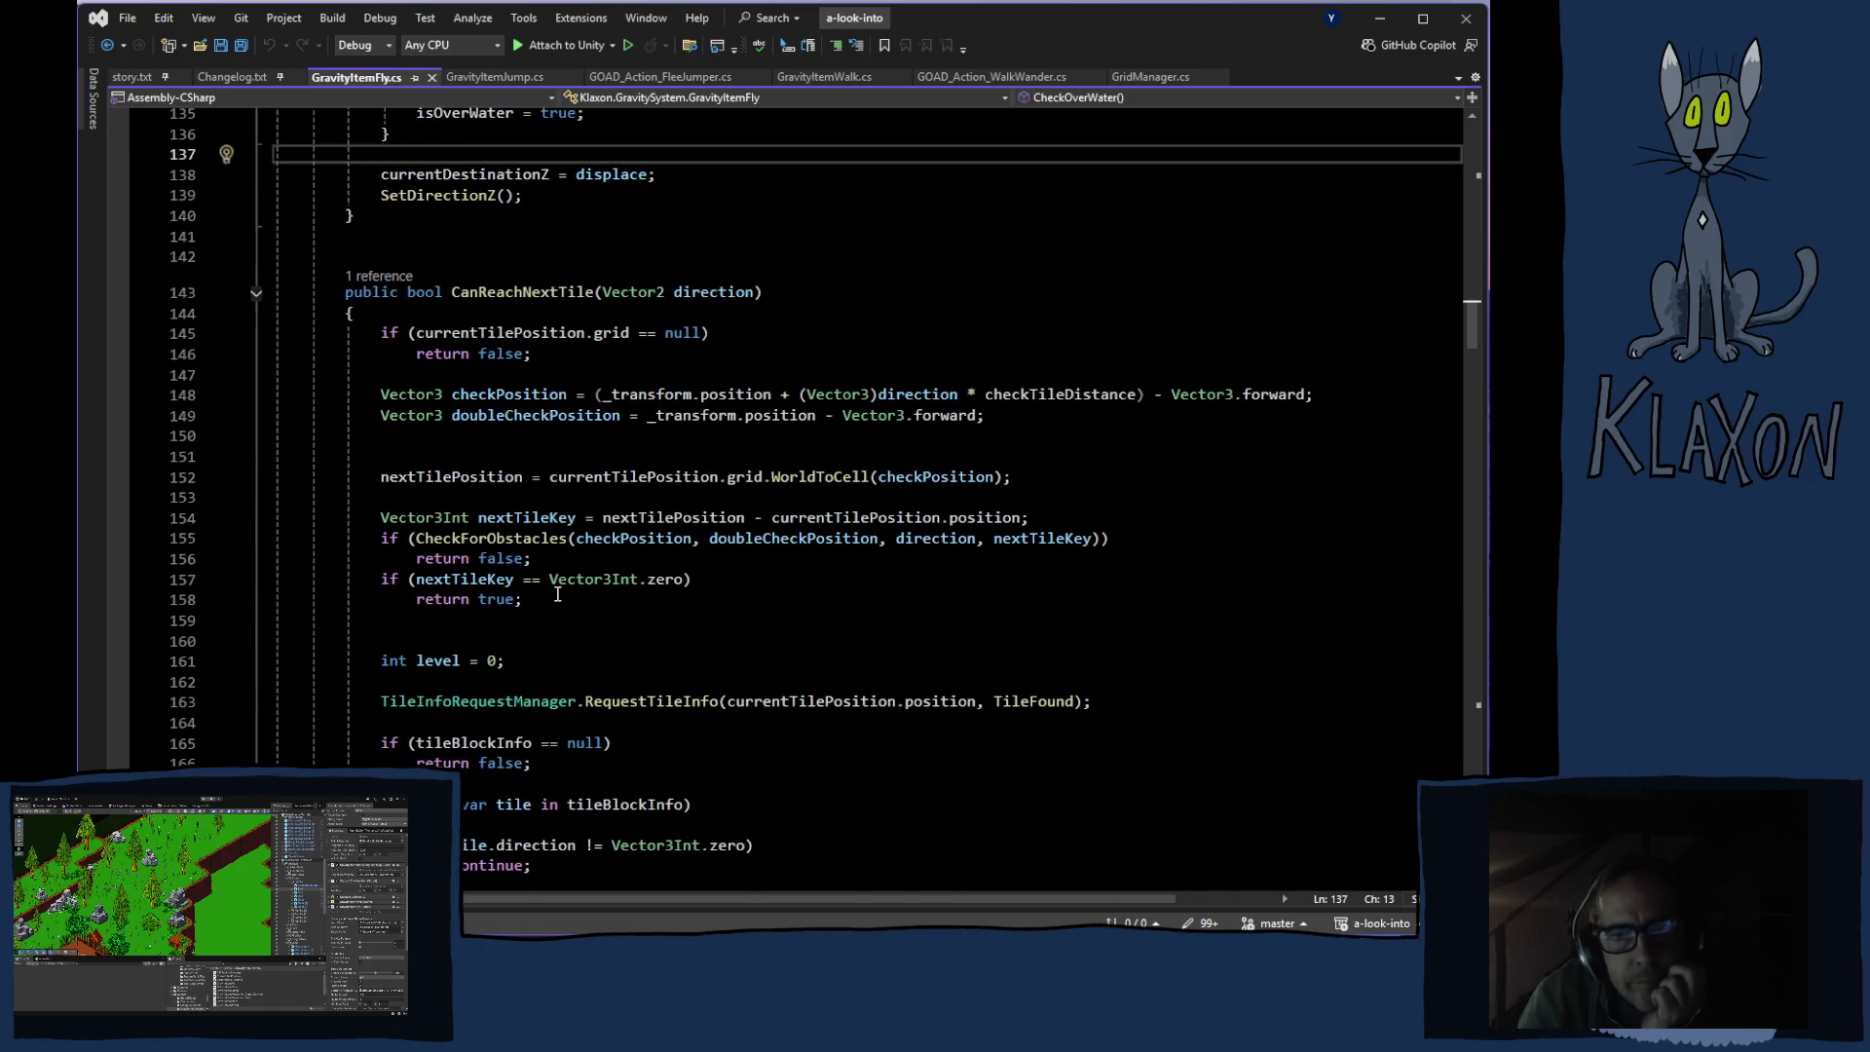
pyautogui.scroll(4, 537, 602)
pyautogui.scroll(-1, 748, 503)
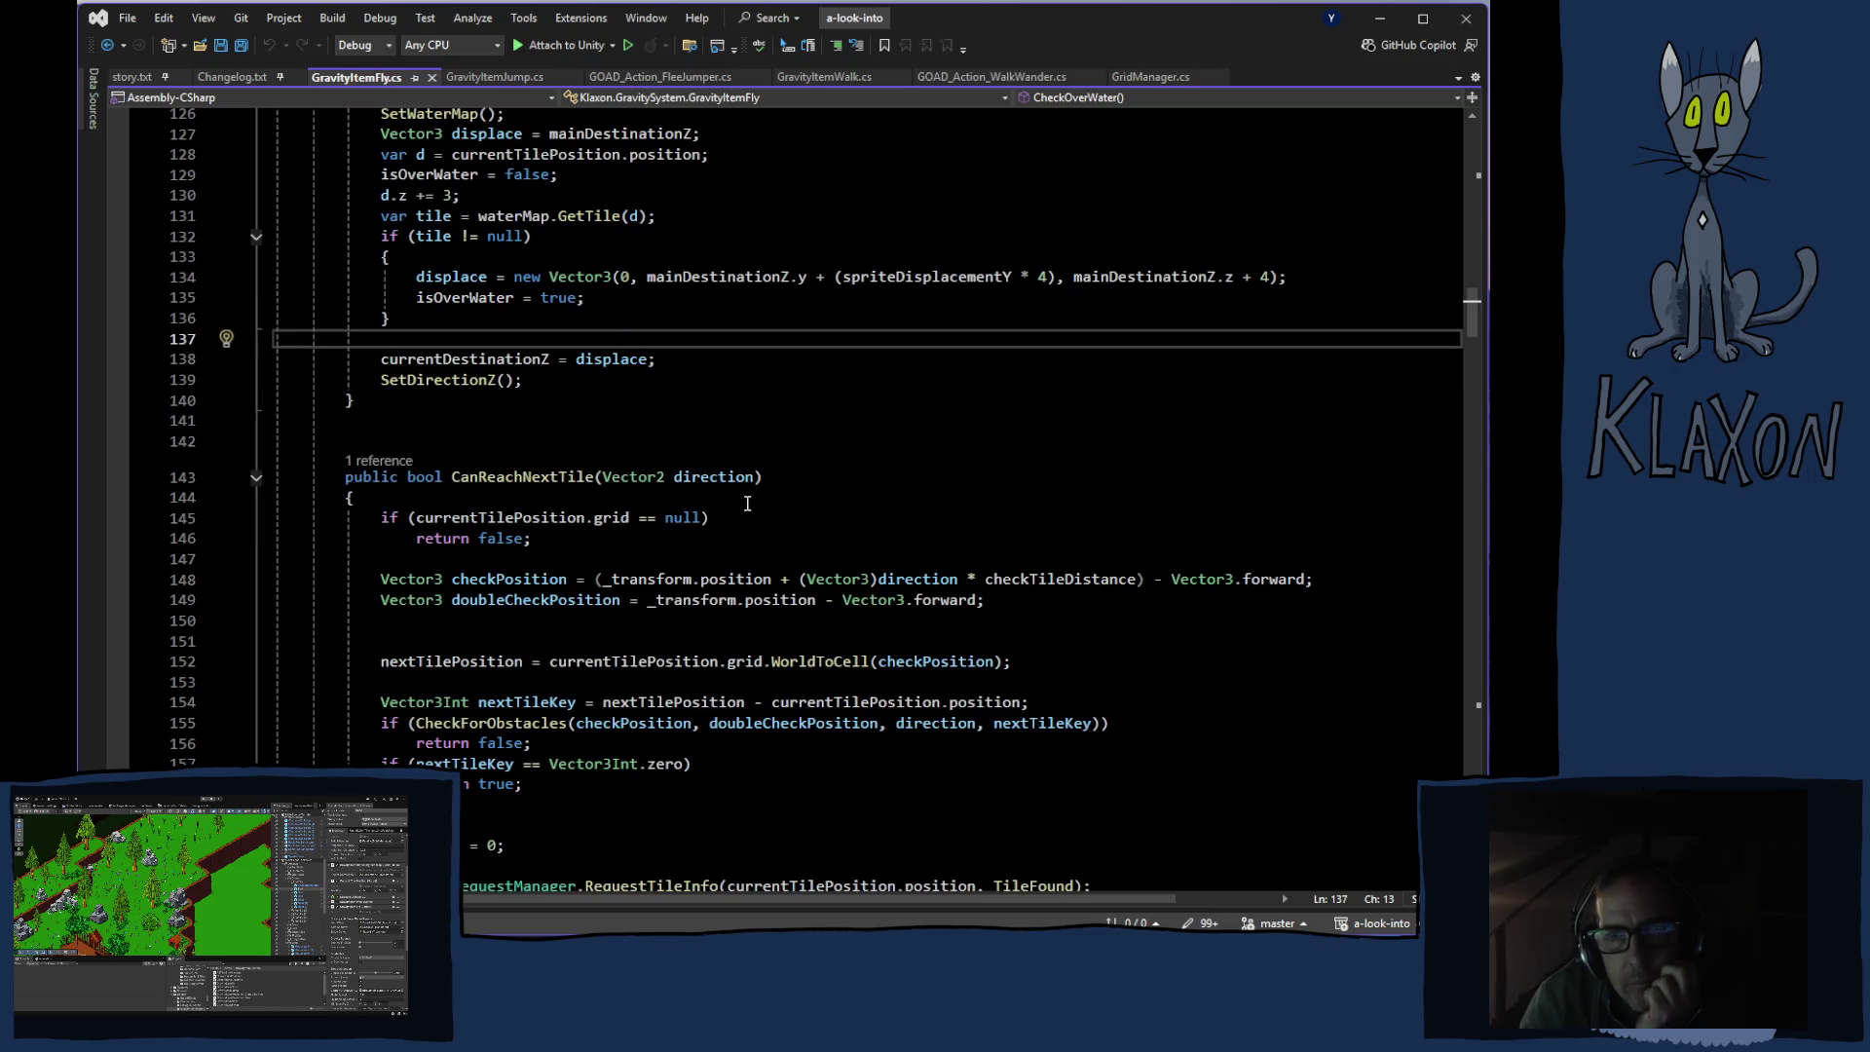
pyautogui.click(488, 358)
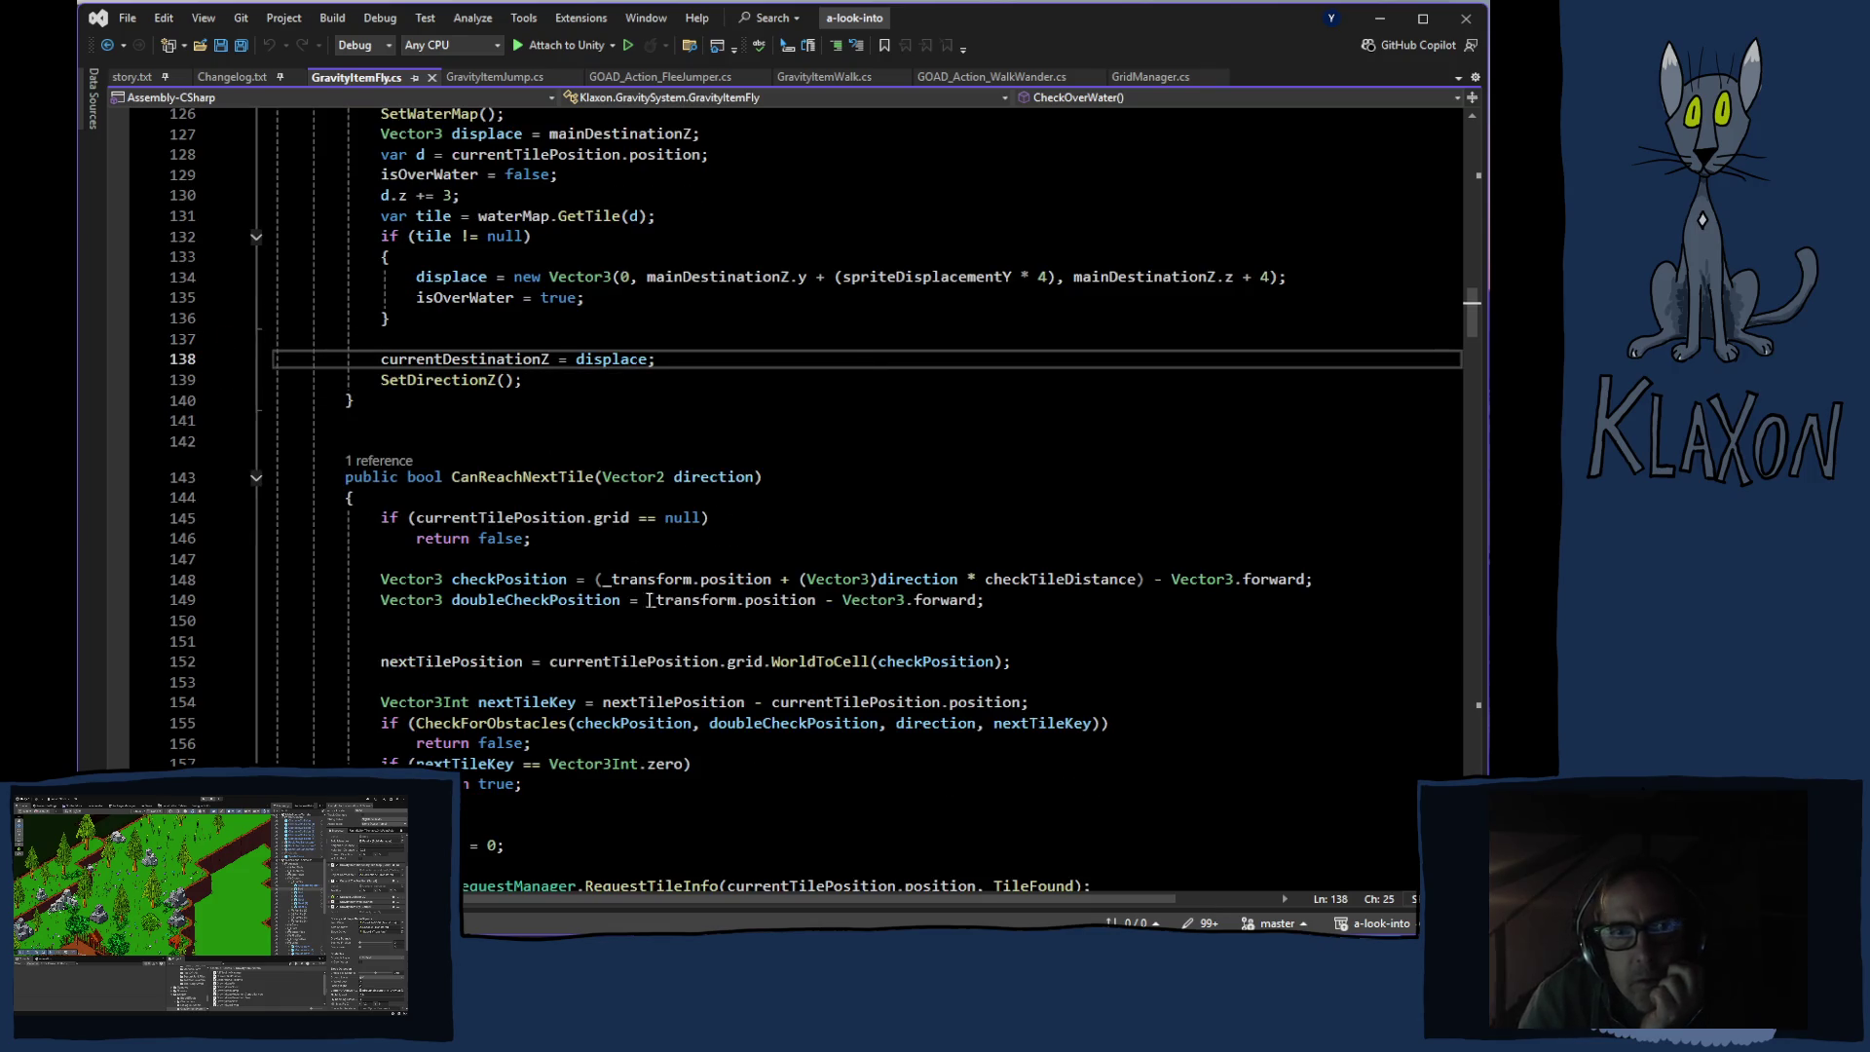
# Step: Scroll down to SetDestination() near line 400 and list its four callers
pyautogui.scroll(-20, 680, 621)
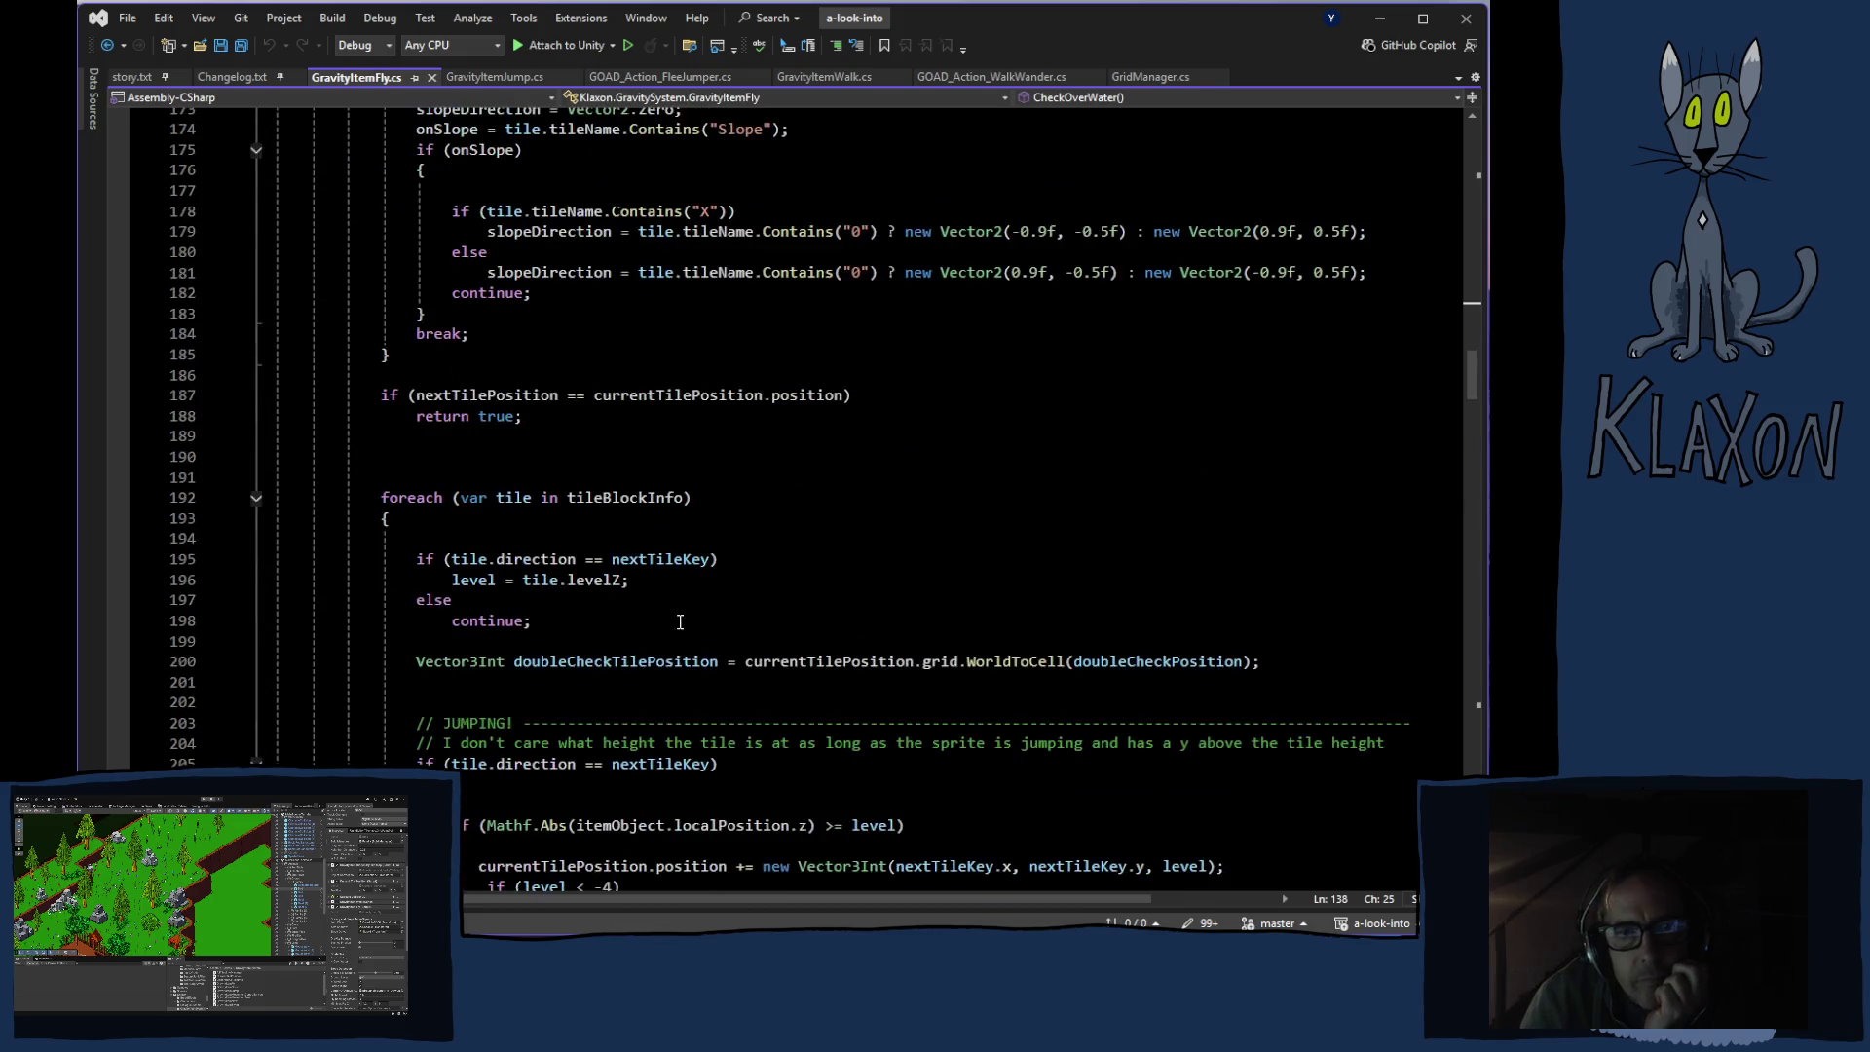
pyautogui.scroll(-19, 677, 623)
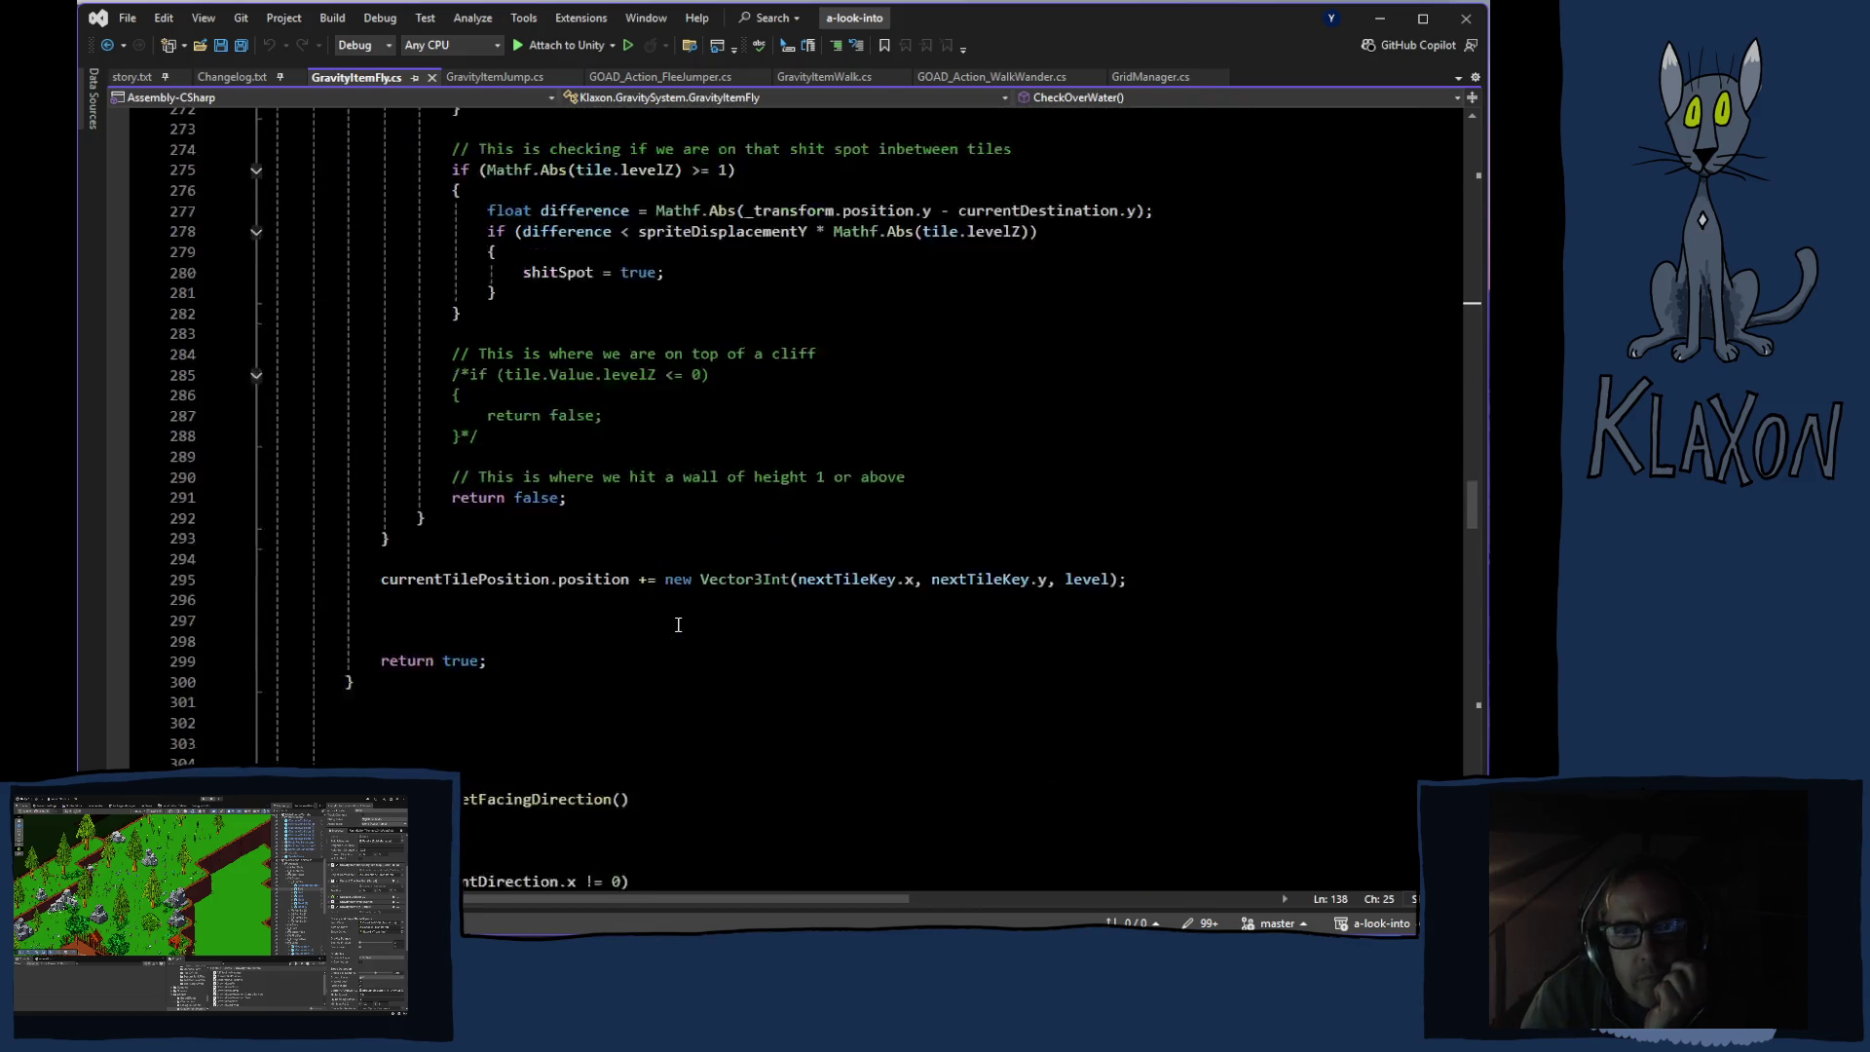
pyautogui.scroll(-8, 680, 618)
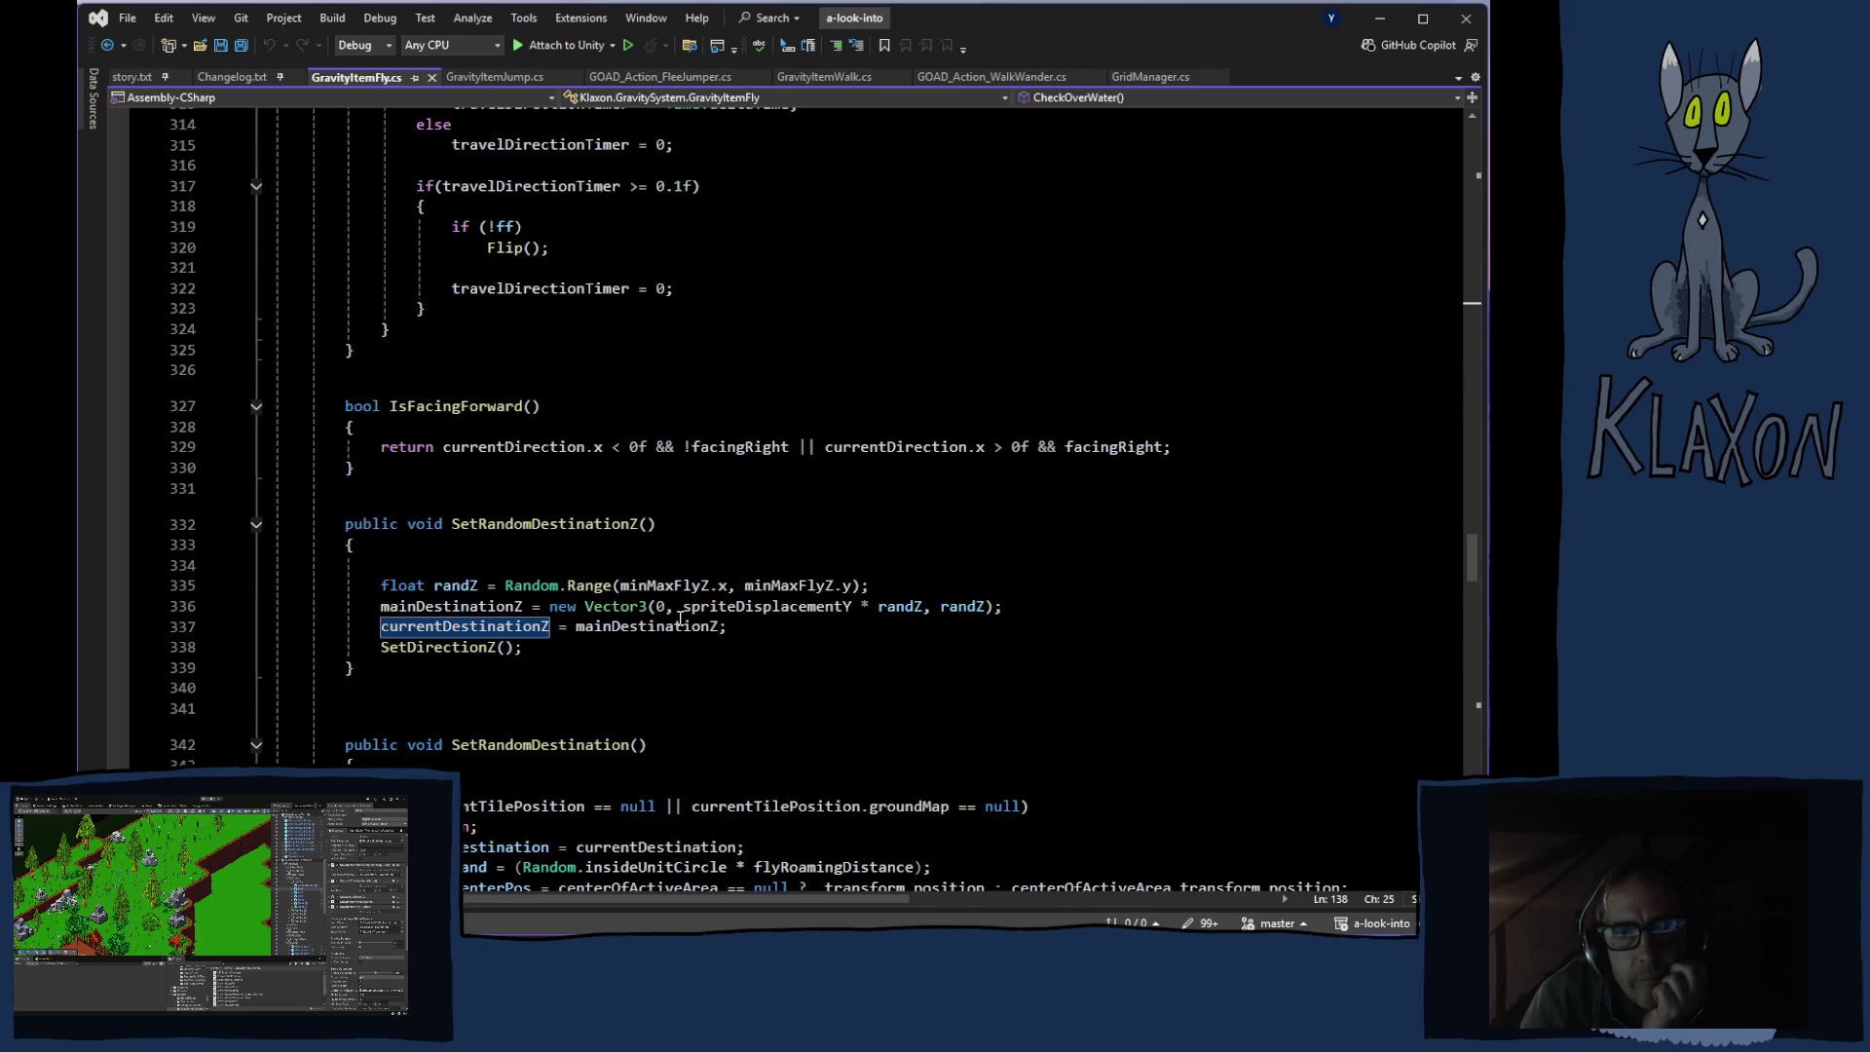
pyautogui.scroll(-1, 680, 617)
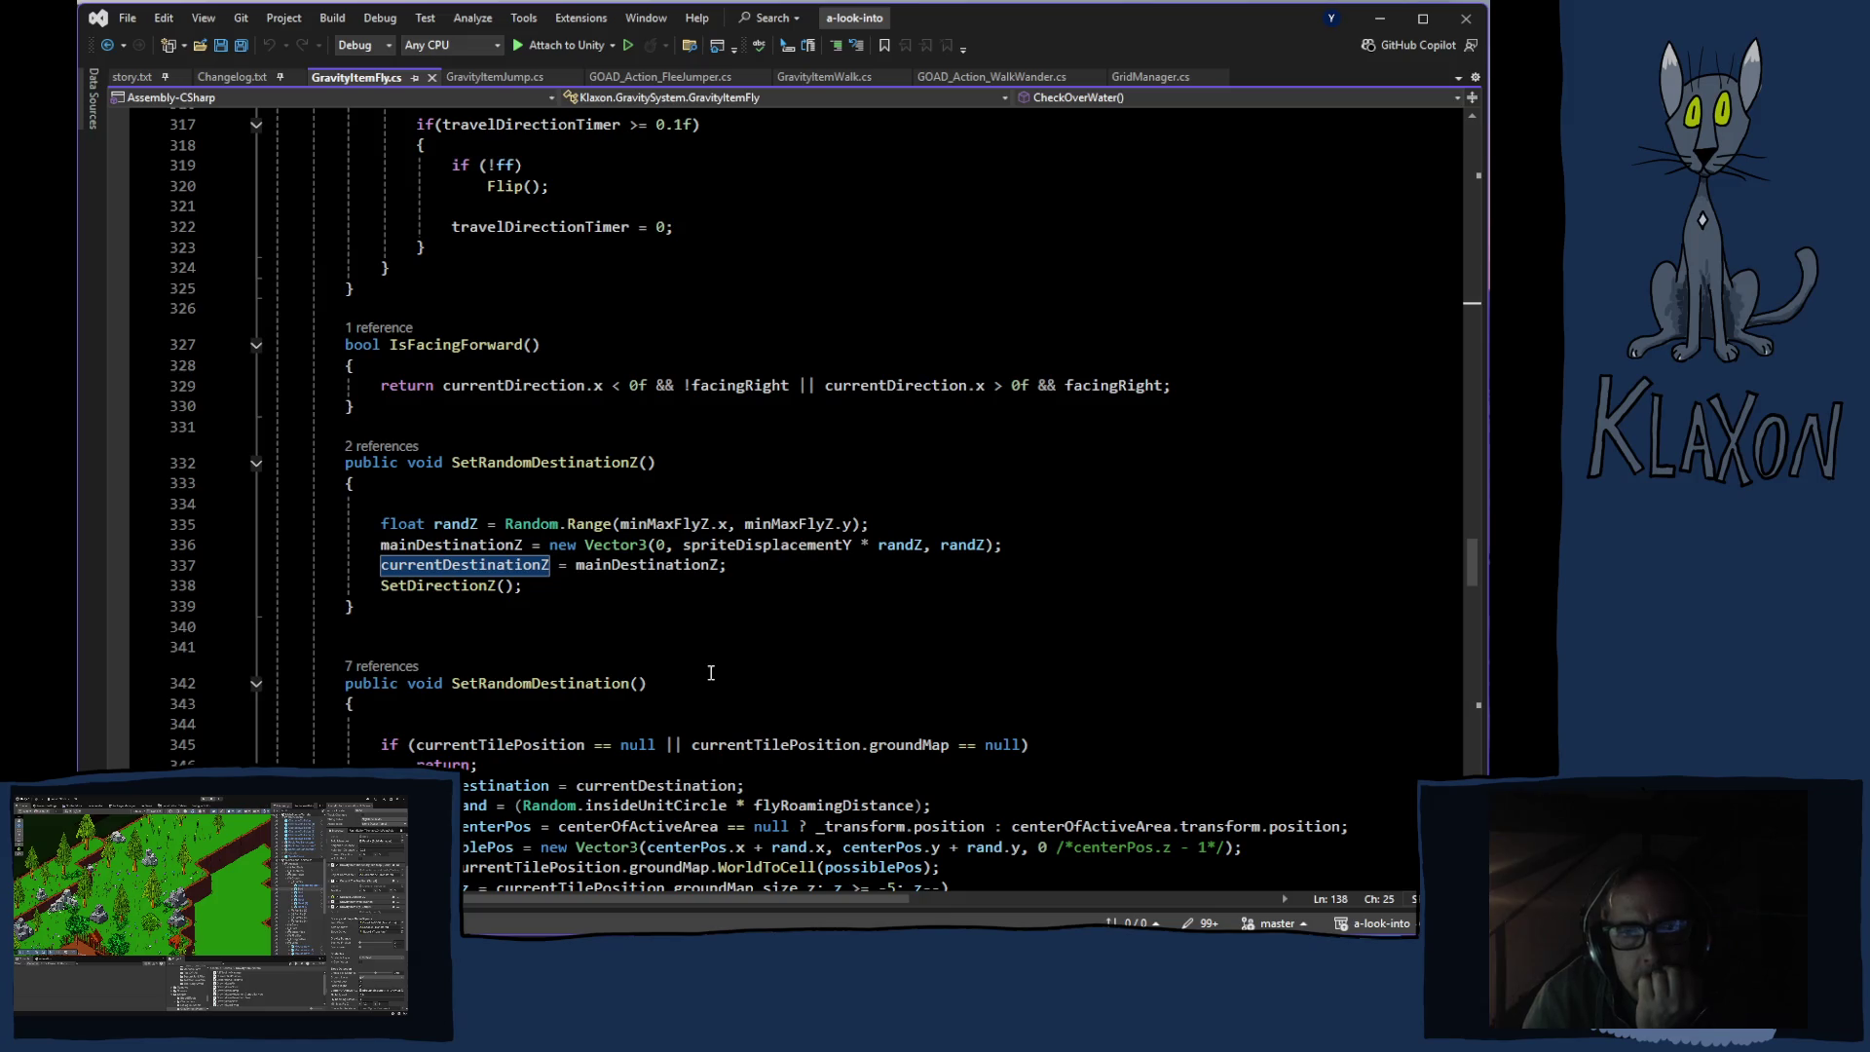
pyautogui.scroll(-2, 716, 652)
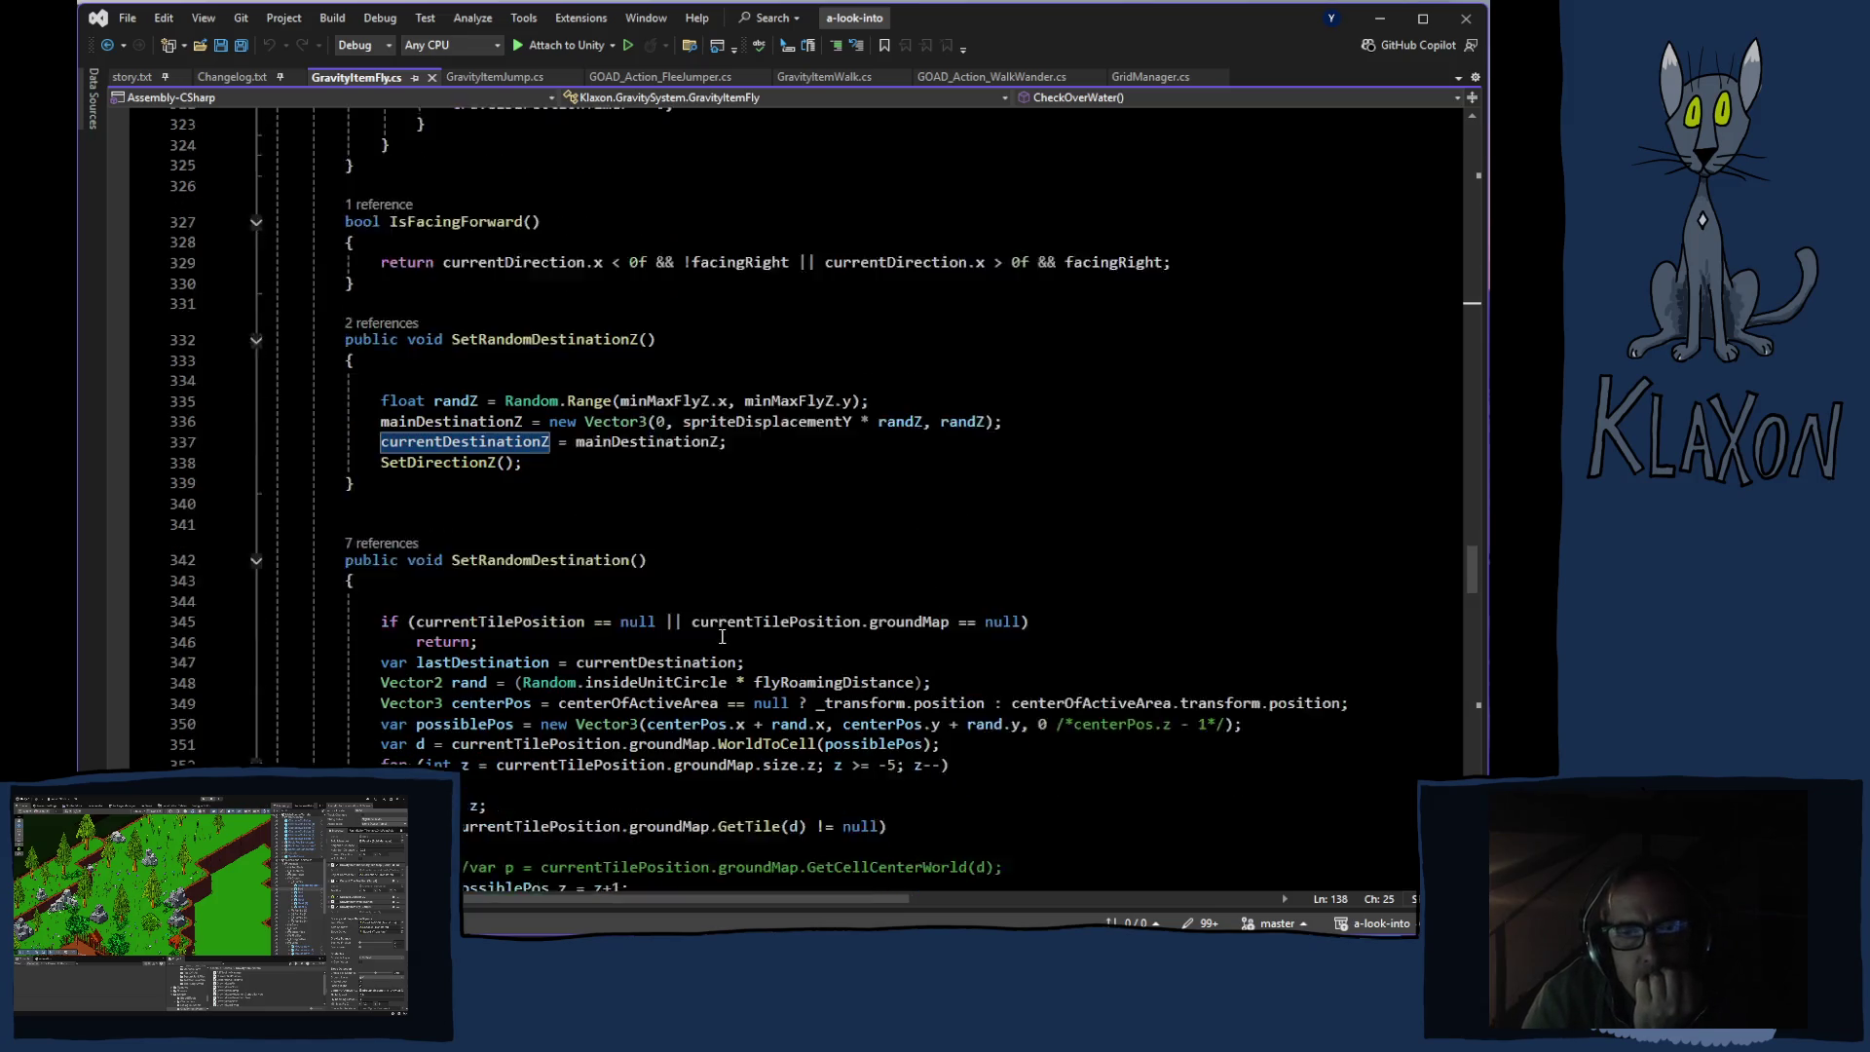
pyautogui.scroll(-2, 722, 636)
pyautogui.scroll(-7, 654, 588)
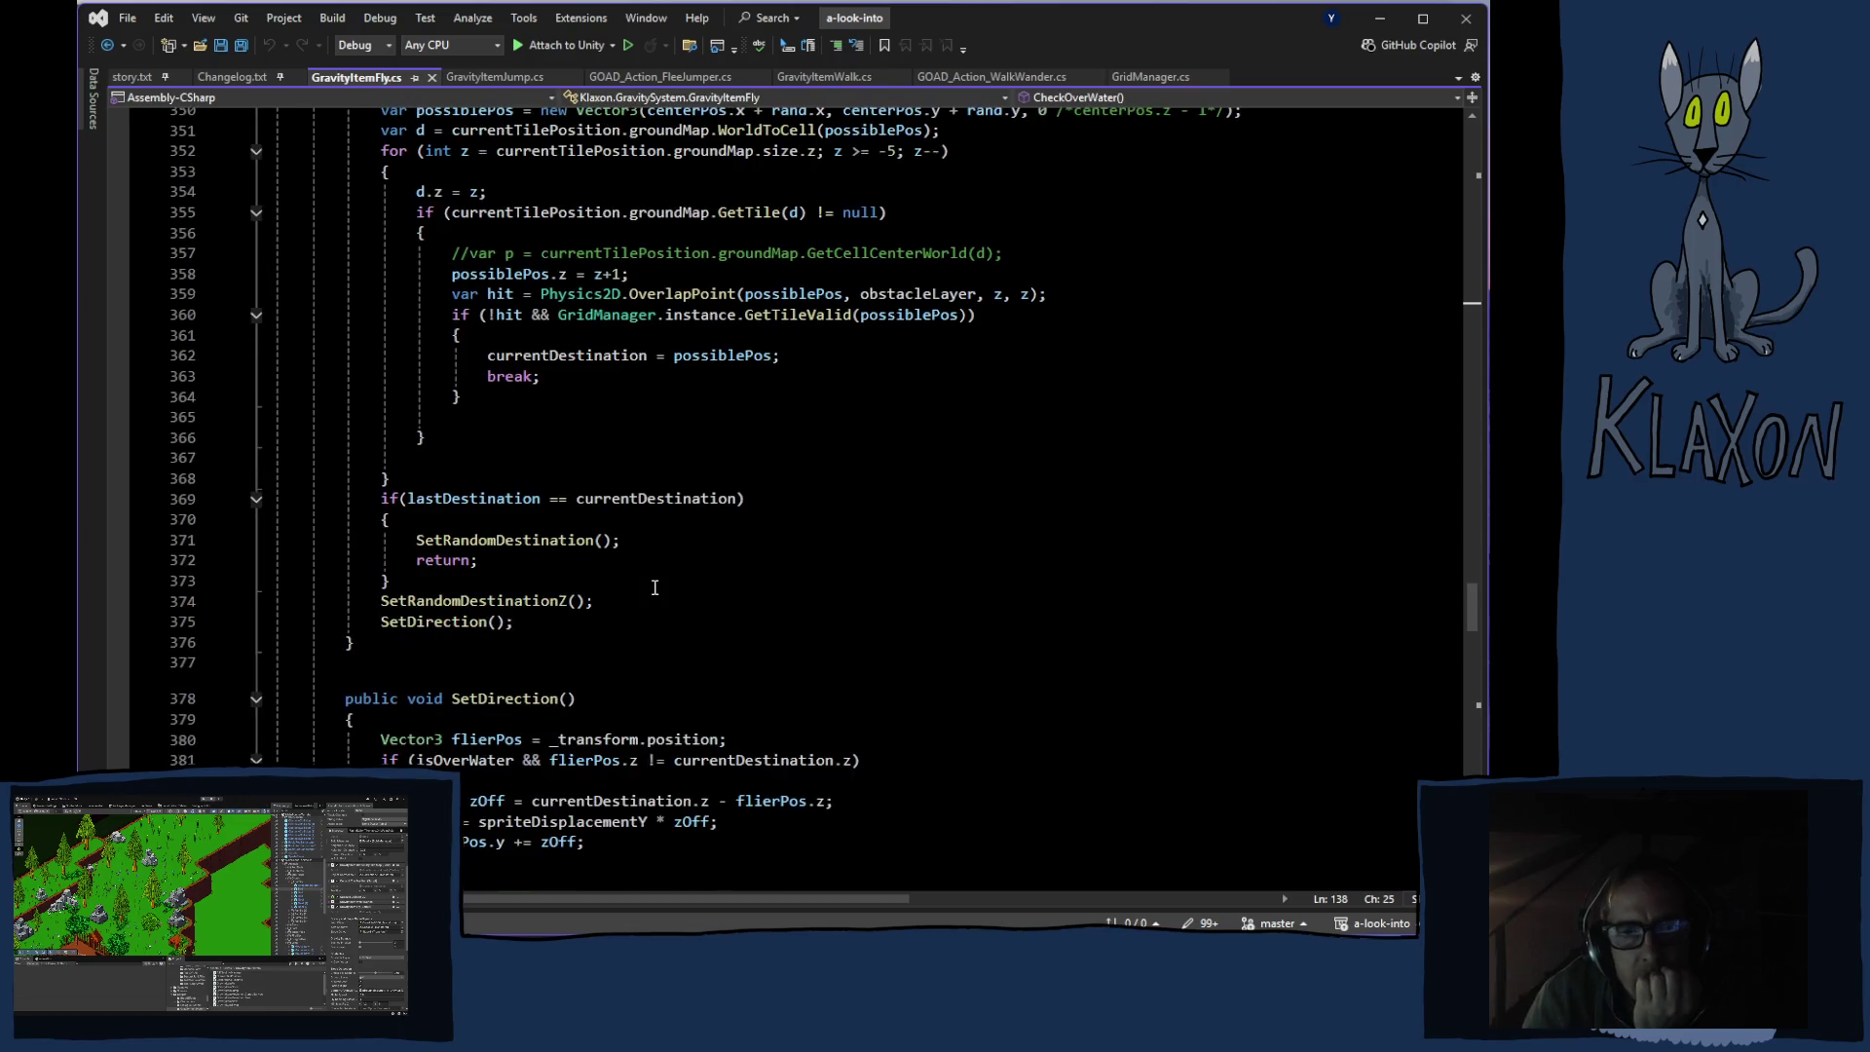
pyautogui.scroll(-8, 655, 588)
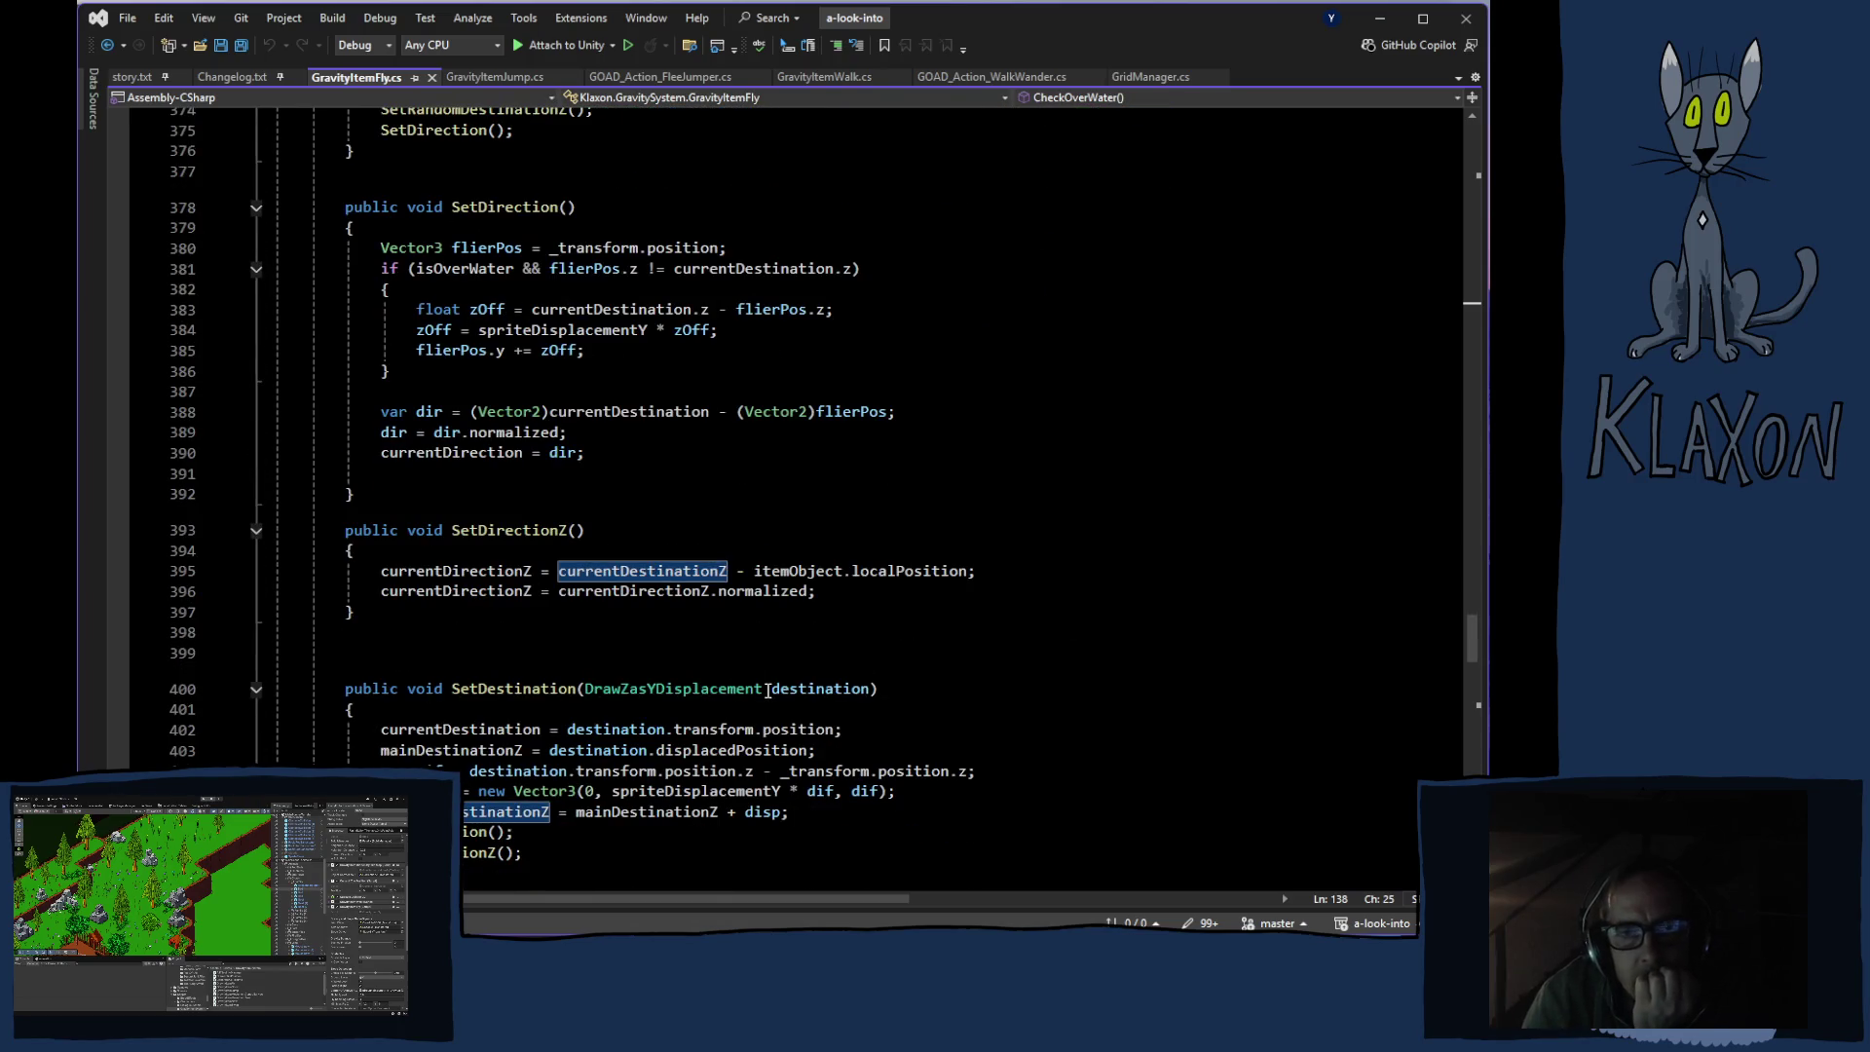
pyautogui.scroll(-2, 699, 627)
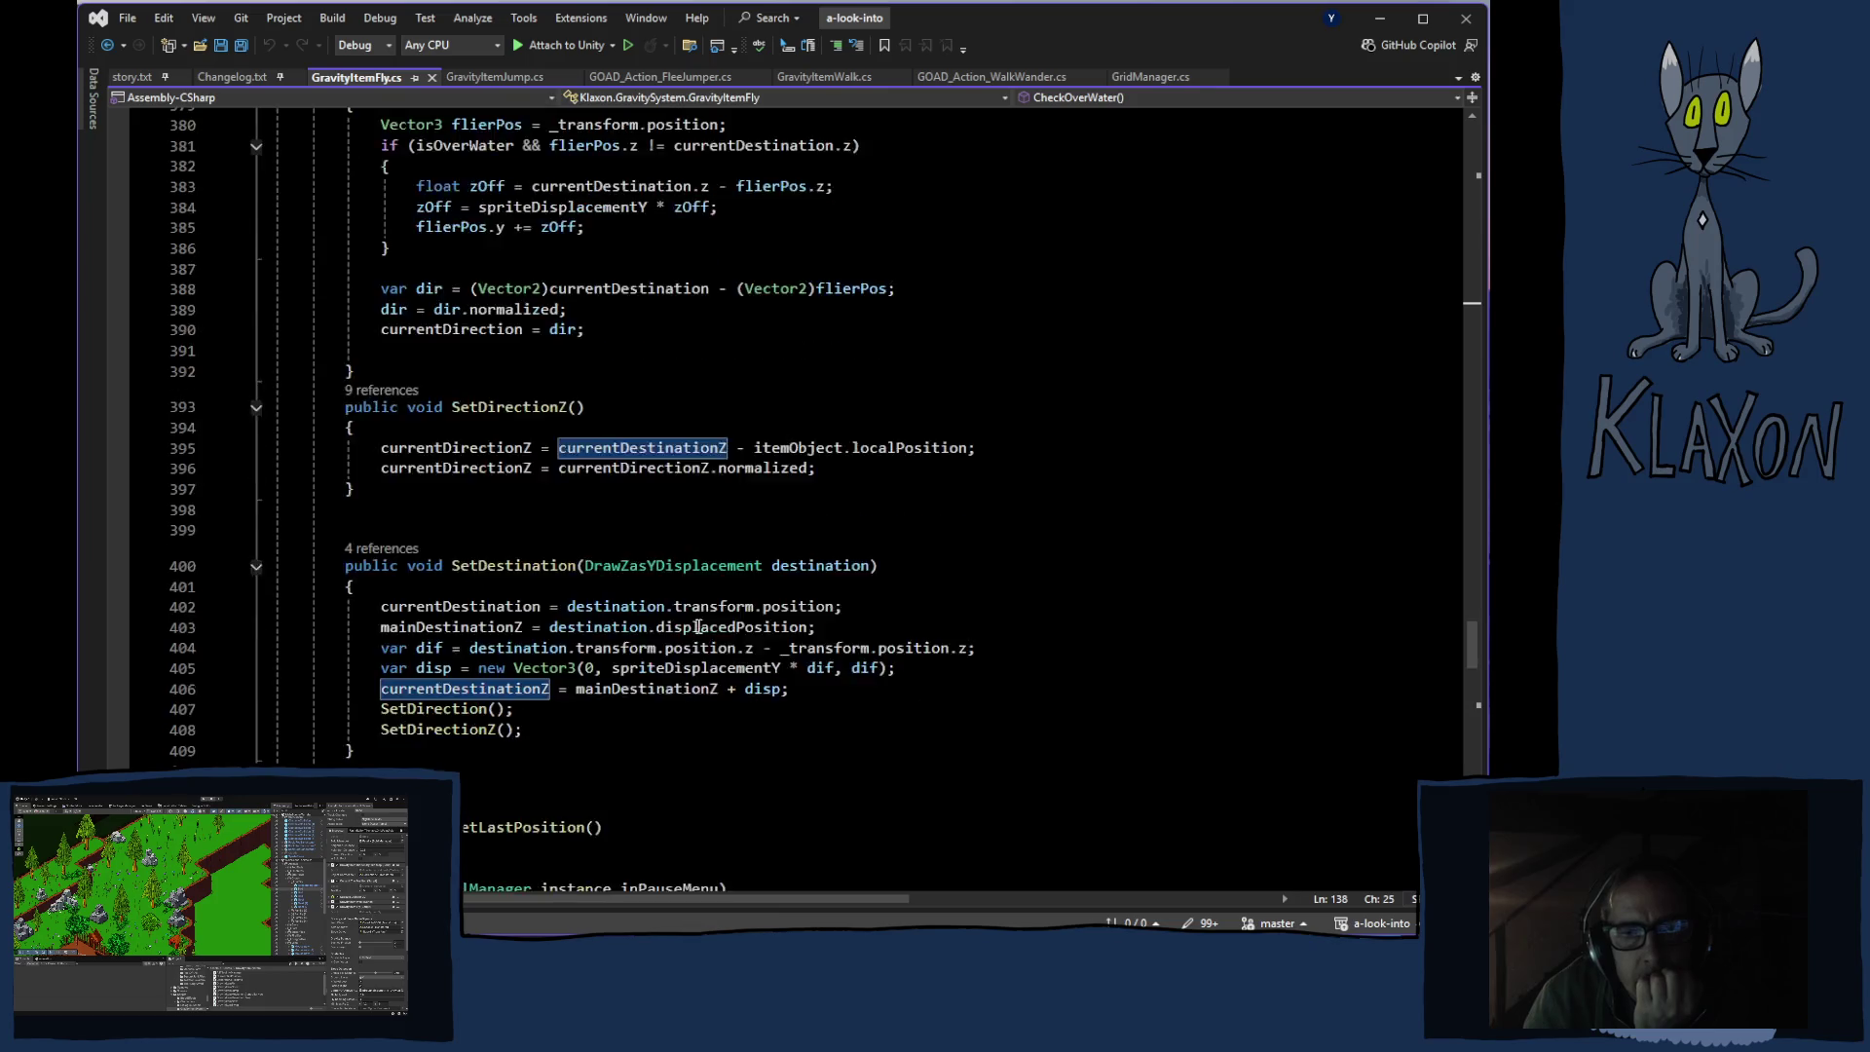
pyautogui.scroll(-4, 698, 626)
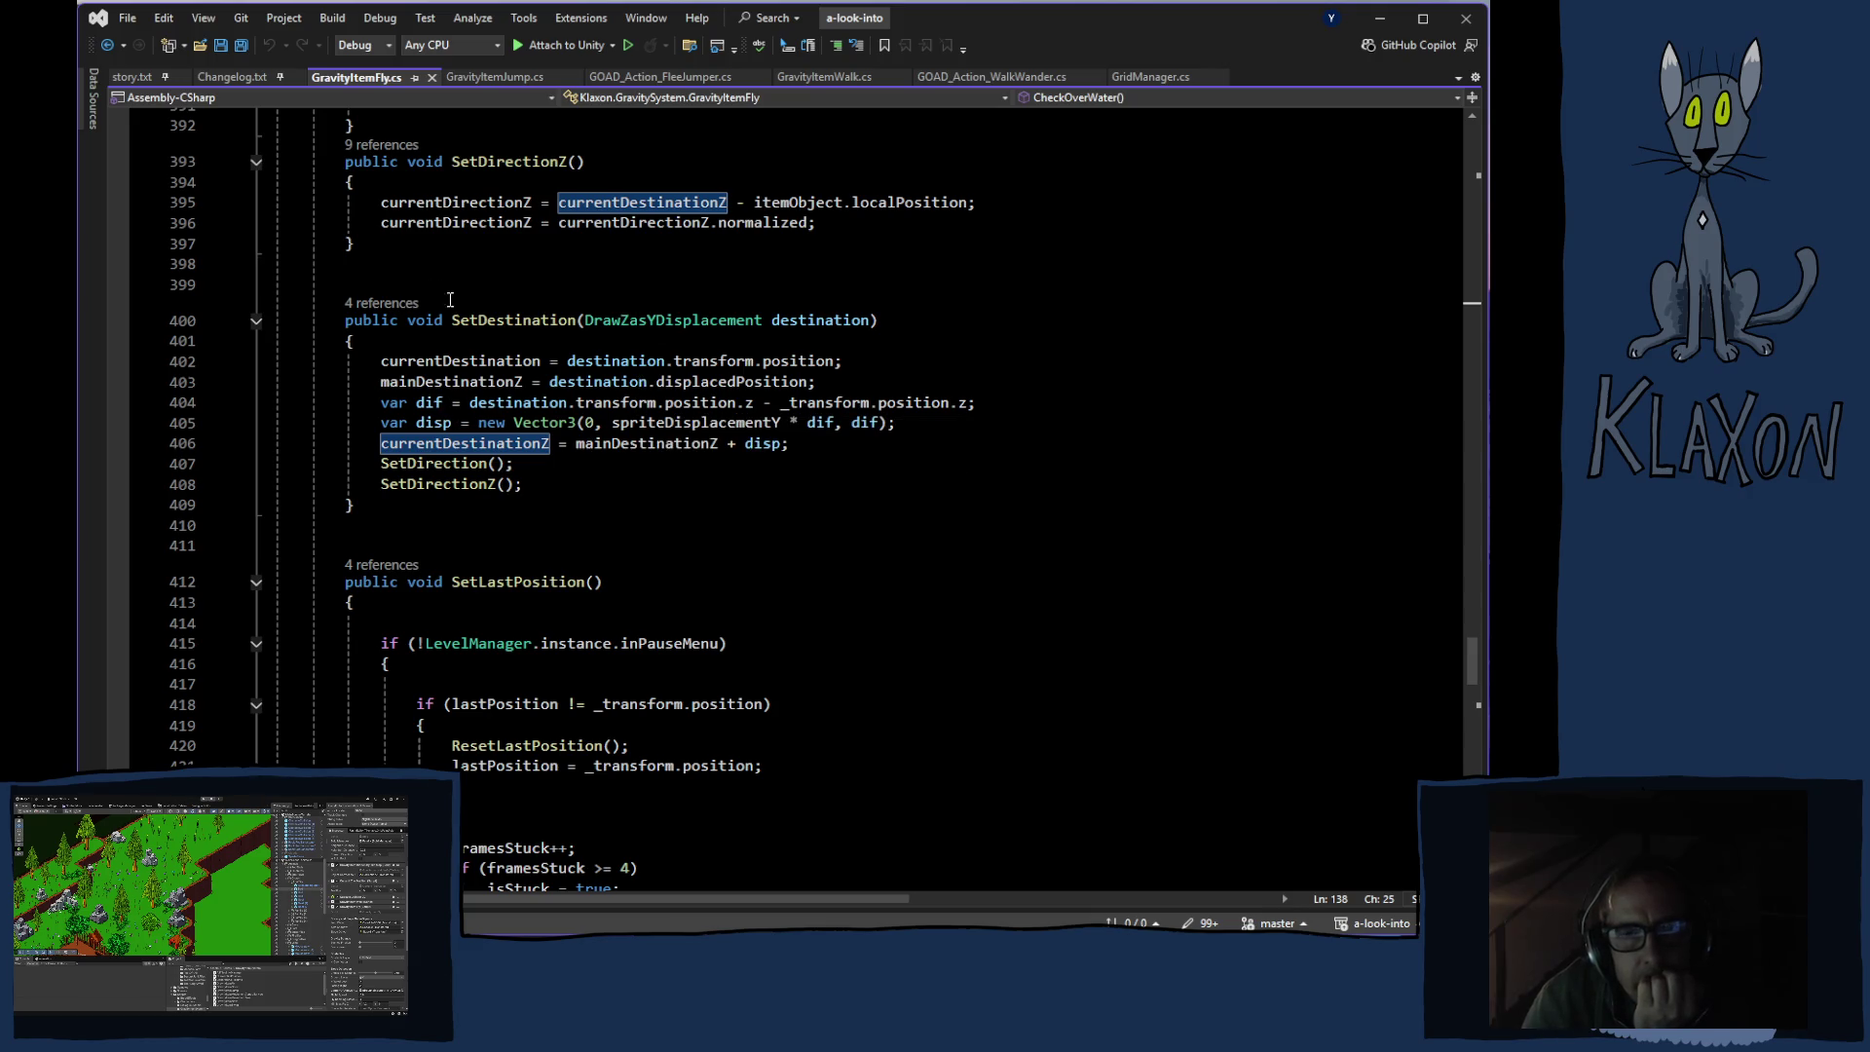
pyautogui.click(388, 305)
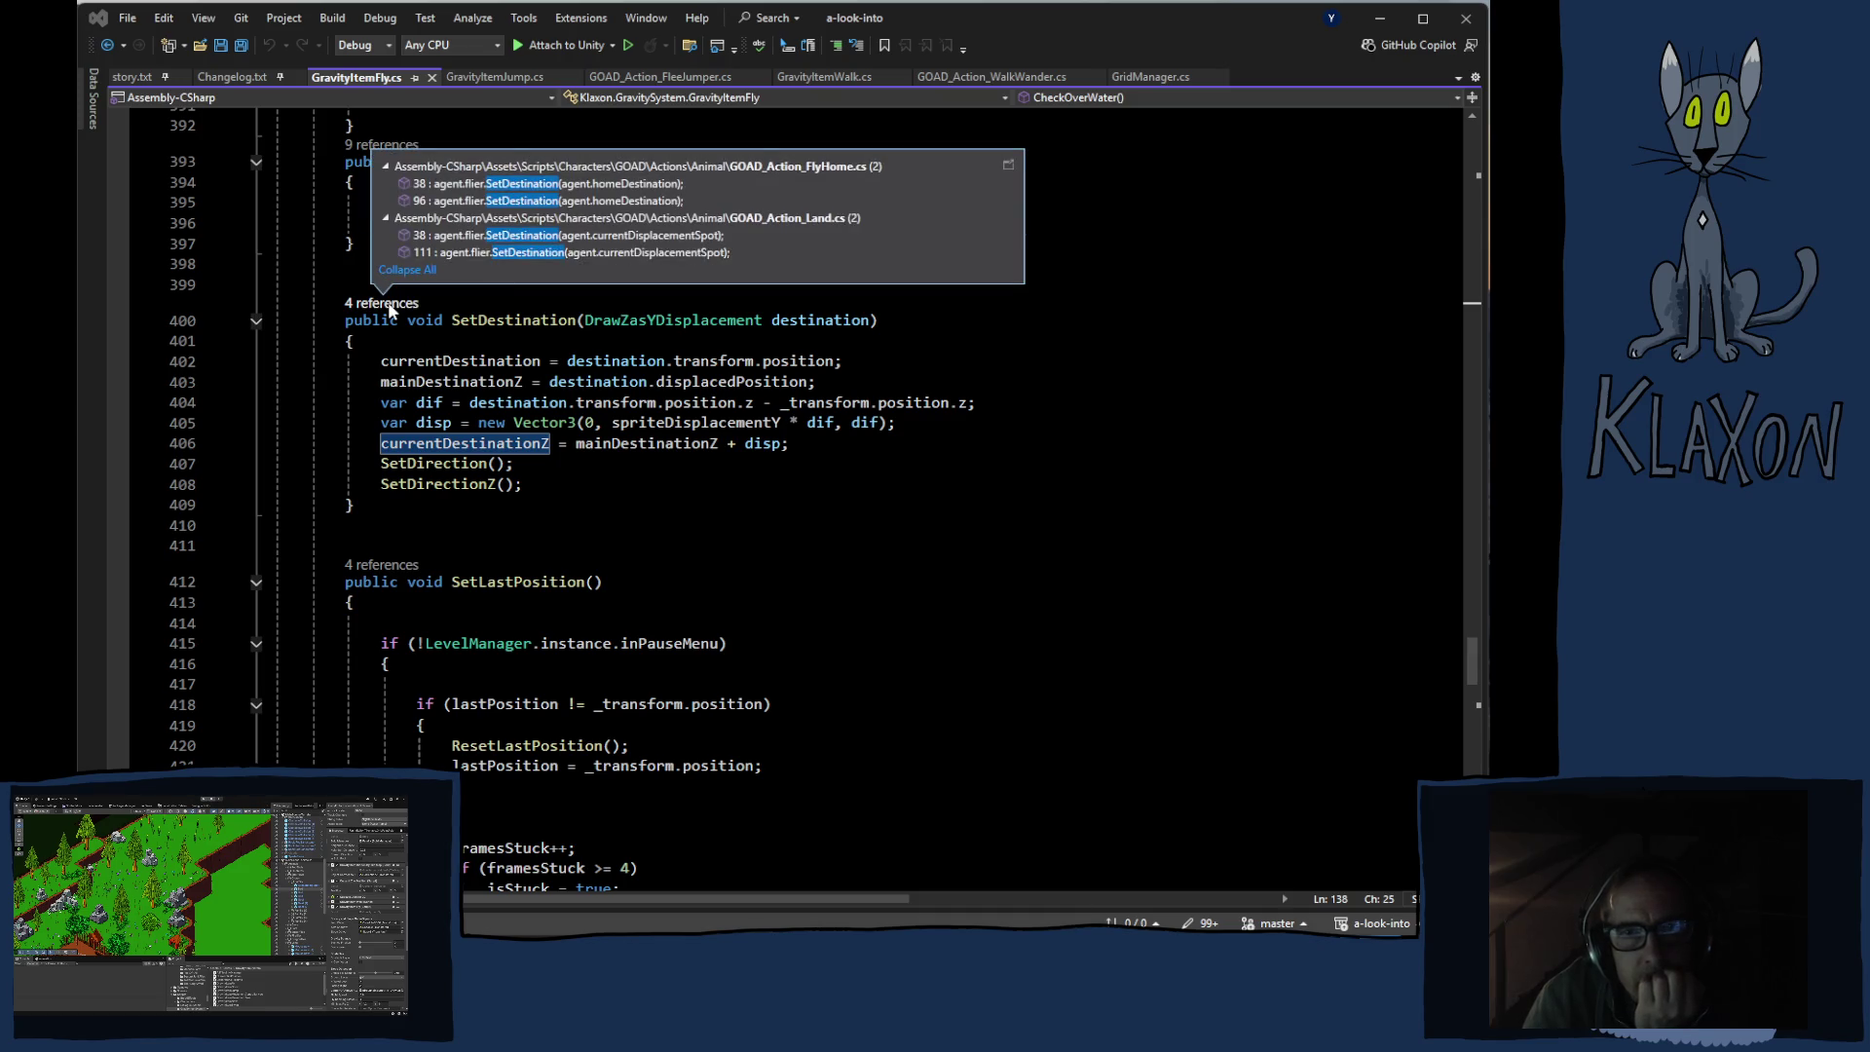
pyautogui.click(962, 525)
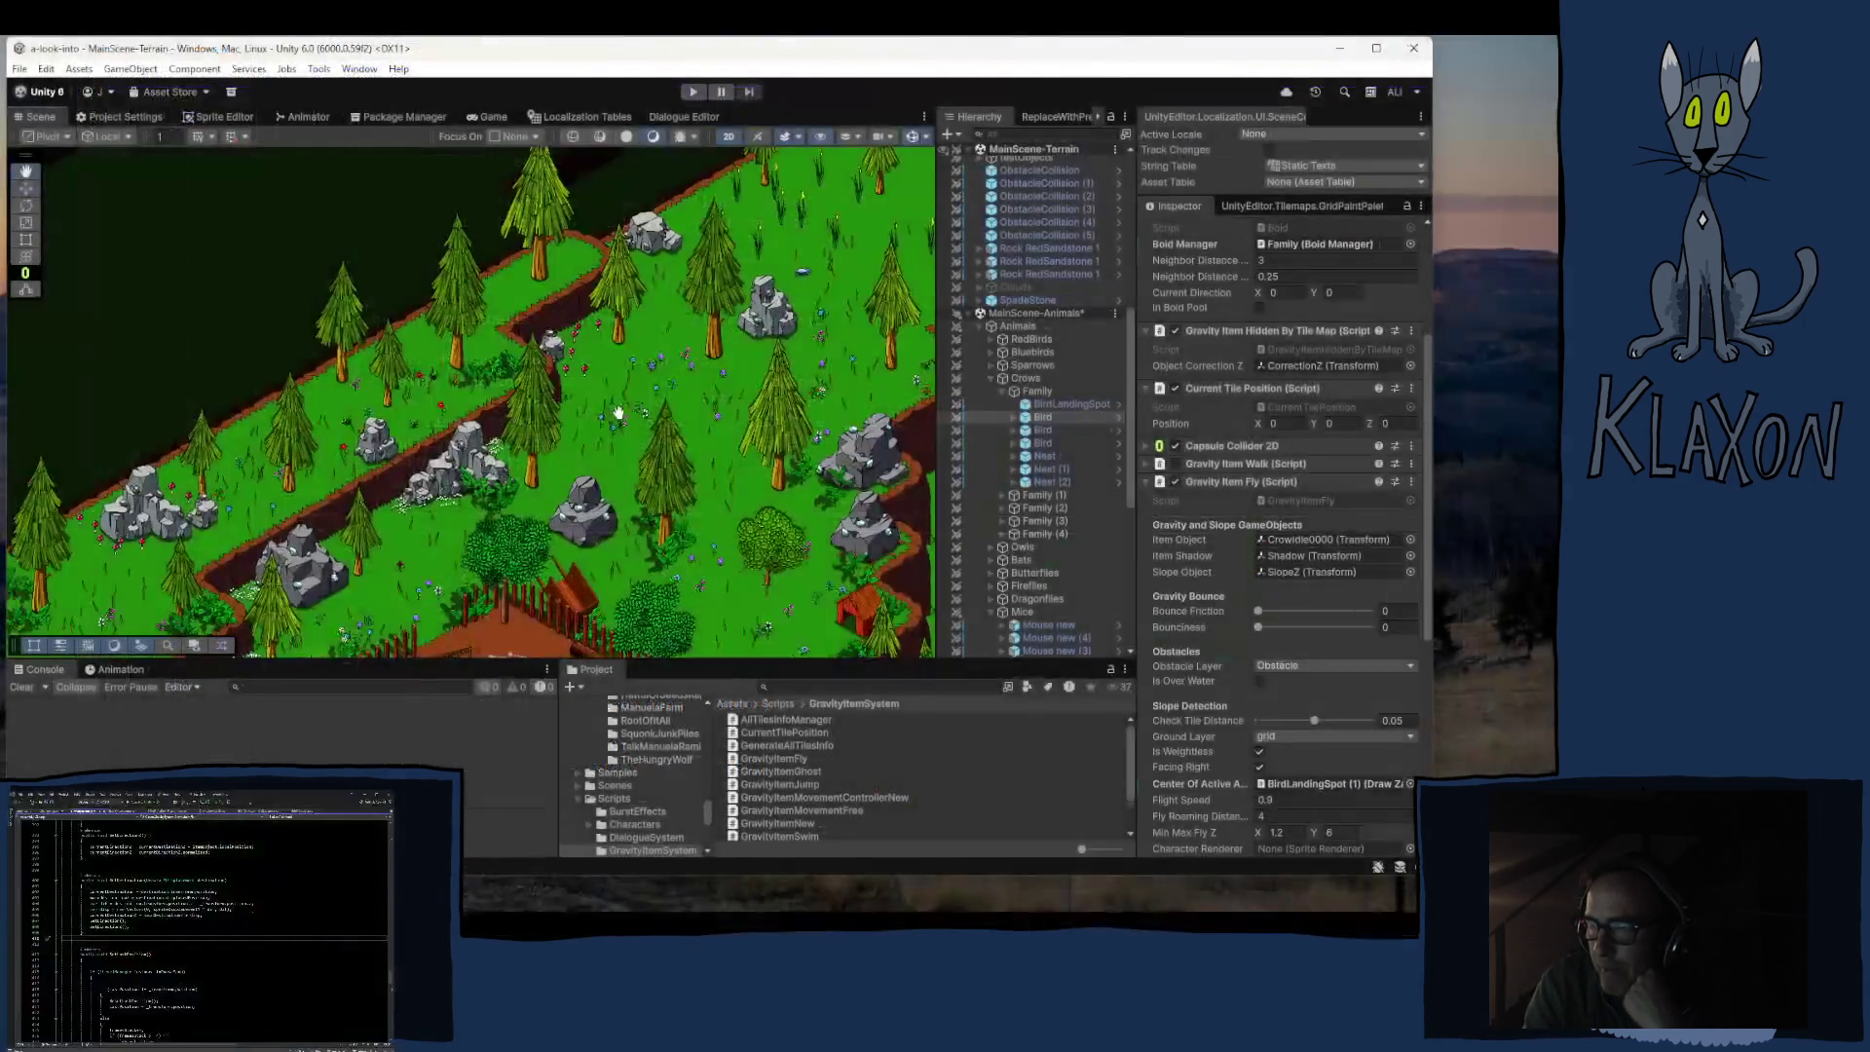
# Step: Pan the Unity Scene view across the cliffs and rocks to the fenced farm area and trees above it
pyautogui.moveTo(799, 623)
pyautogui.mouseDown()
pyautogui.moveTo(535, 368)
pyautogui.moveTo(390, 370)
pyautogui.mouseUp()
pyautogui.moveTo(439, 526)
pyautogui.mouseDown()
pyautogui.moveTo(428, 375)
pyautogui.moveTo(405, 385)
pyautogui.moveTo(492, 307)
pyautogui.mouseUp()
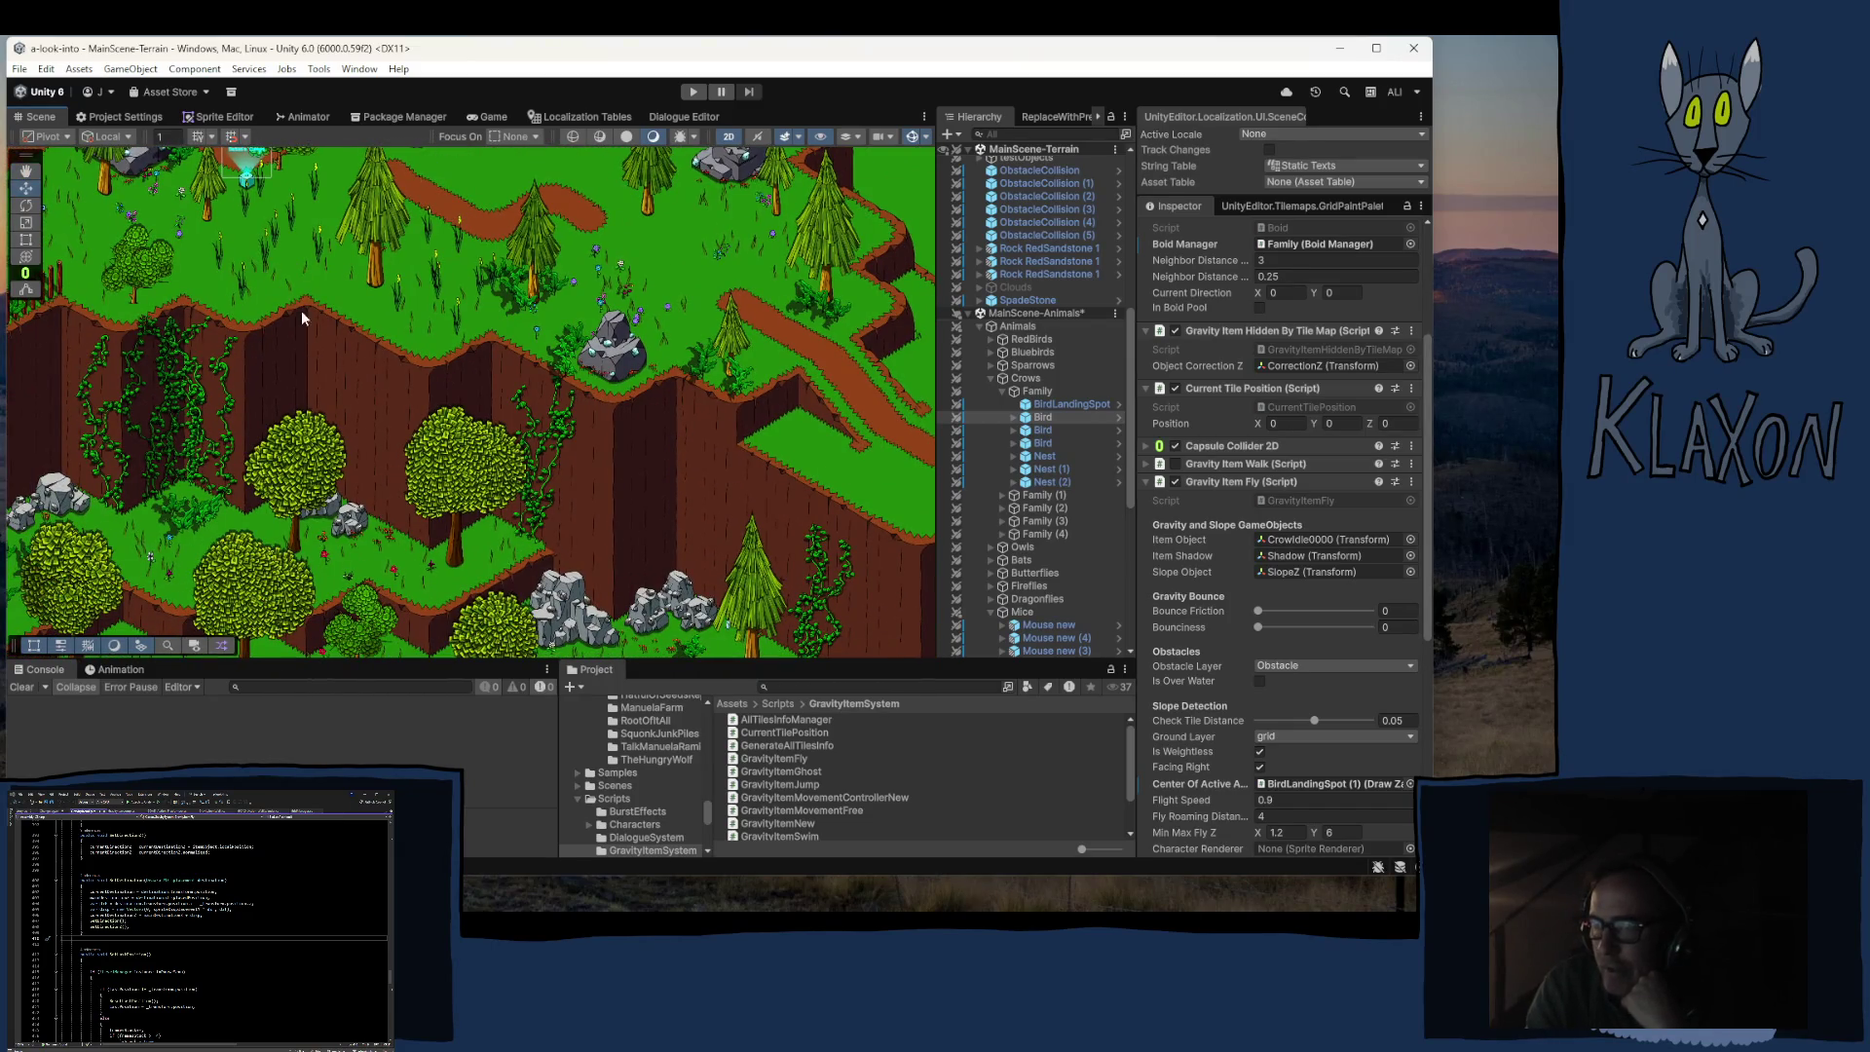
pyautogui.moveTo(314, 327)
pyautogui.mouseDown()
pyautogui.moveTo(354, 325)
pyautogui.moveTo(487, 390)
pyautogui.moveTo(598, 399)
pyautogui.mouseUp()
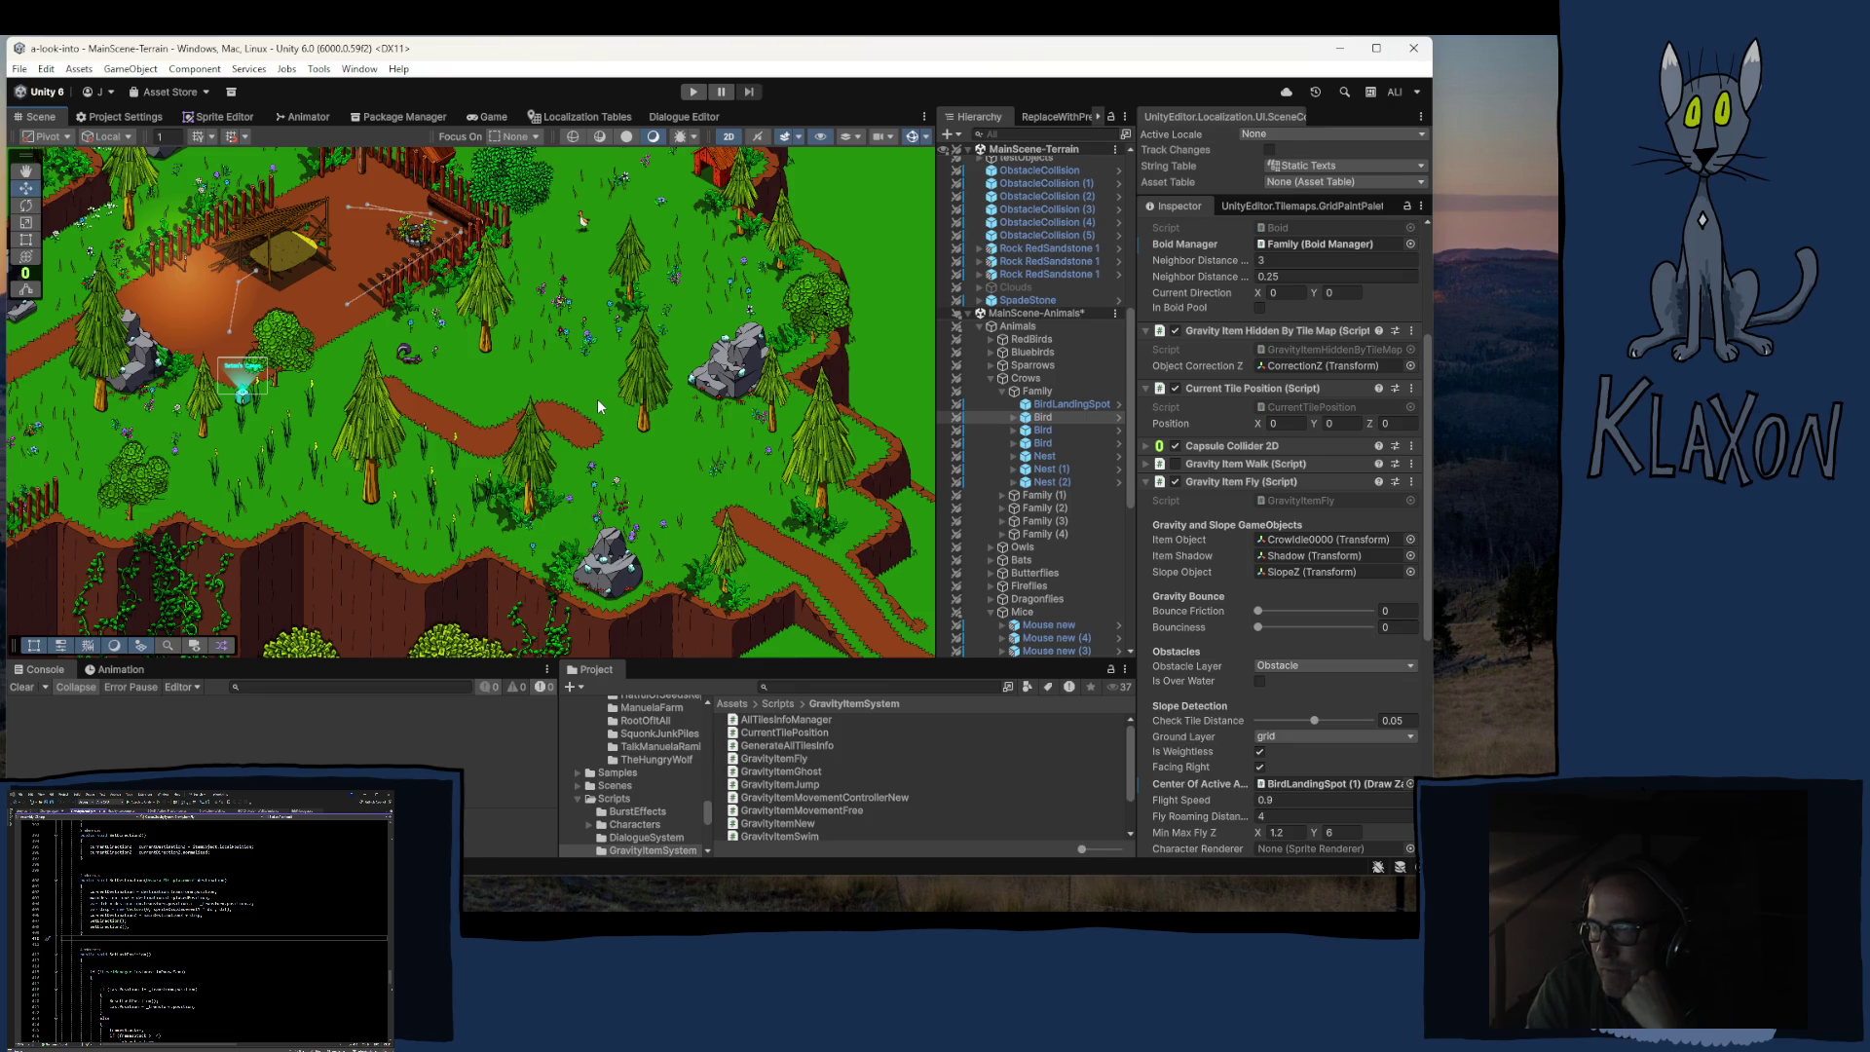
pyautogui.moveTo(458, 388)
pyautogui.mouseDown()
pyautogui.moveTo(370, 487)
pyautogui.moveTo(427, 374)
pyautogui.moveTo(500, 502)
pyautogui.mouseUp()
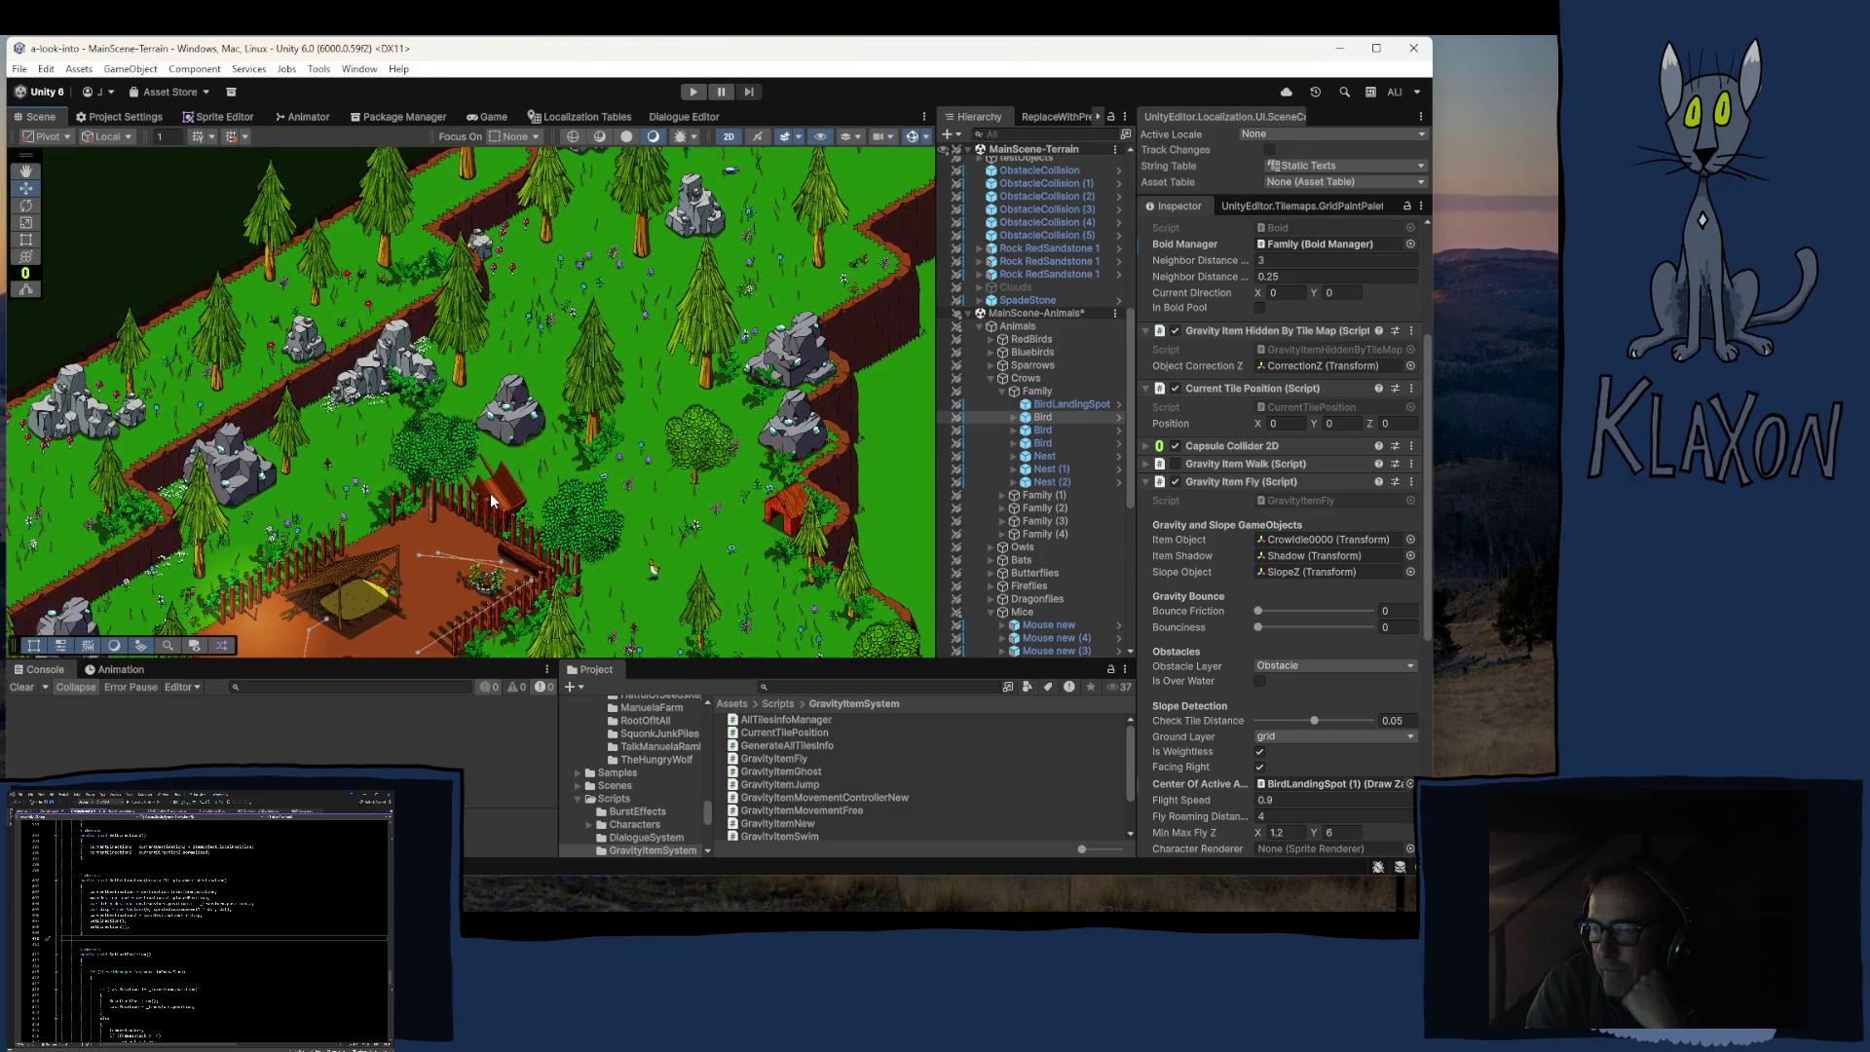
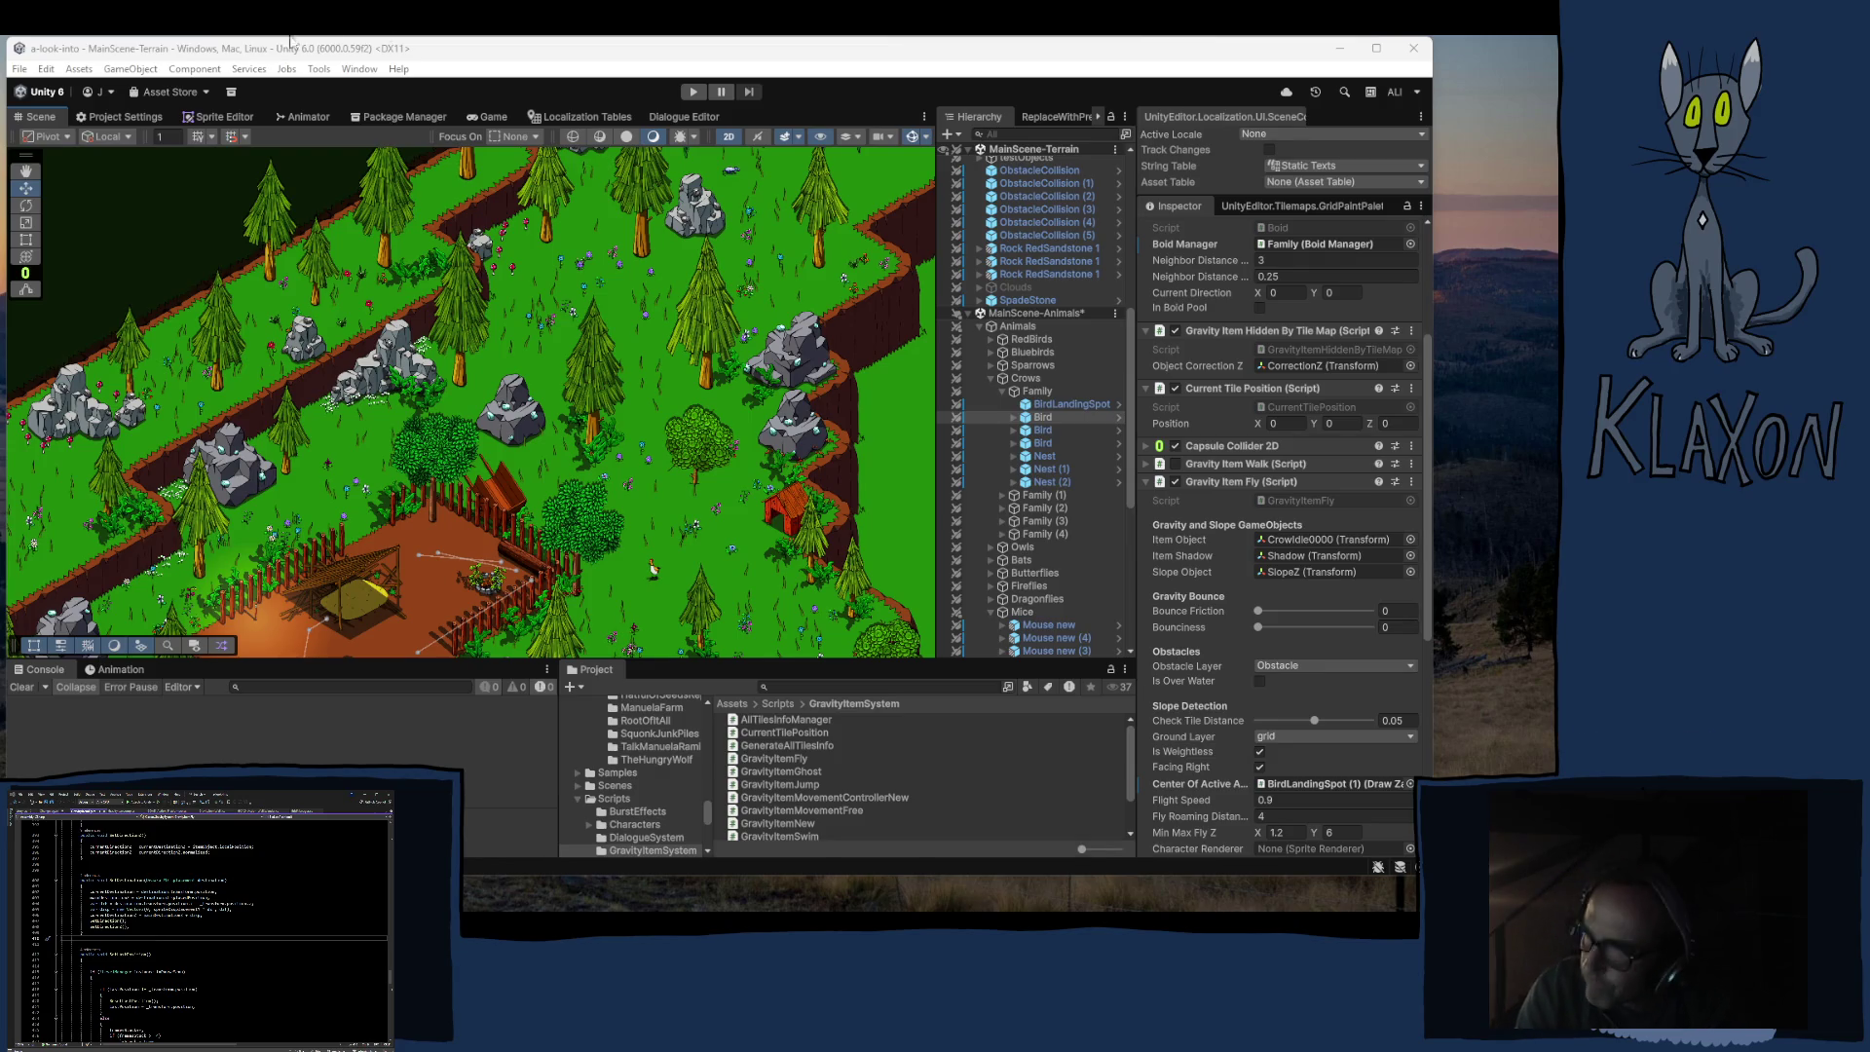
# Step: Pan across the forest map's trees, rocks and zigzag cliffs, then collapse Crows and expand Sparrows
pyautogui.moveTo(687, 44); pyautogui.dragTo(686, 47)
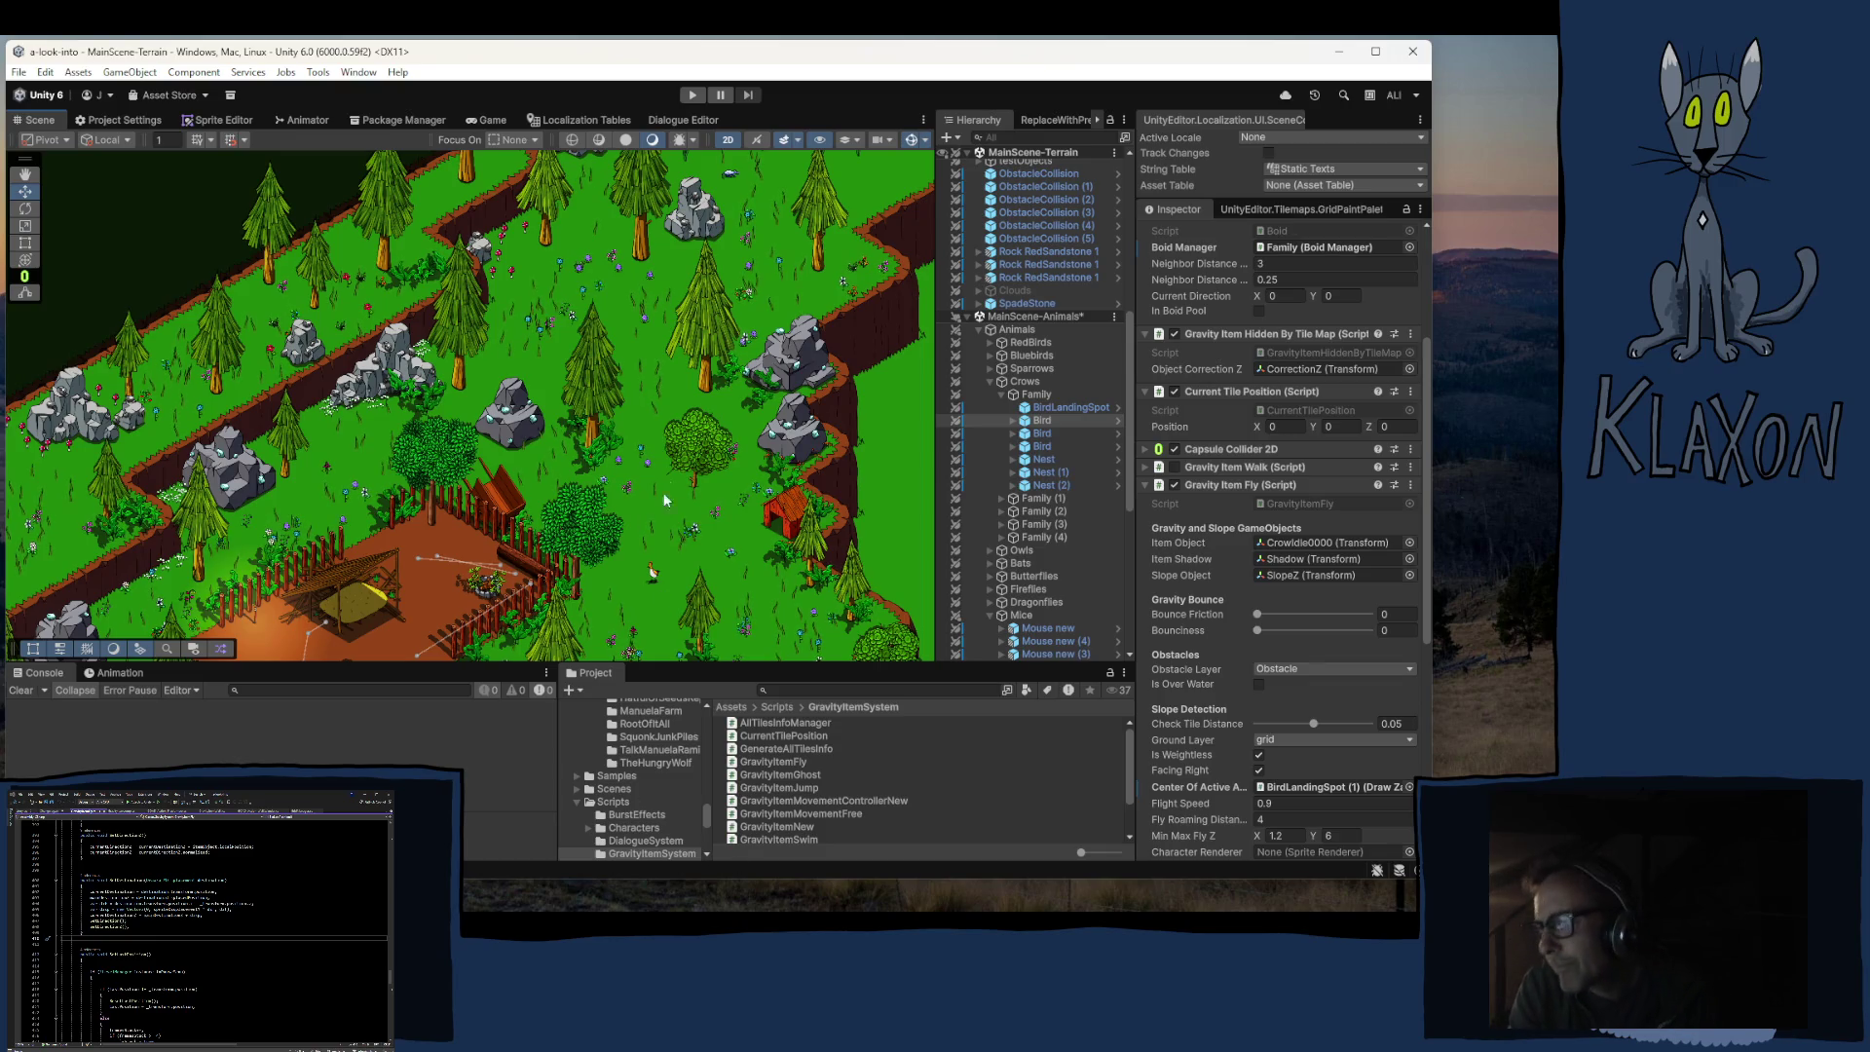
pyautogui.moveTo(726, 443)
pyautogui.mouseDown()
pyautogui.moveTo(585, 432)
pyautogui.moveTo(492, 555)
pyautogui.moveTo(578, 371)
pyautogui.mouseUp()
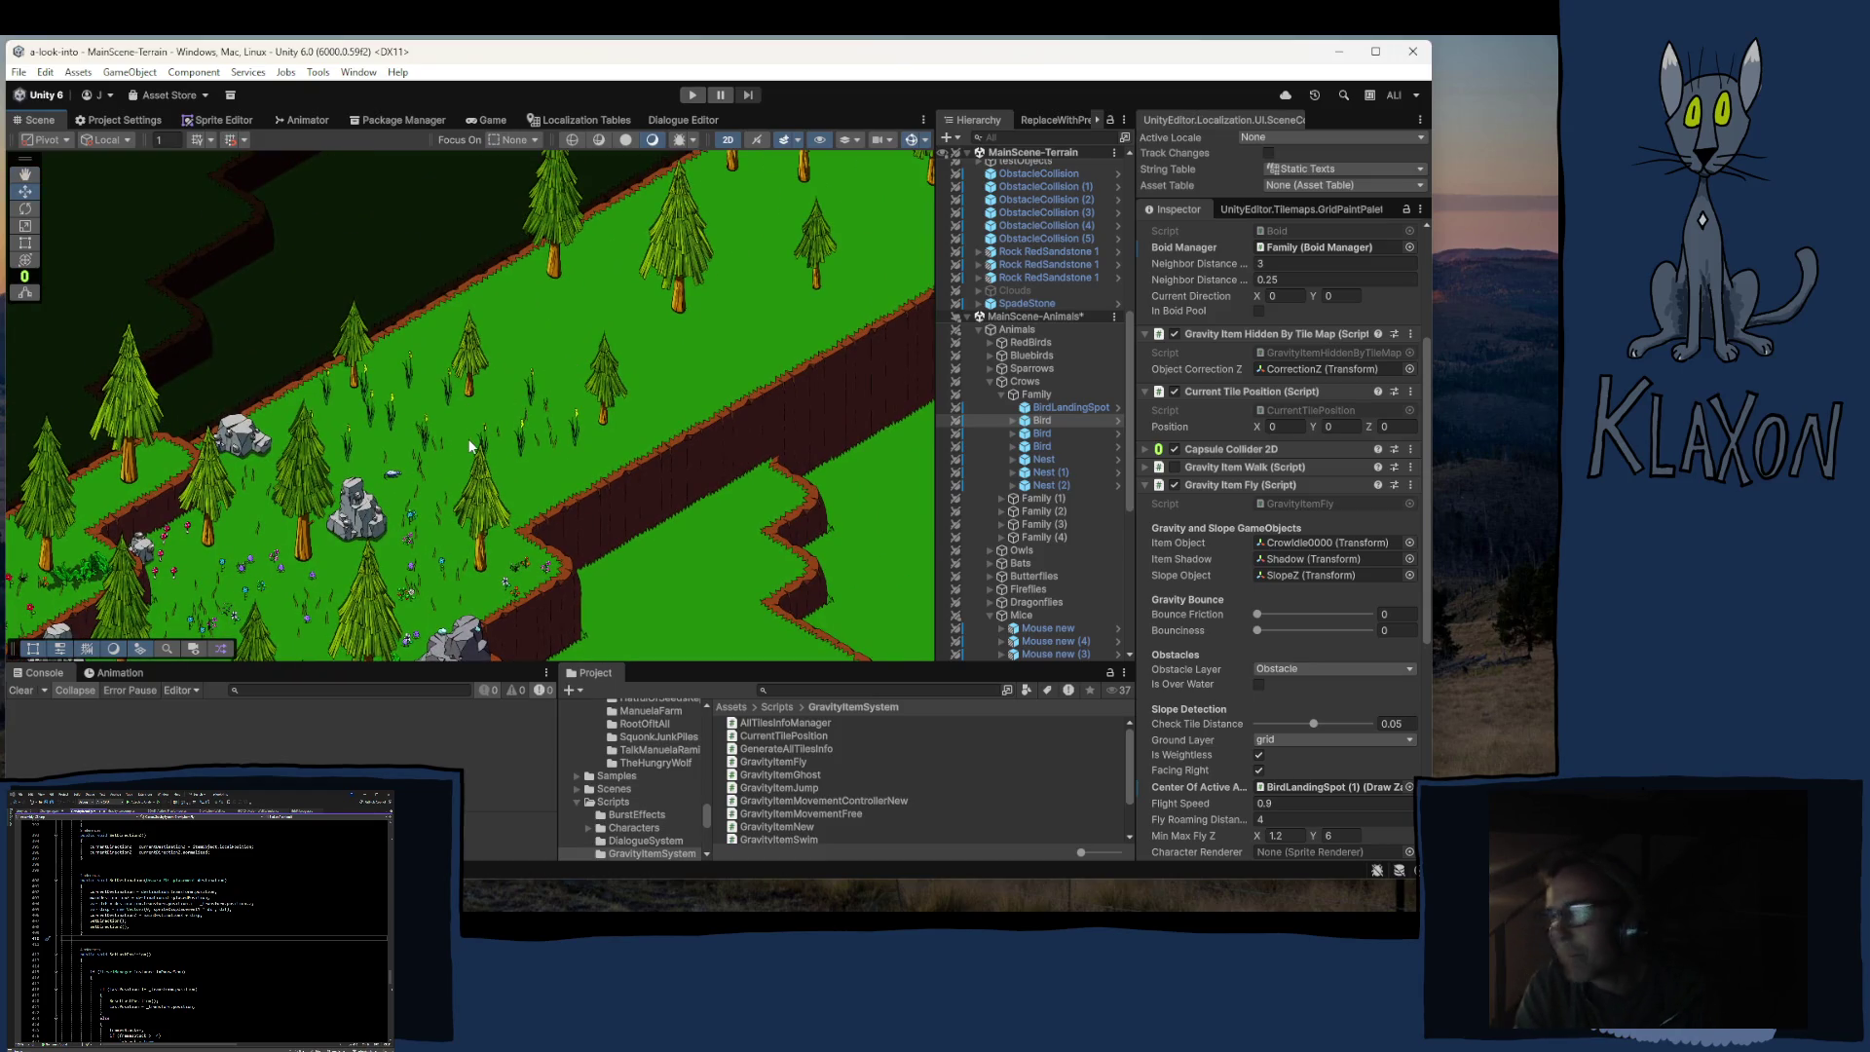
pyautogui.moveTo(438, 526)
pyautogui.mouseDown()
pyautogui.moveTo(478, 282)
pyautogui.moveTo(506, 297)
pyautogui.moveTo(336, 203)
pyautogui.mouseUp()
pyautogui.moveTo(533, 349)
pyautogui.mouseDown()
pyautogui.moveTo(292, 195)
pyautogui.moveTo(397, 426)
pyautogui.mouseUp()
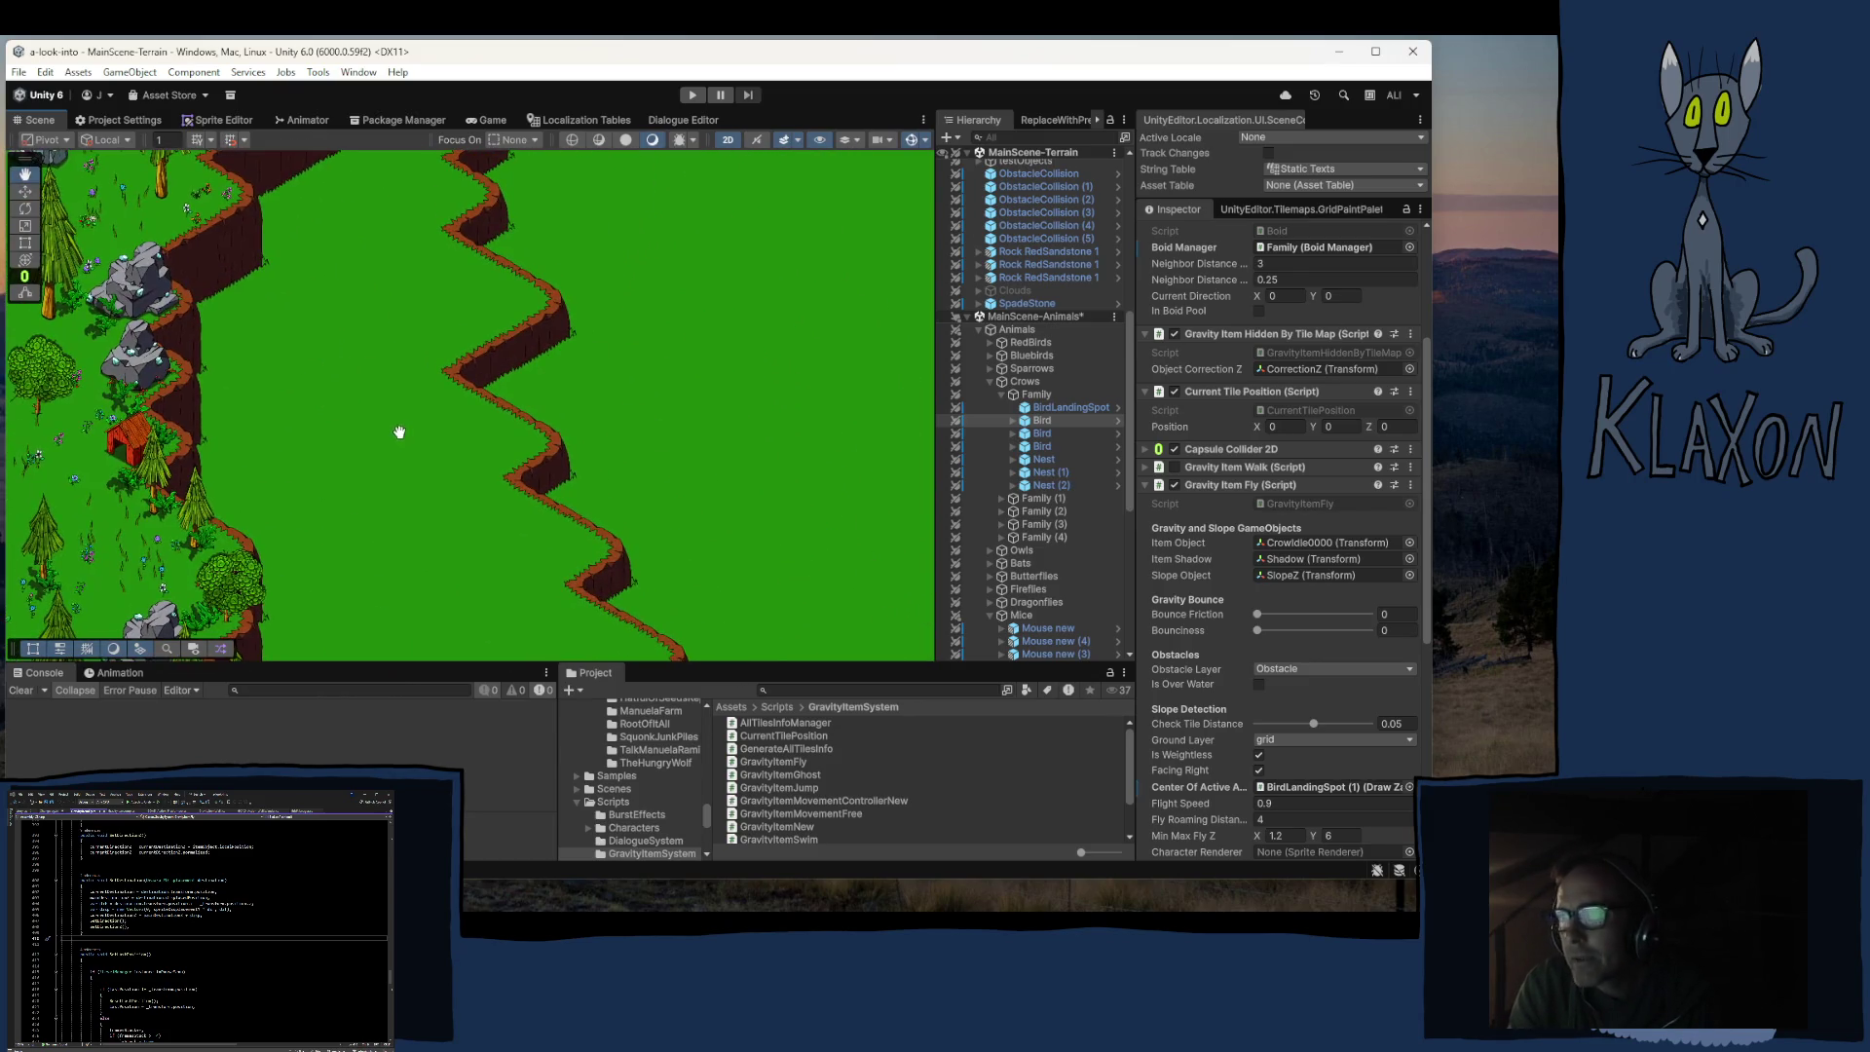
pyautogui.moveTo(321, 343)
pyautogui.mouseDown()
pyautogui.moveTo(287, 400)
pyautogui.moveTo(506, 448)
pyautogui.mouseUp()
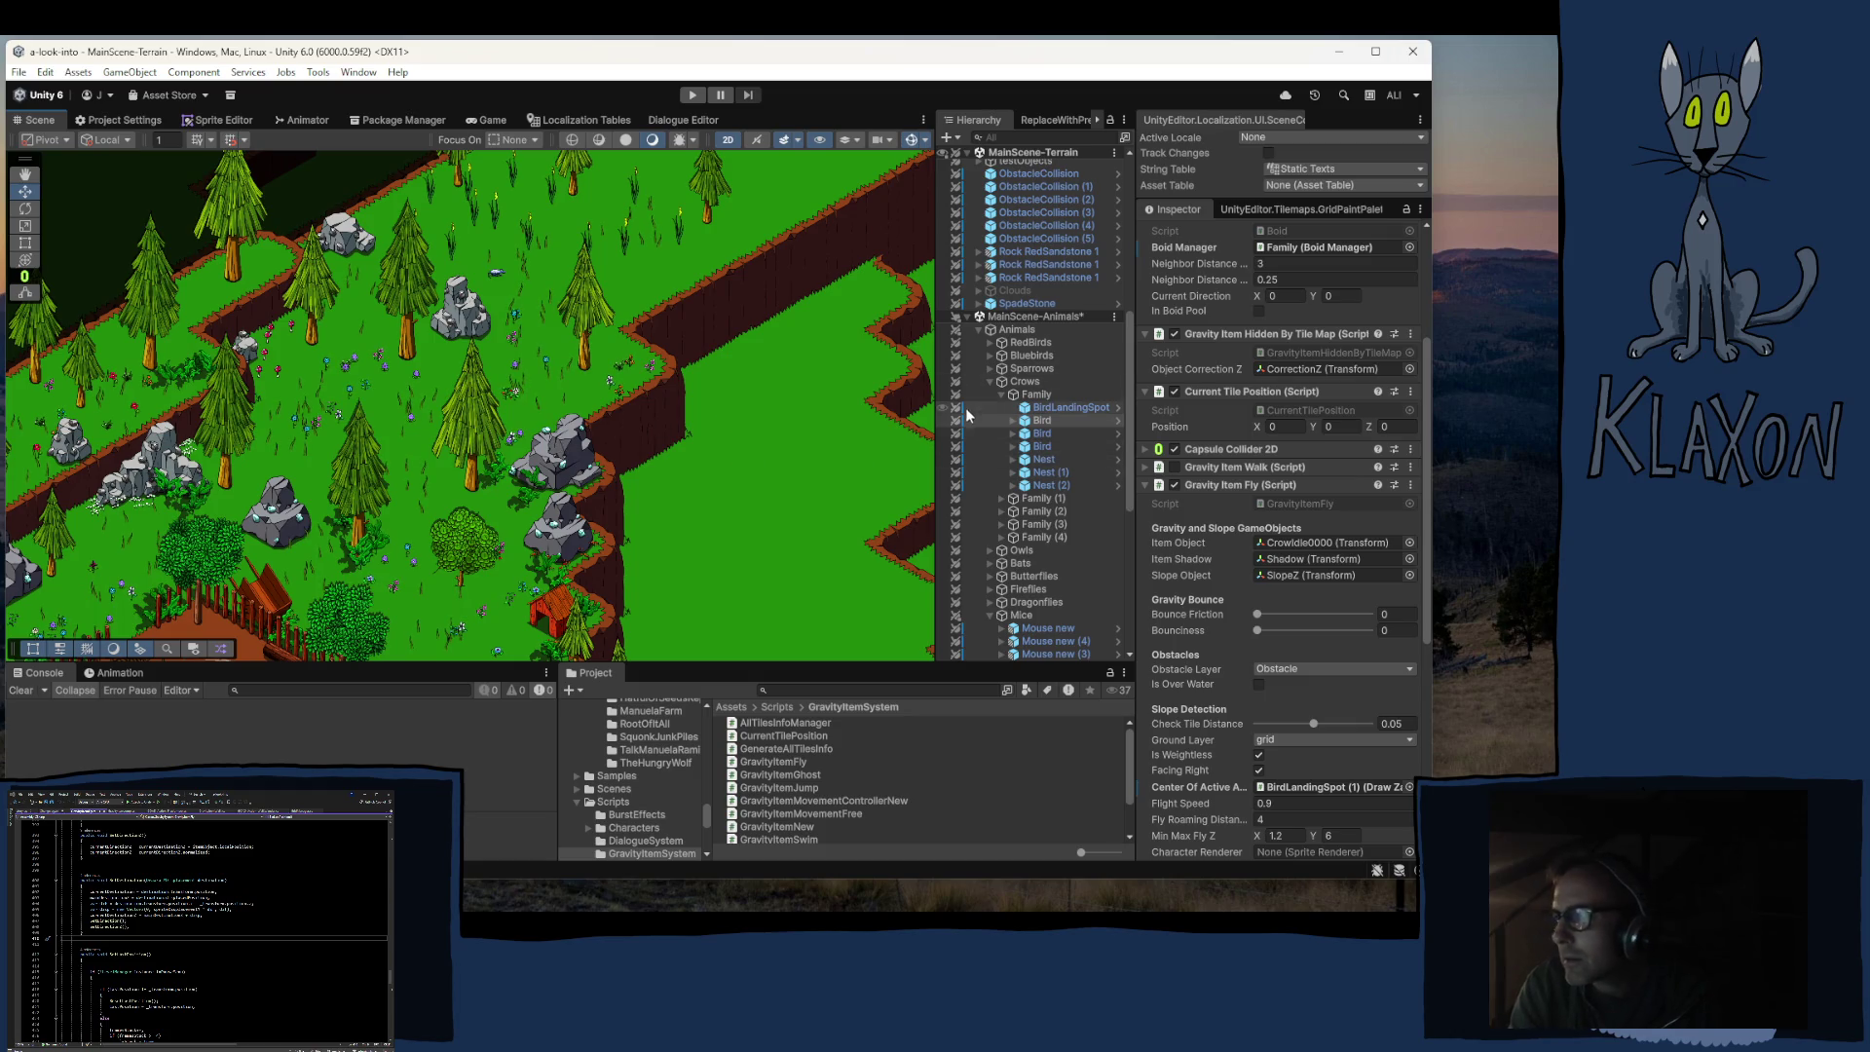
pyautogui.click(989, 381)
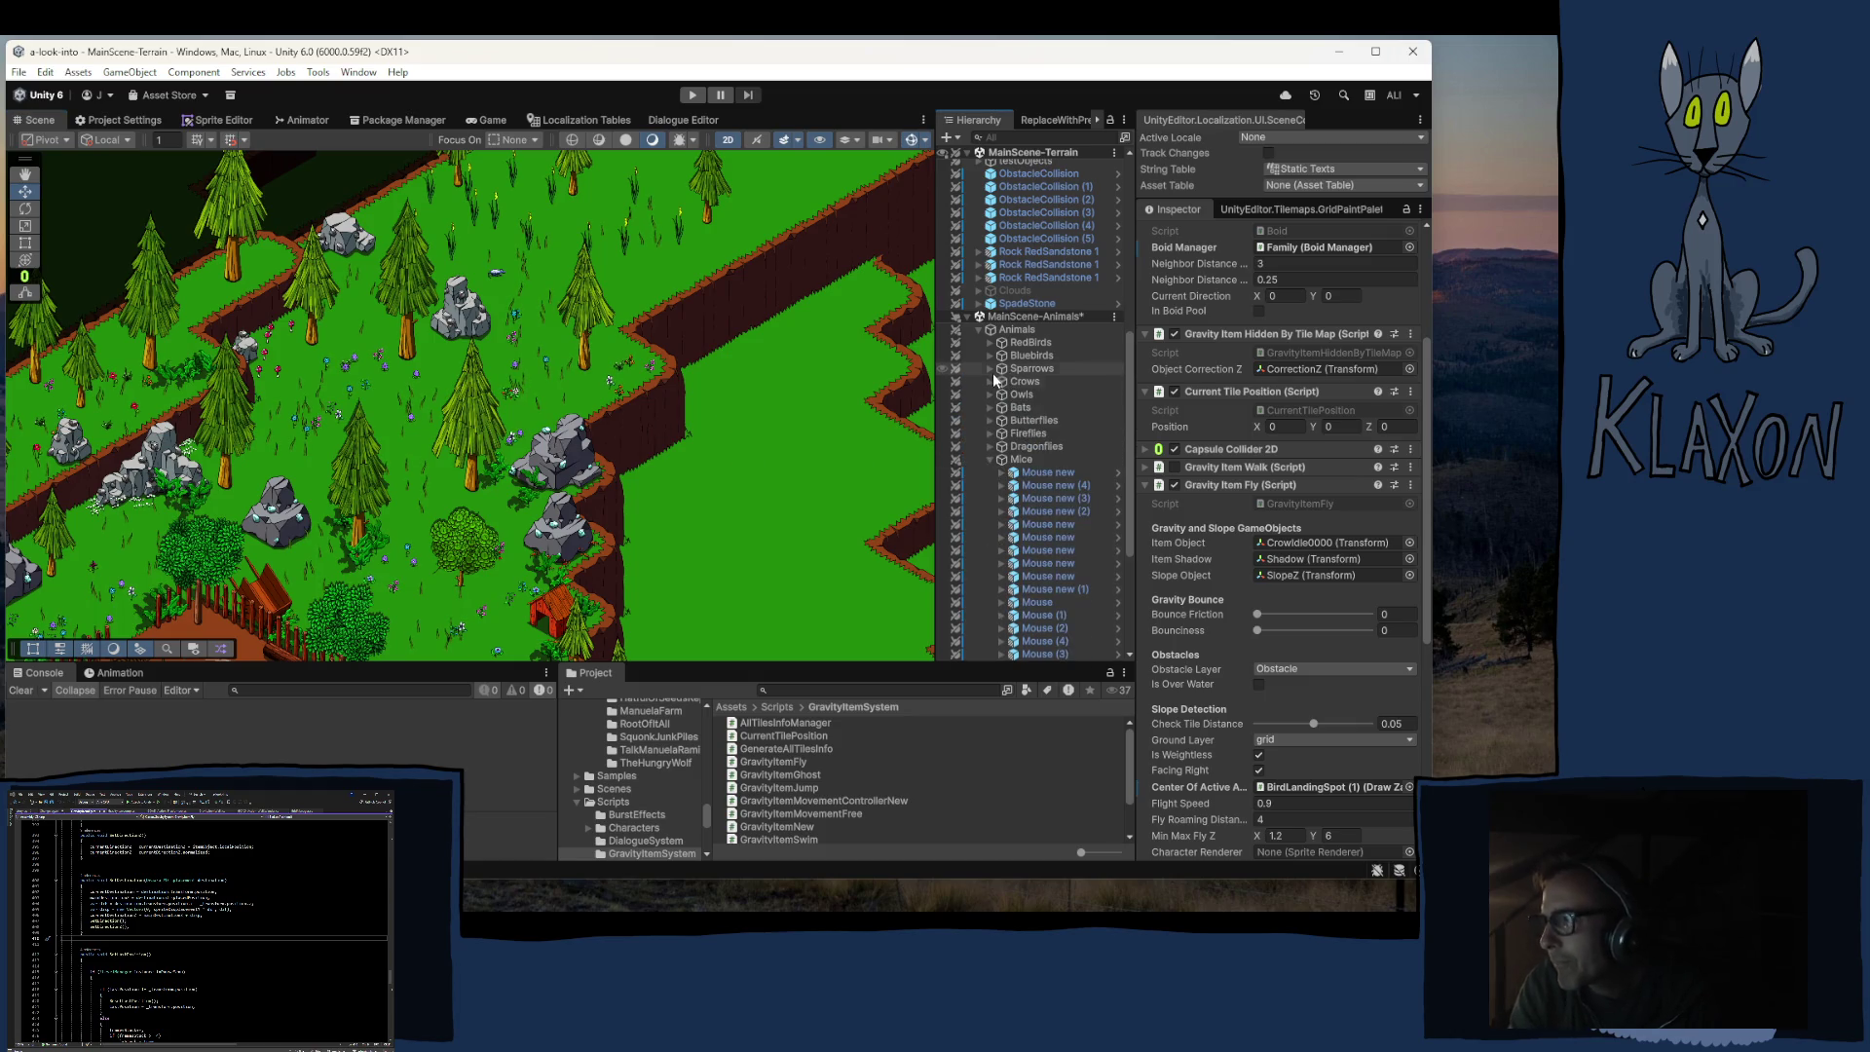
pyautogui.click(990, 369)
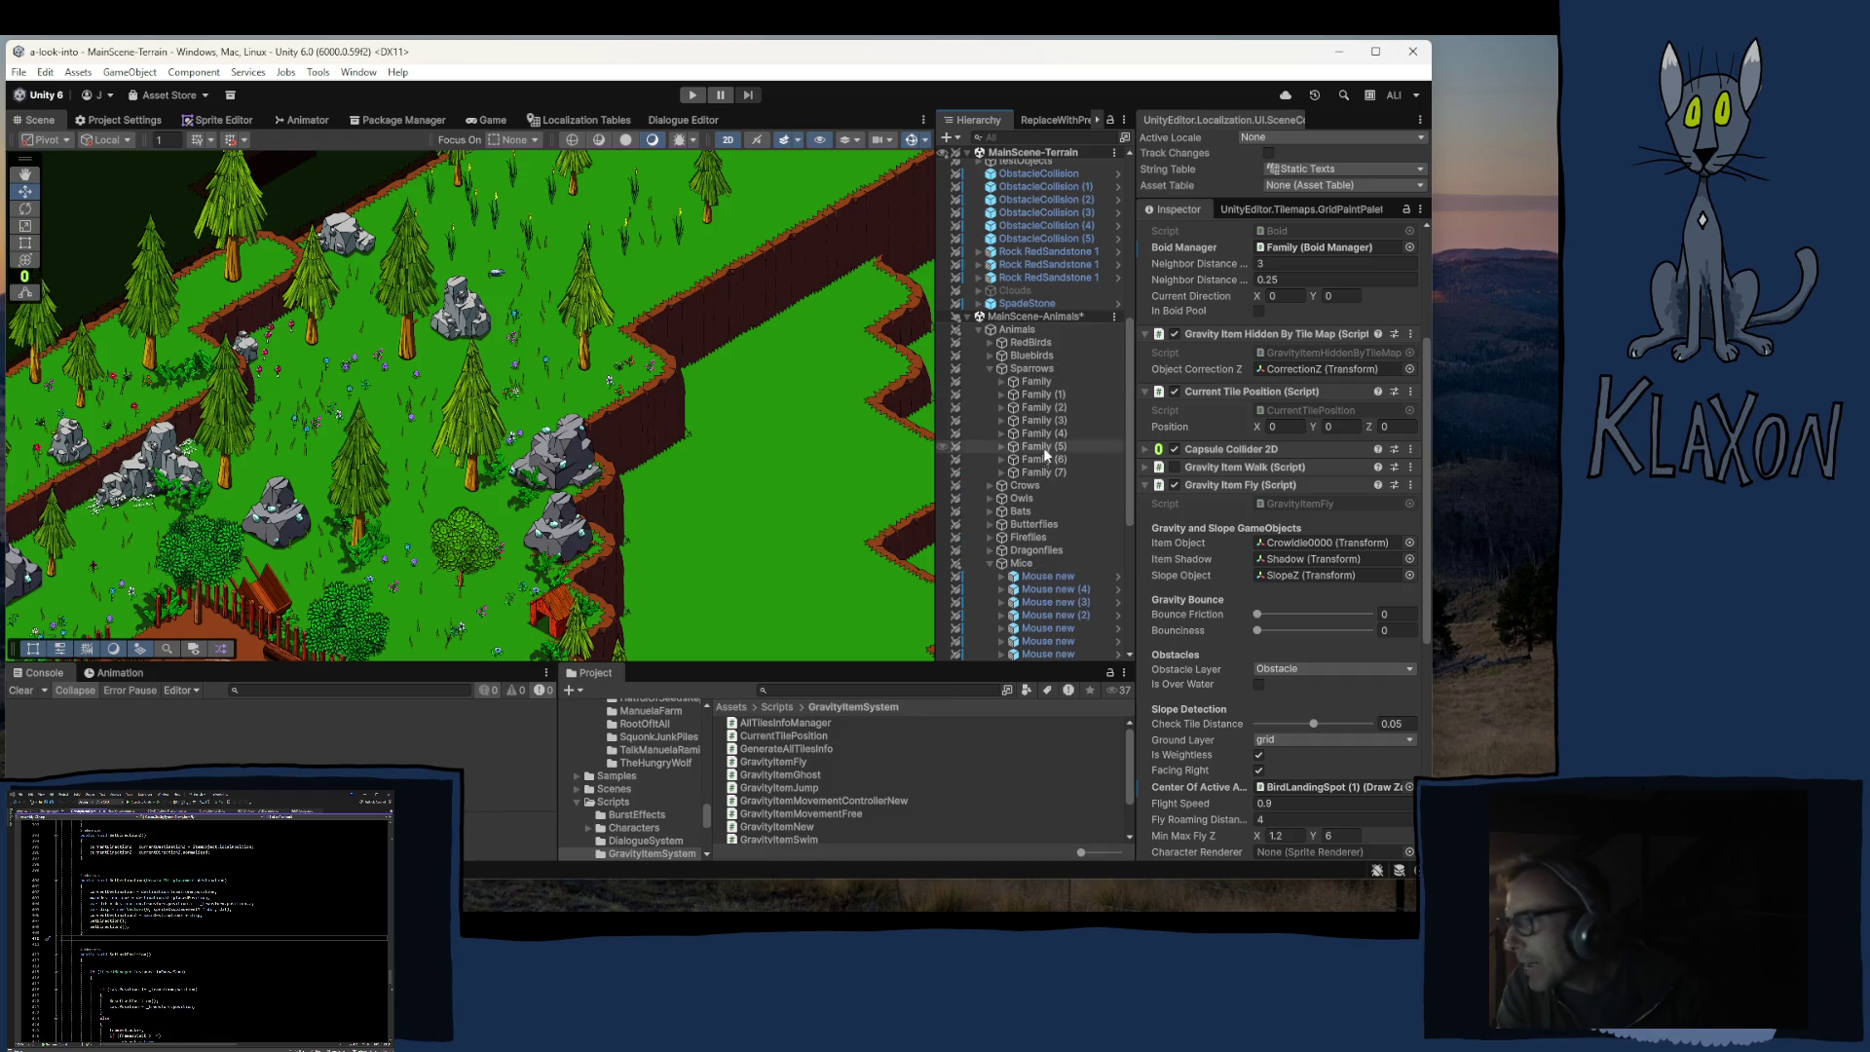
# Step: Expand RedBirds > Family and frame the Redbird object in the Scene view
pyautogui.click(991, 342)
pyautogui.click(1001, 356)
pyautogui.click(1057, 380)
pyautogui.doubleClick(1058, 380)
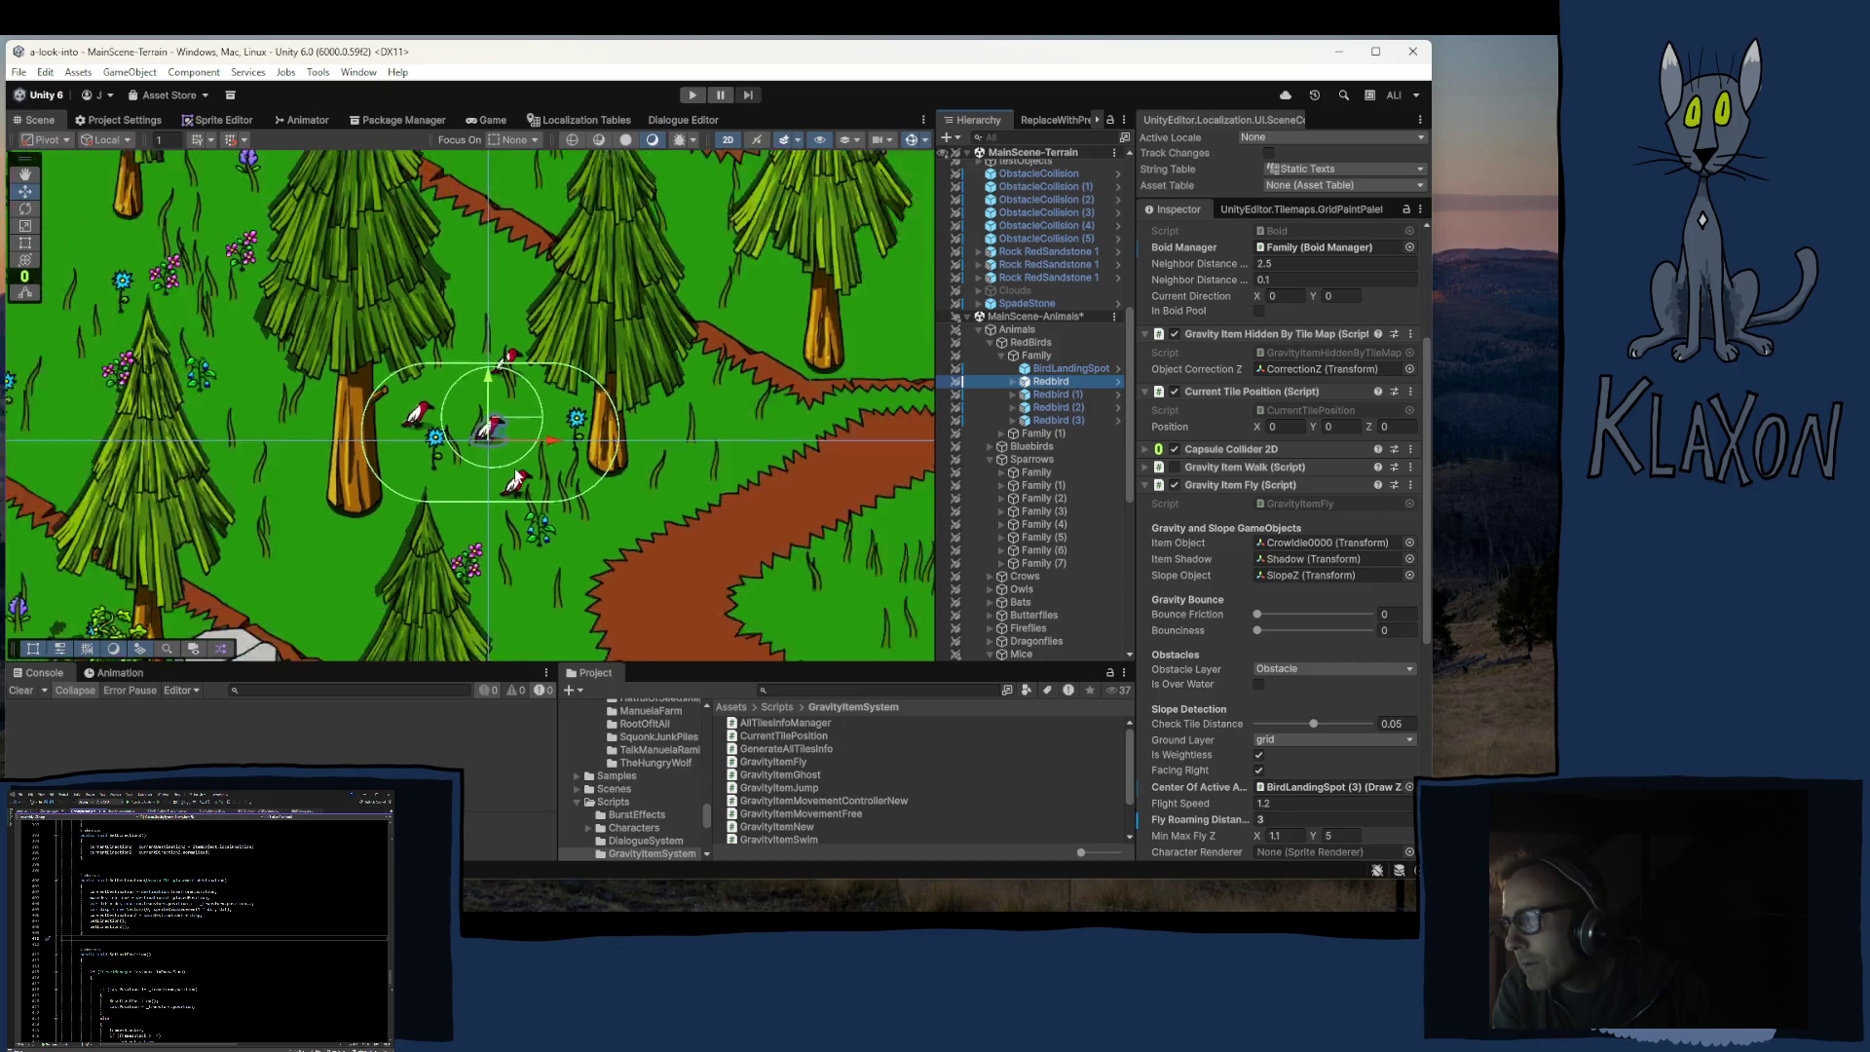
# Step: Zoom out and pan around the red birds toward the village, then collapse and select Family
pyautogui.scroll(-10, 516, 477)
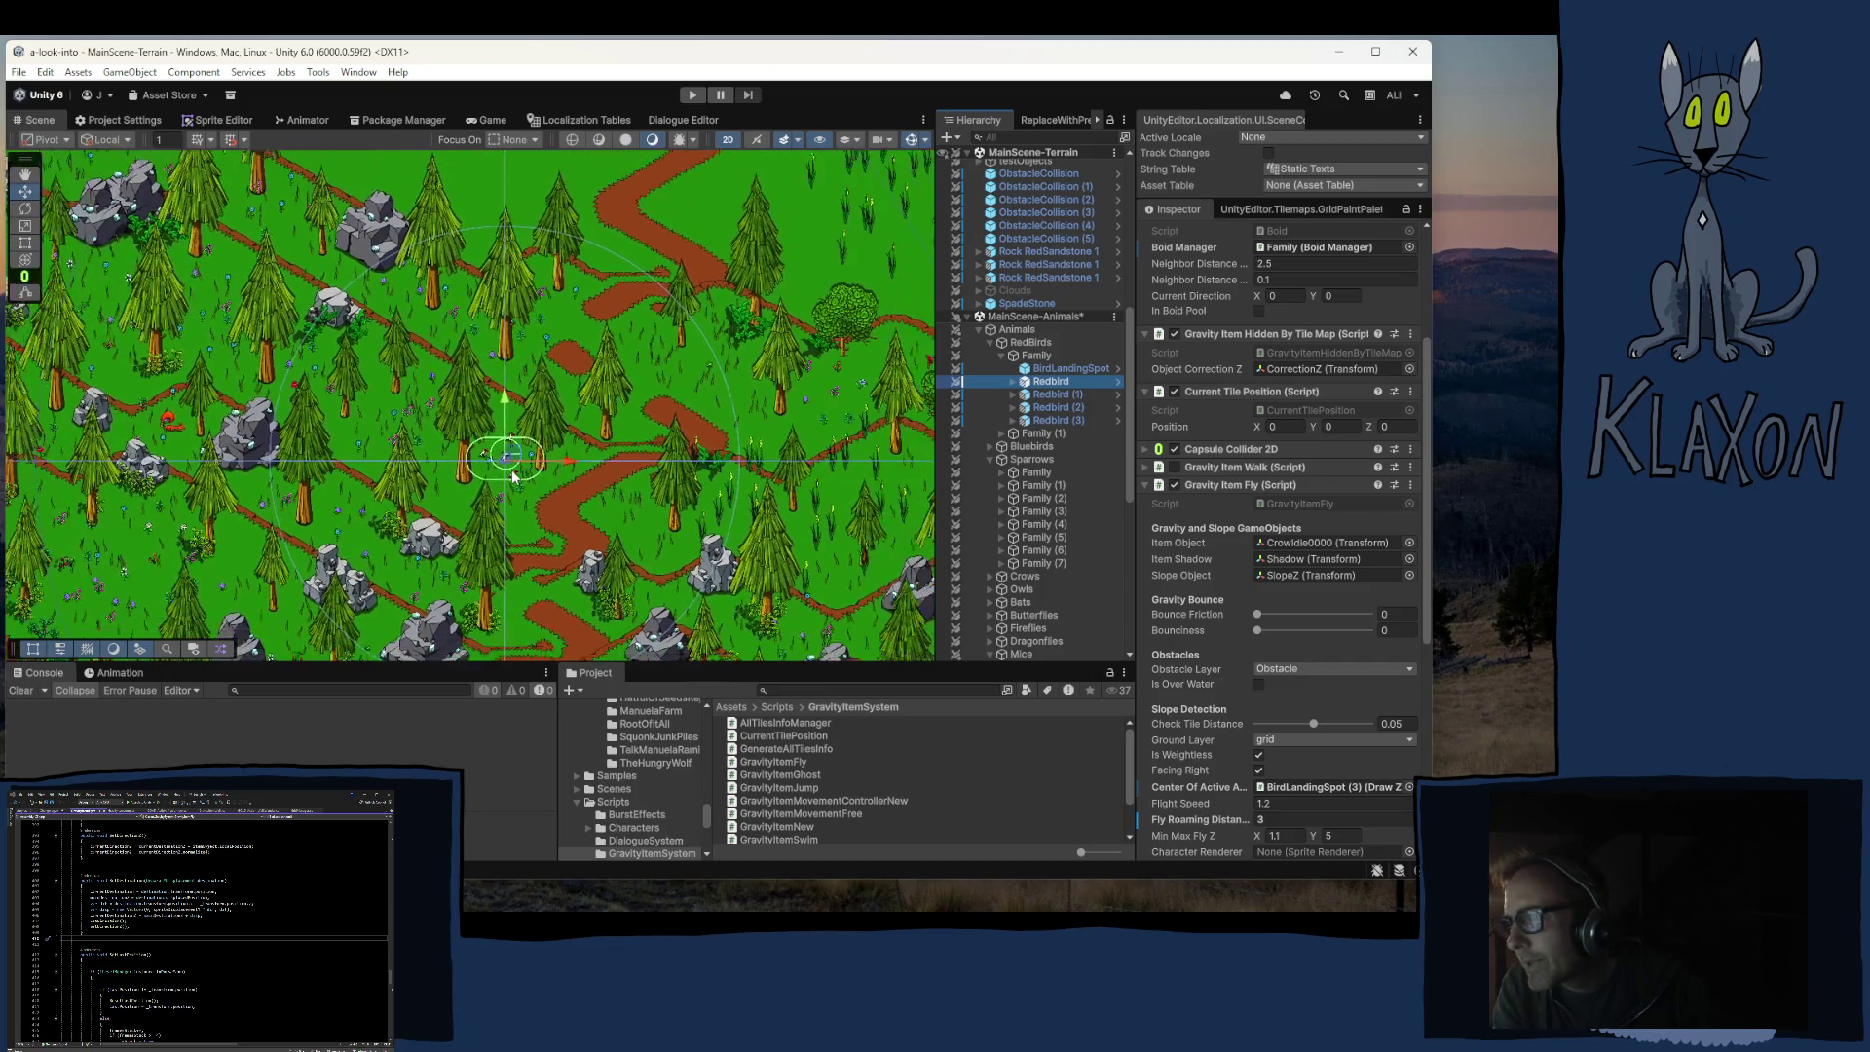
pyautogui.moveTo(647, 376); pyautogui.dragTo(784, 228)
pyautogui.moveTo(748, 273)
pyautogui.mouseDown()
pyautogui.moveTo(599, 541)
pyautogui.moveTo(513, 435)
pyautogui.moveTo(562, 352)
pyautogui.moveTo(572, 535)
pyautogui.moveTo(405, 367)
pyautogui.moveTo(587, 506)
pyautogui.moveTo(604, 419)
pyautogui.moveTo(801, 468)
pyautogui.moveTo(687, 456)
pyautogui.mouseUp()
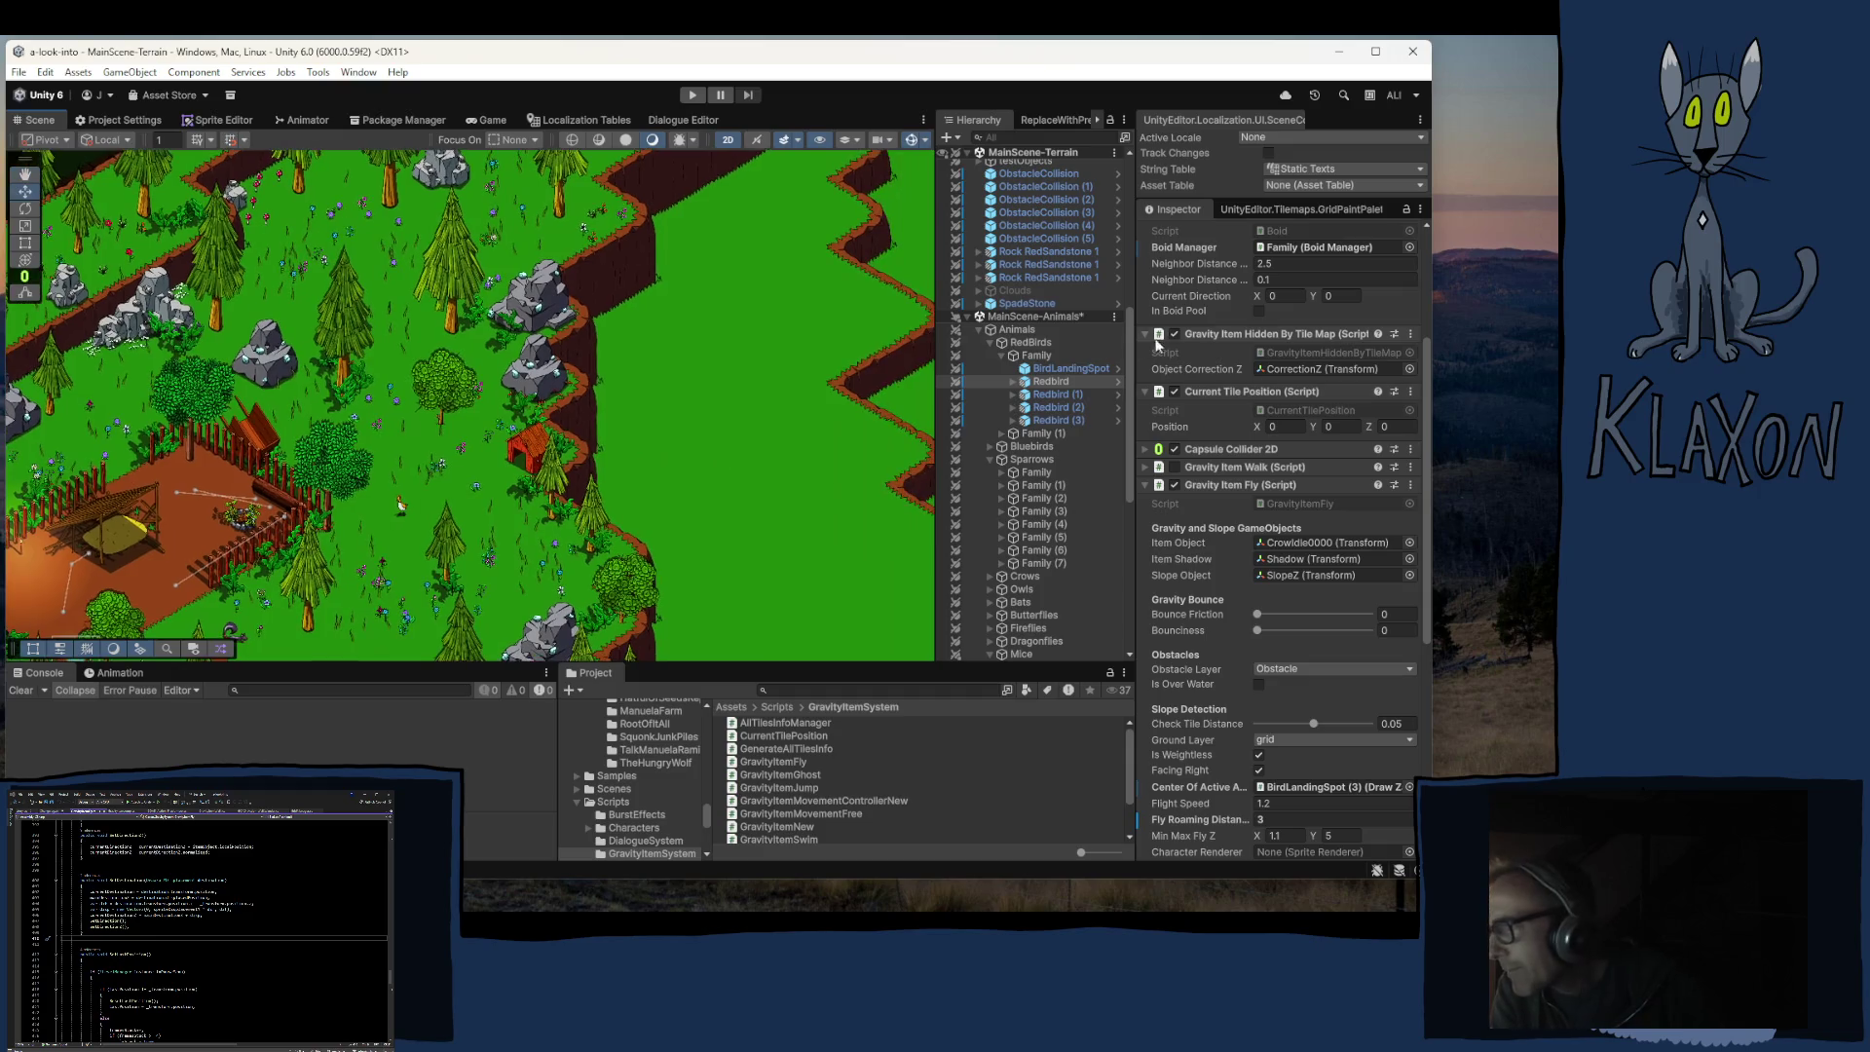
pyautogui.click(1002, 354)
pyautogui.click(1030, 357)
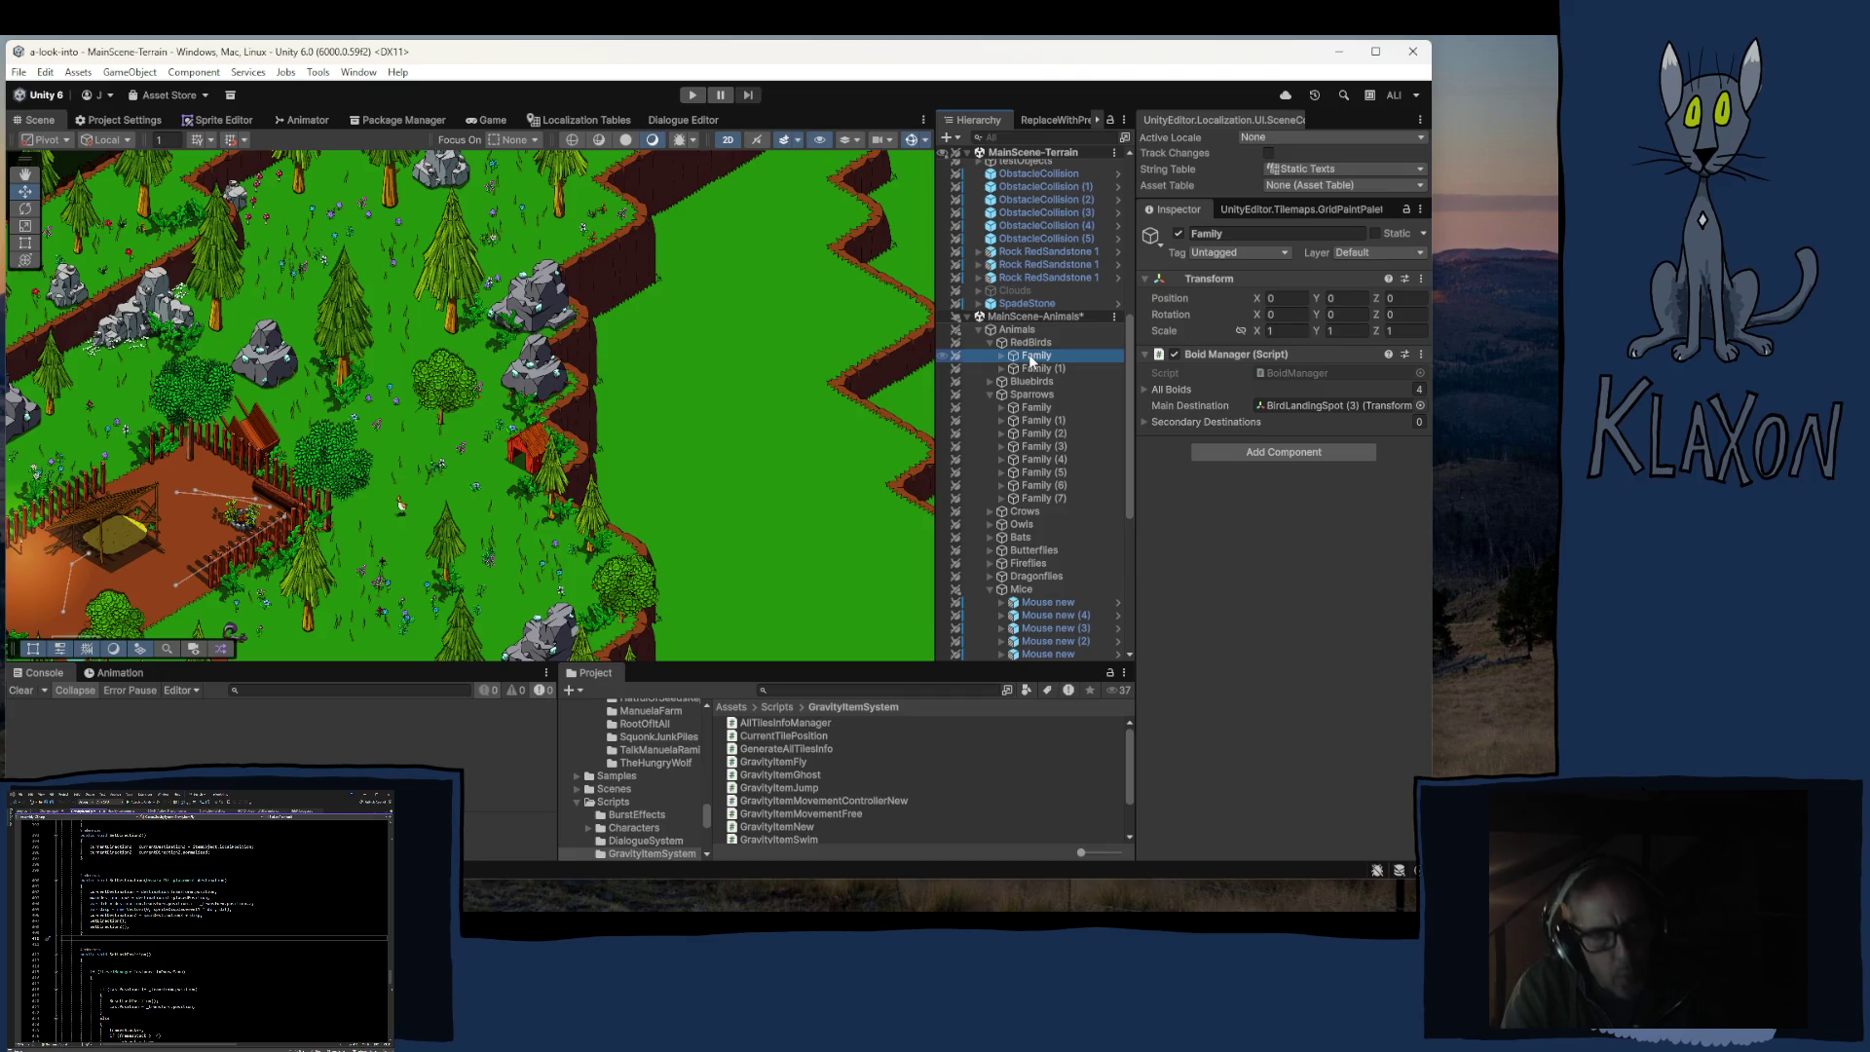
# Step: Duplicate the red bird Family as Family (2) and select all five of its children
pyautogui.hotkey('ctrl', 'd')
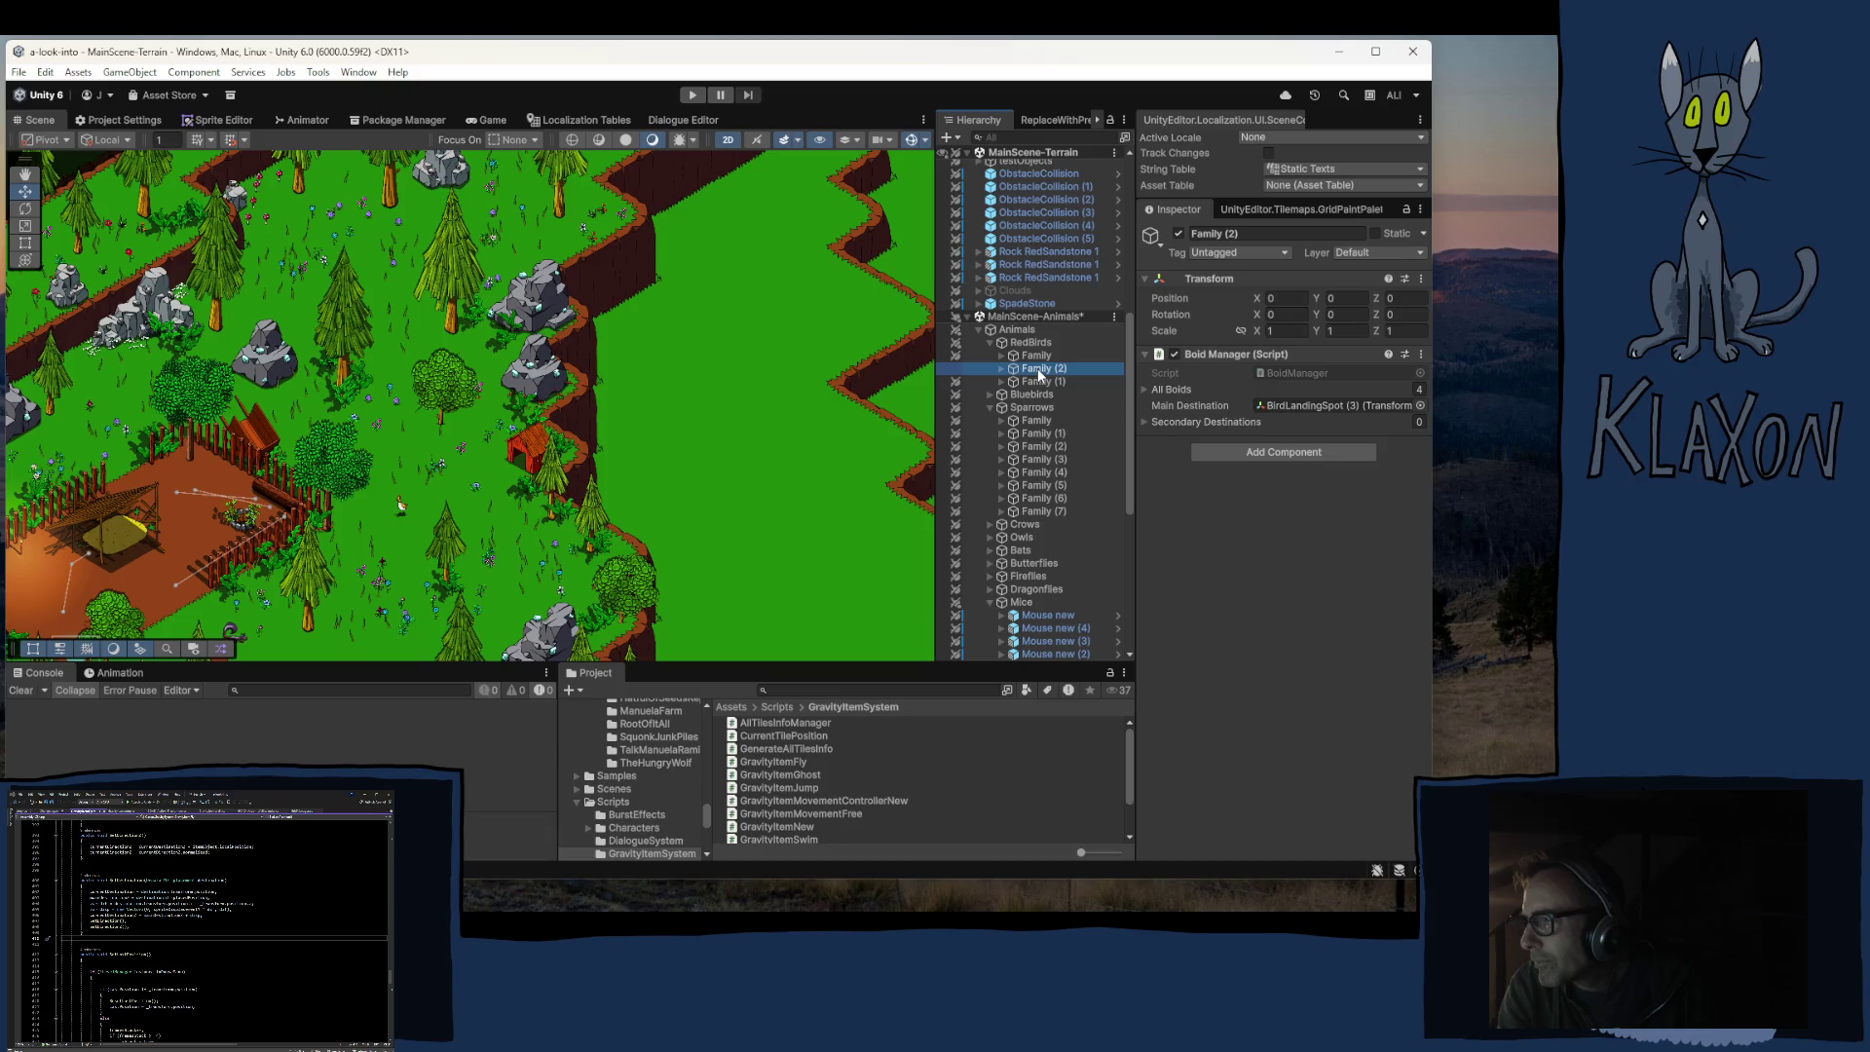
pyautogui.click(1002, 368)
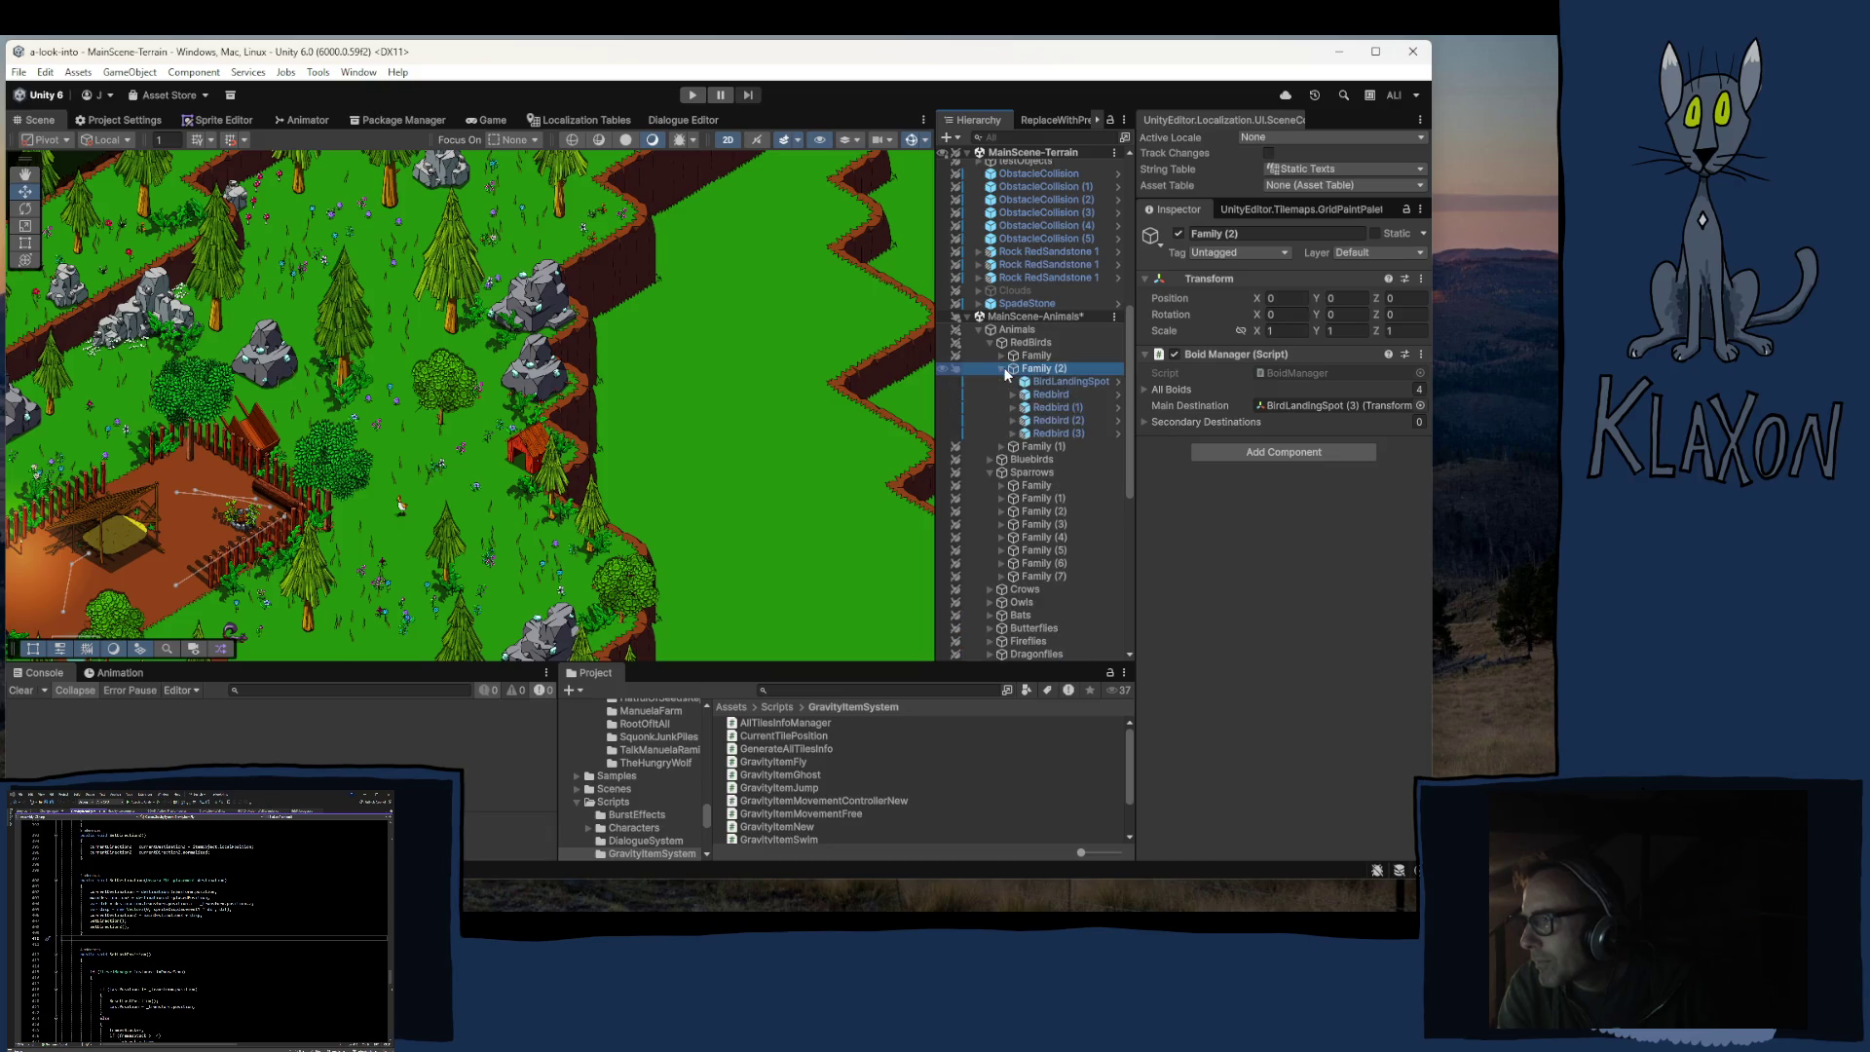
pyautogui.click(1055, 382)
pyautogui.keyDown('shift'); pyautogui.click(1052, 432); pyautogui.keyUp('shift')
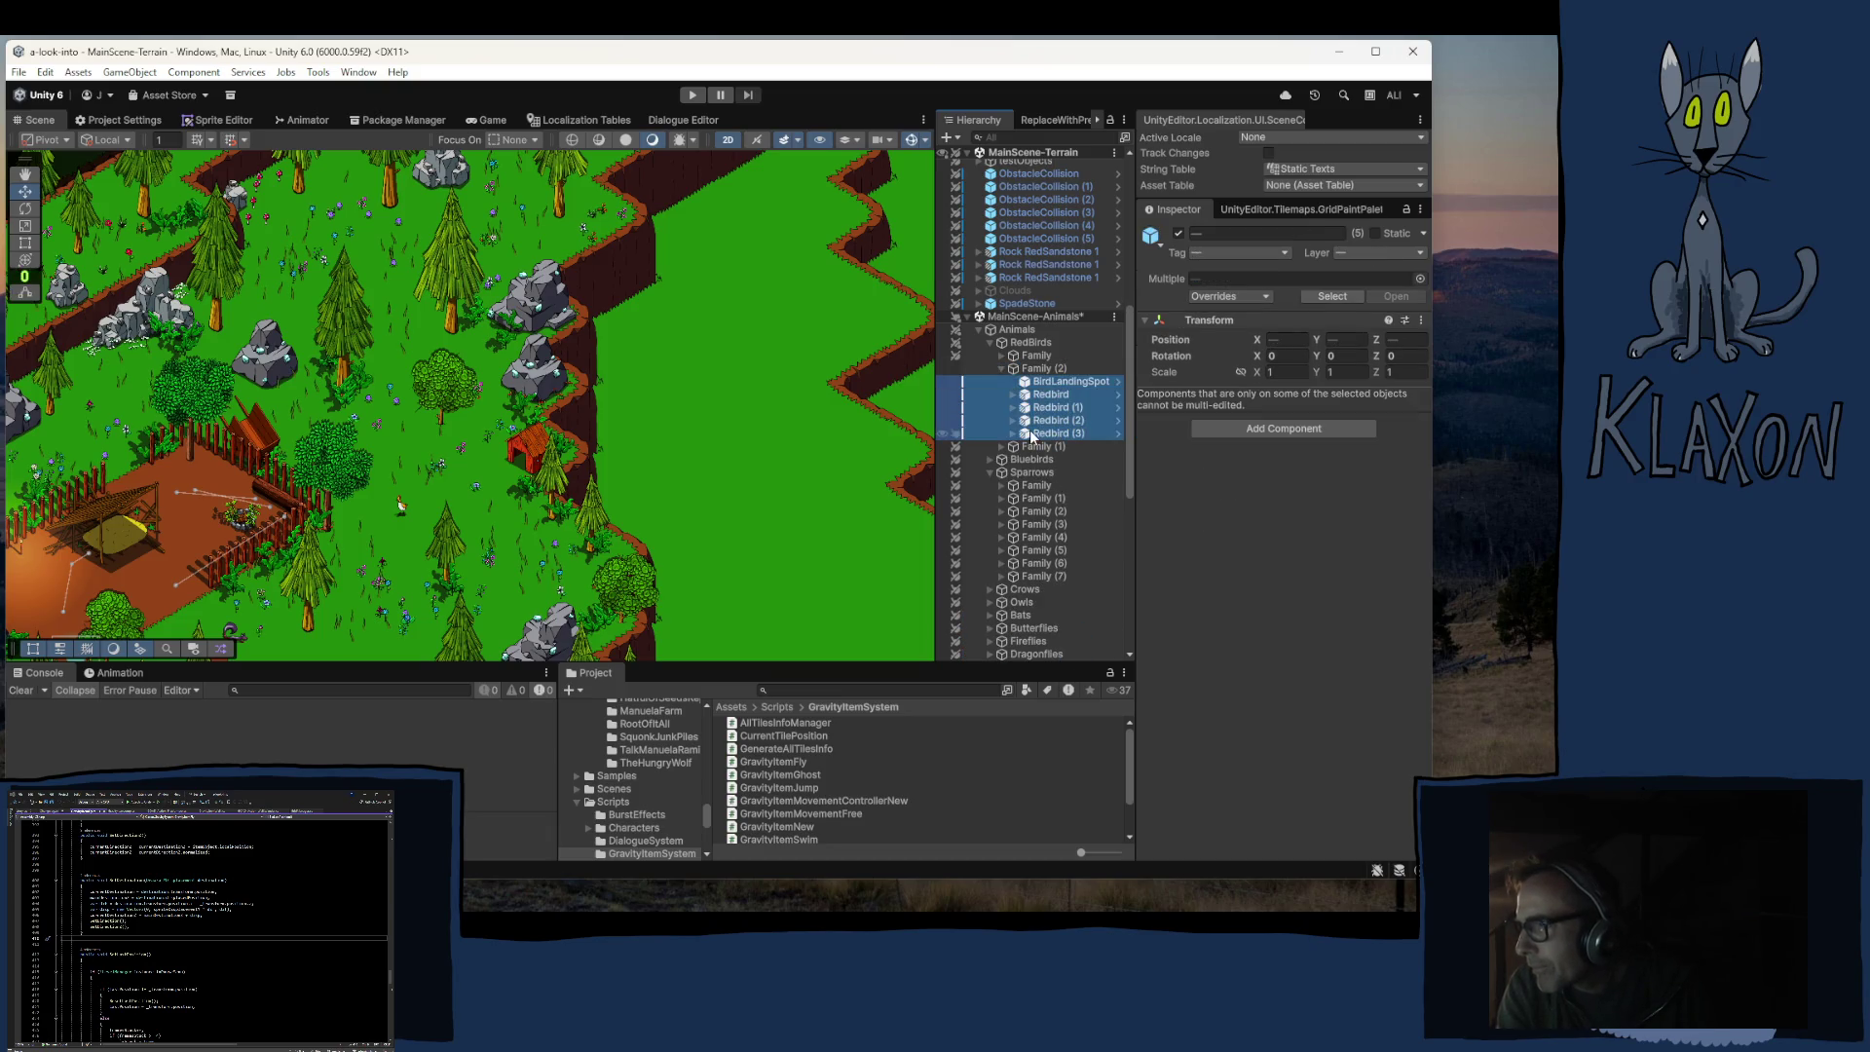
# Step: Pan and frame the view on the selected copied birds
pyautogui.moveTo(775, 521); pyautogui.dragTo(487, 224)
pyautogui.press('Down')
pyautogui.press('Right')
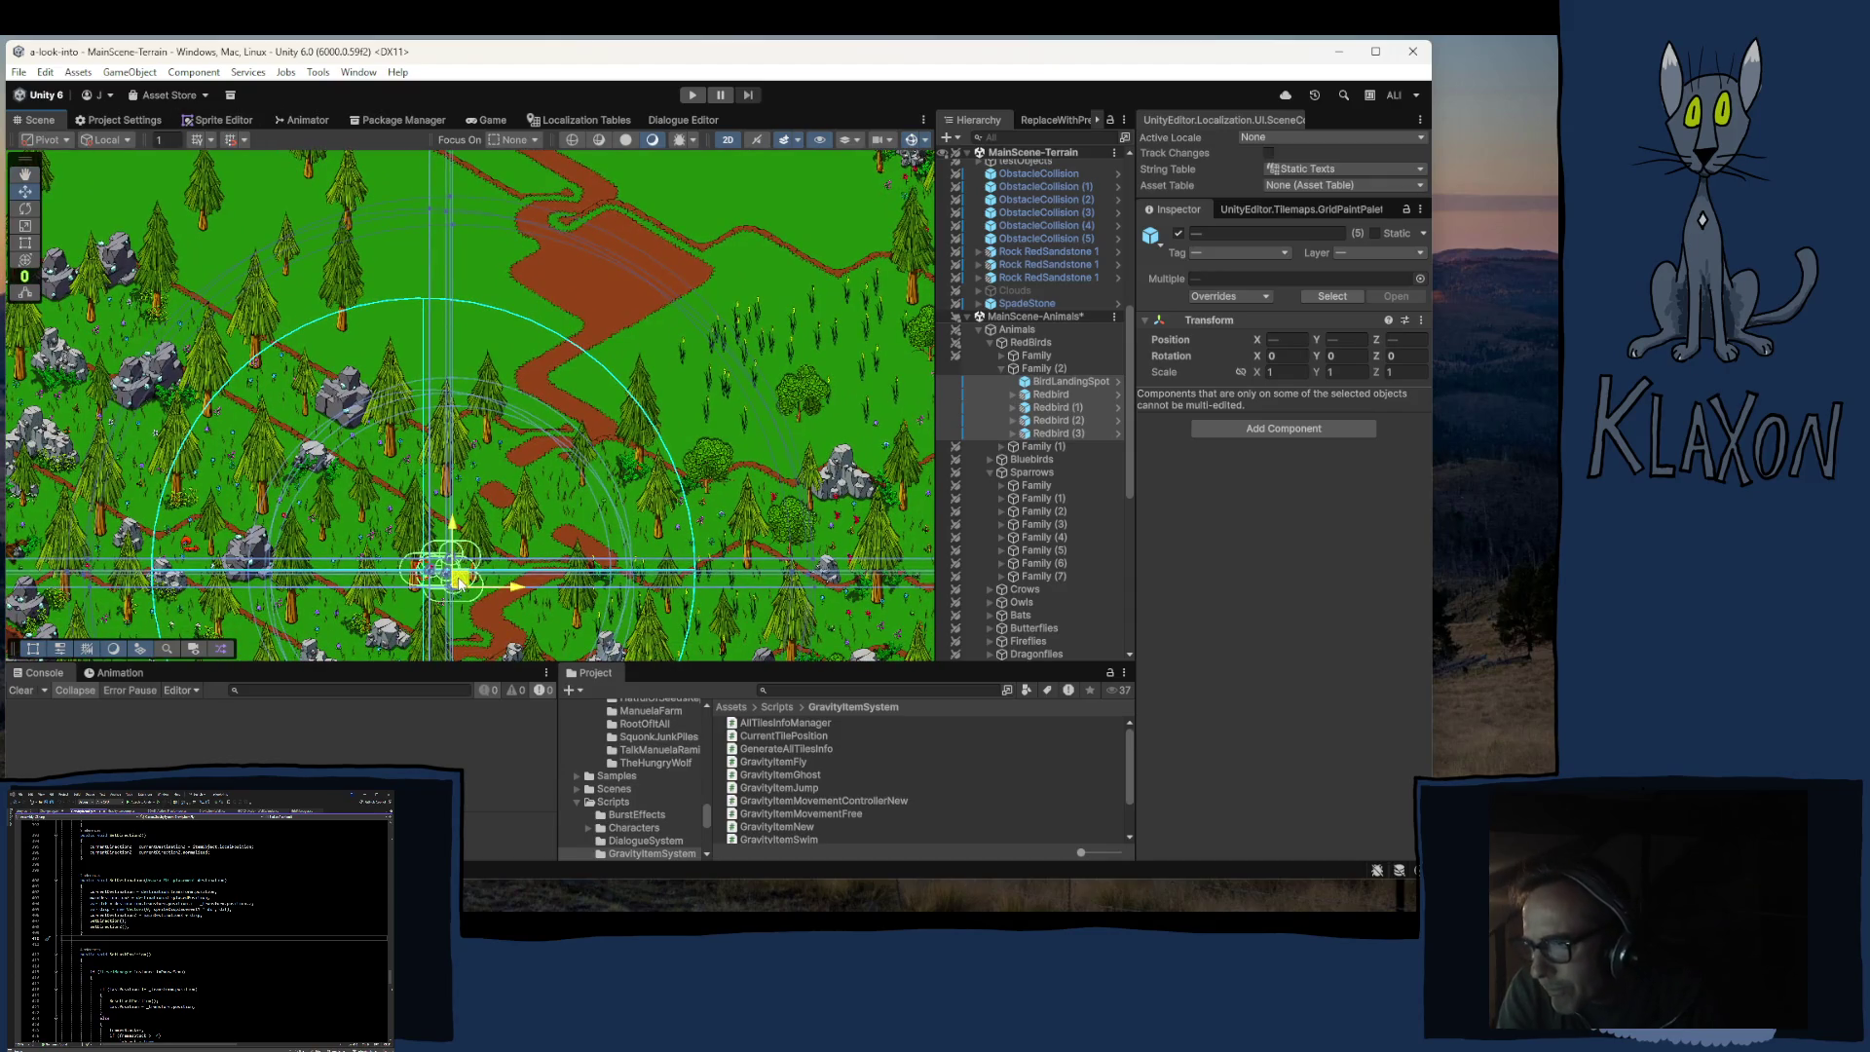
pyautogui.press('Down')
pyautogui.press('Right')
pyautogui.moveTo(117, 179)
pyautogui.mouseDown()
pyautogui.moveTo(801, 629)
pyautogui.moveTo(974, 695)
pyautogui.mouseUp()
pyautogui.press('f')
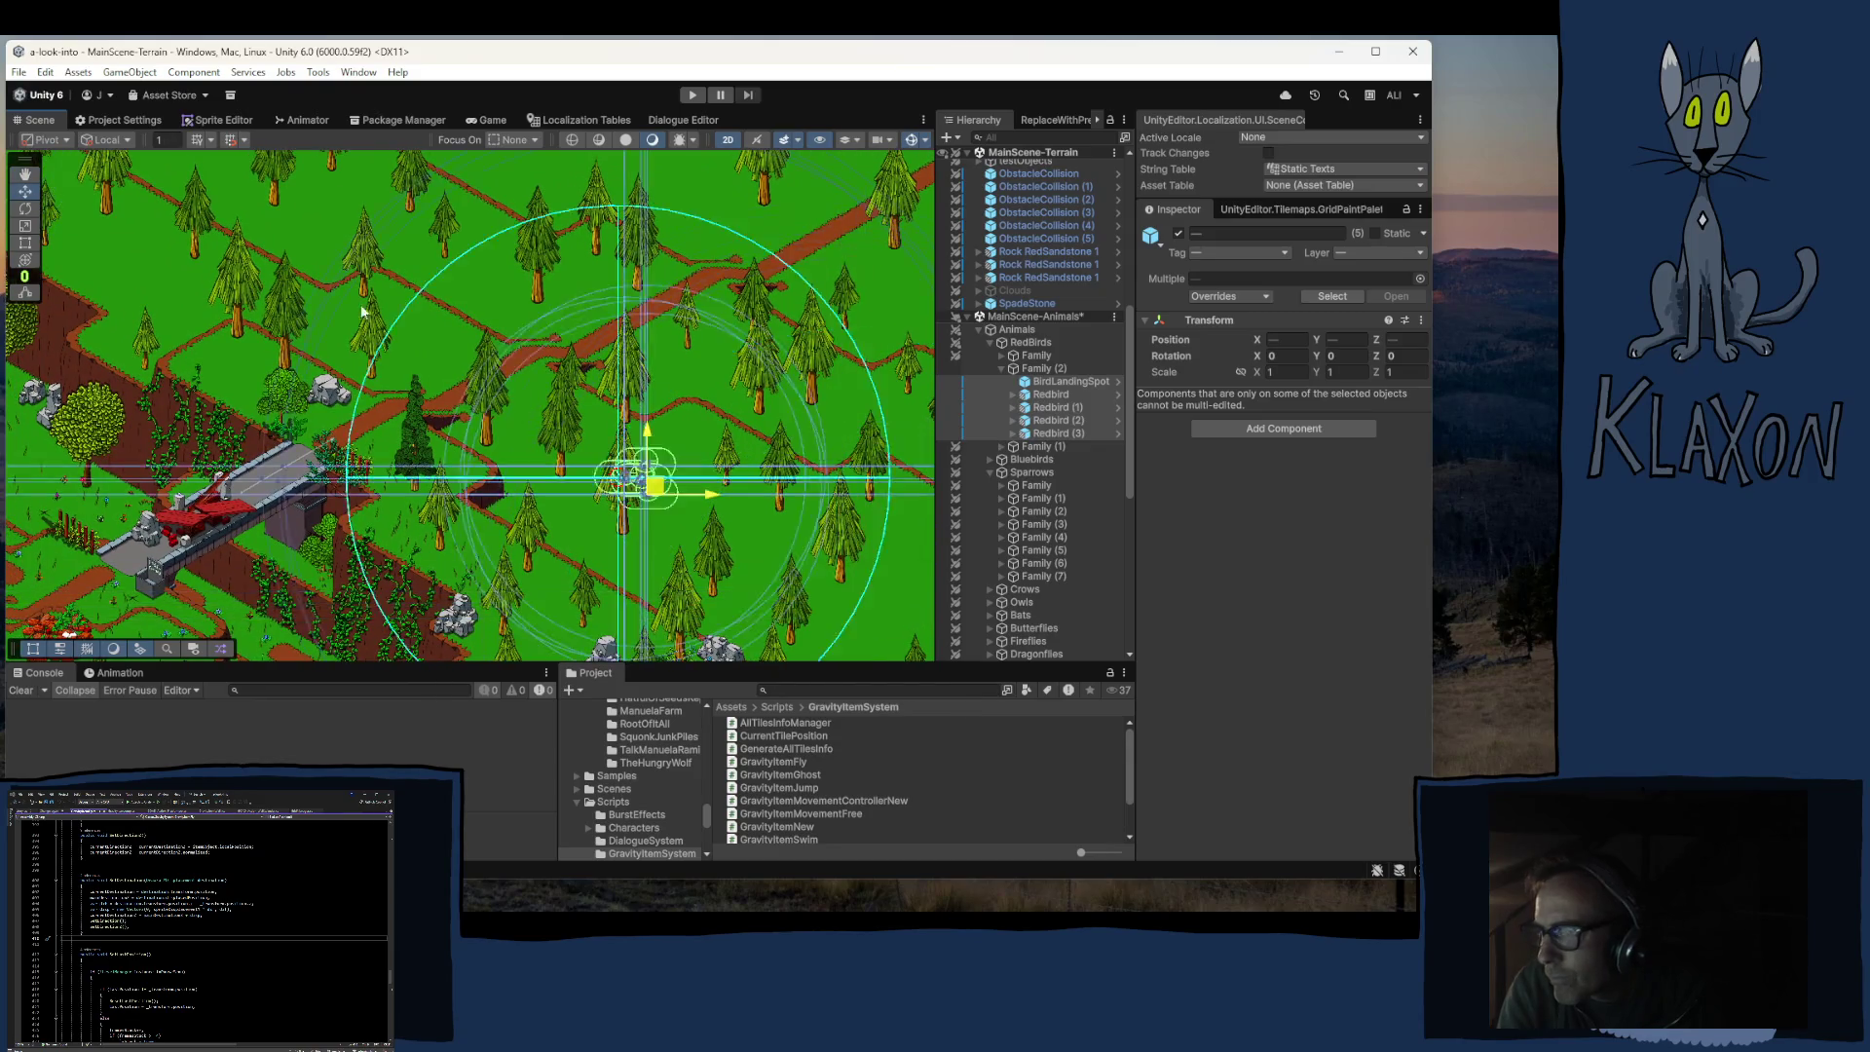
pyautogui.scroll(3, 745, 623)
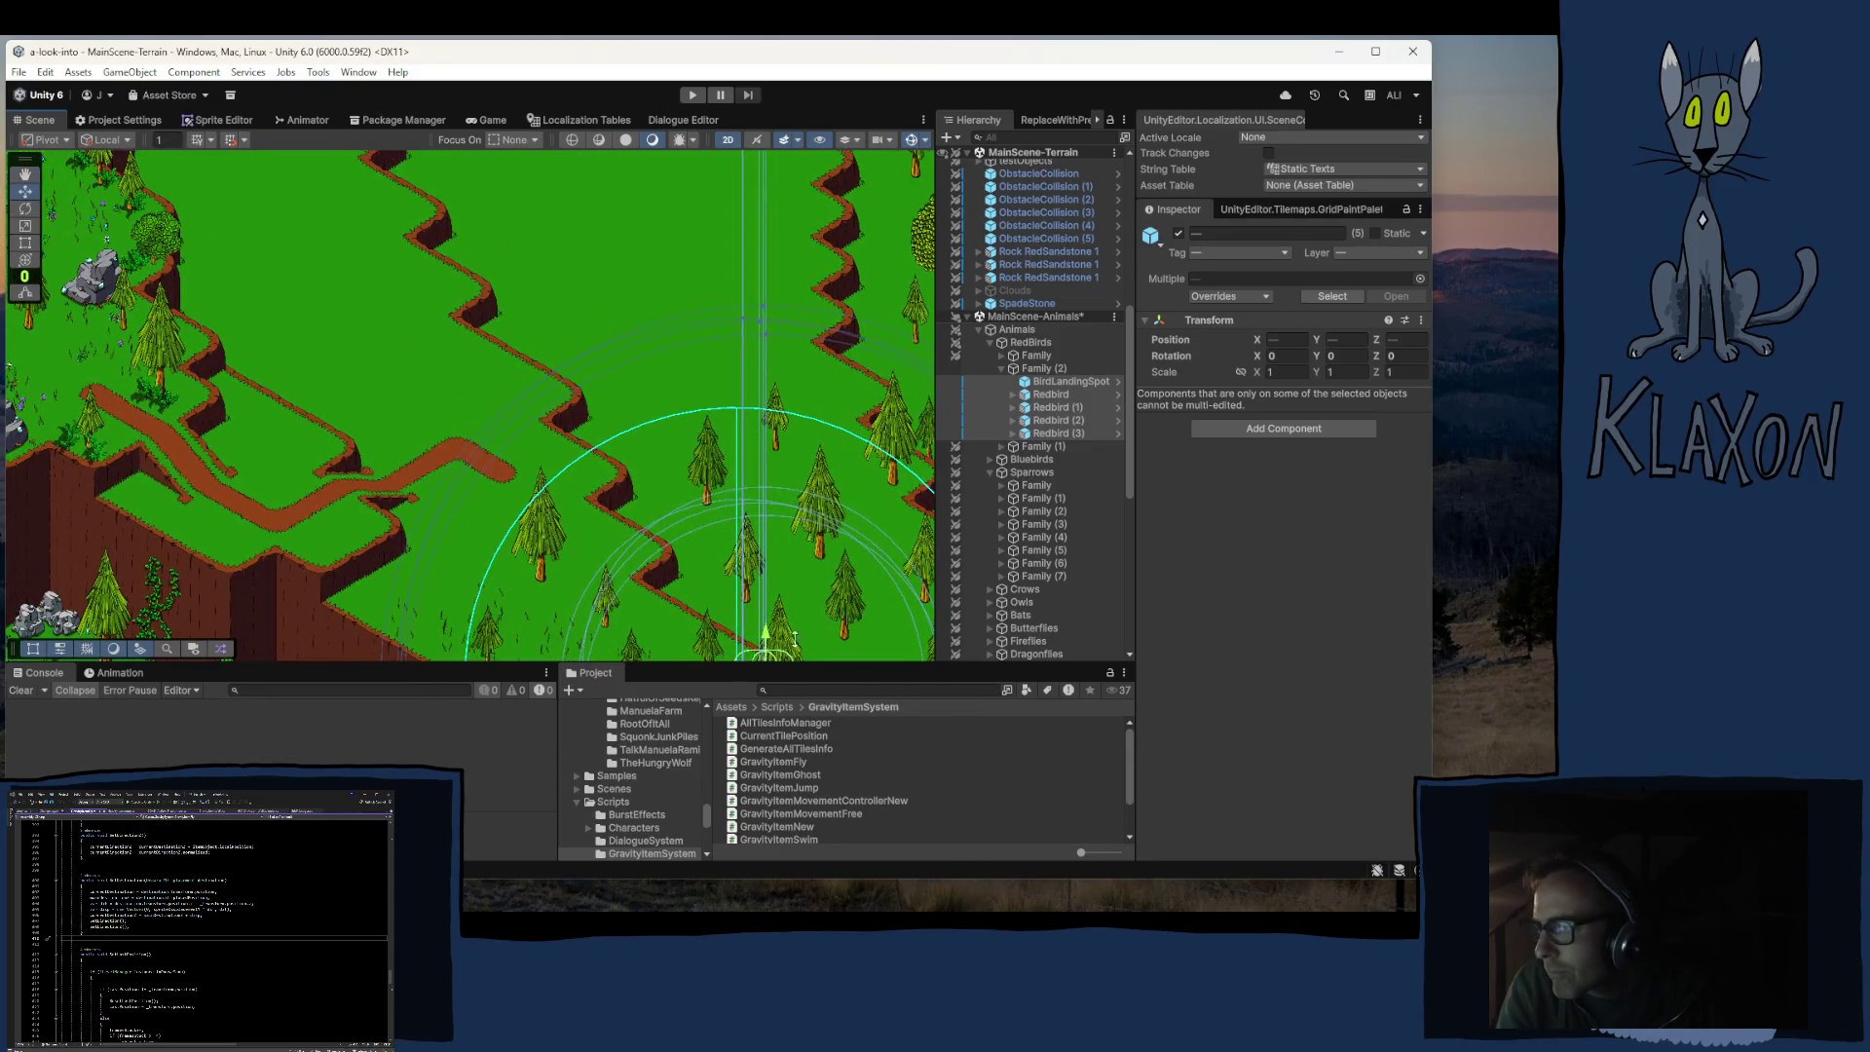
pyautogui.scroll(2, 814, 472)
# Step: Drag the copied birds and landing spot into the forest village area, then deselect
pyautogui.moveTo(782, 643)
pyautogui.mouseDown()
pyautogui.moveTo(146, 251)
pyautogui.moveTo(534, 451)
pyautogui.moveTo(728, 591)
pyautogui.moveTo(548, 368)
pyautogui.moveTo(555, 185)
pyautogui.moveTo(585, 361)
pyautogui.moveTo(598, 294)
pyautogui.moveTo(587, 386)
pyautogui.moveTo(565, 406)
pyautogui.moveTo(590, 414)
pyautogui.mouseUp()
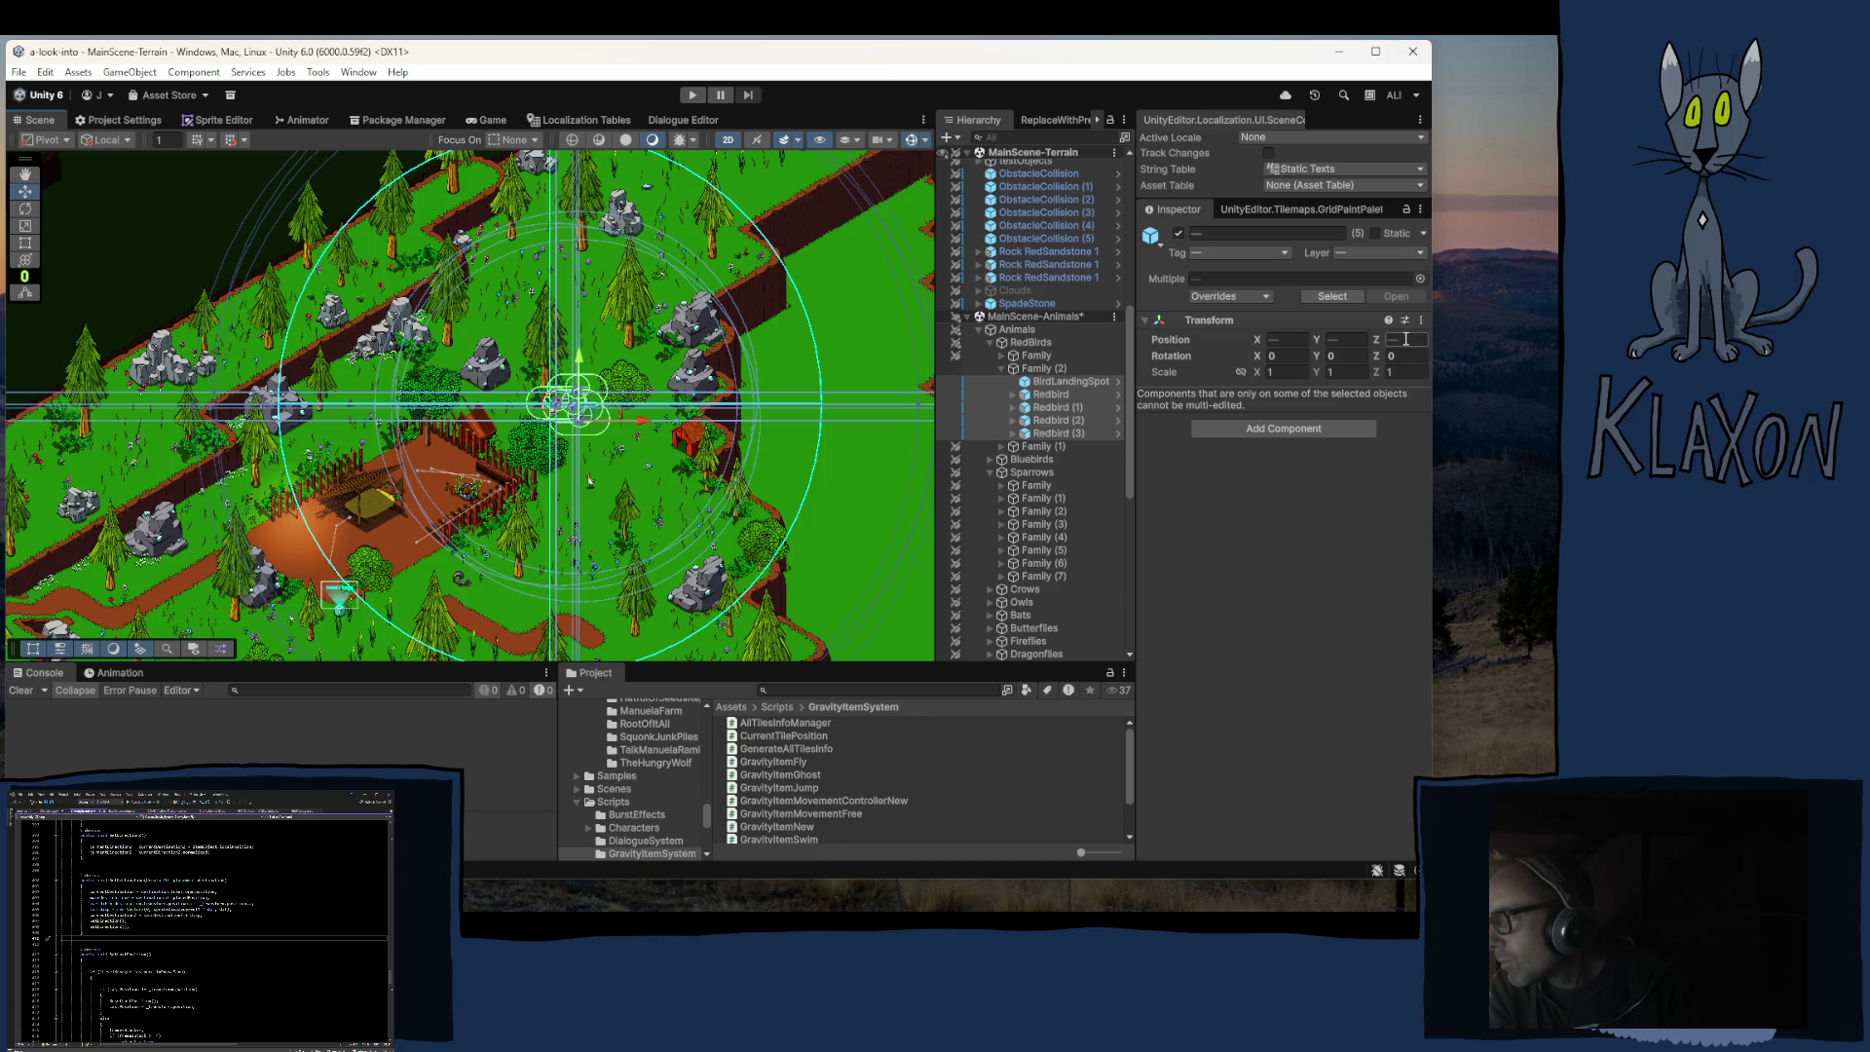
pyautogui.click(1405, 339)
pyautogui.write('8')
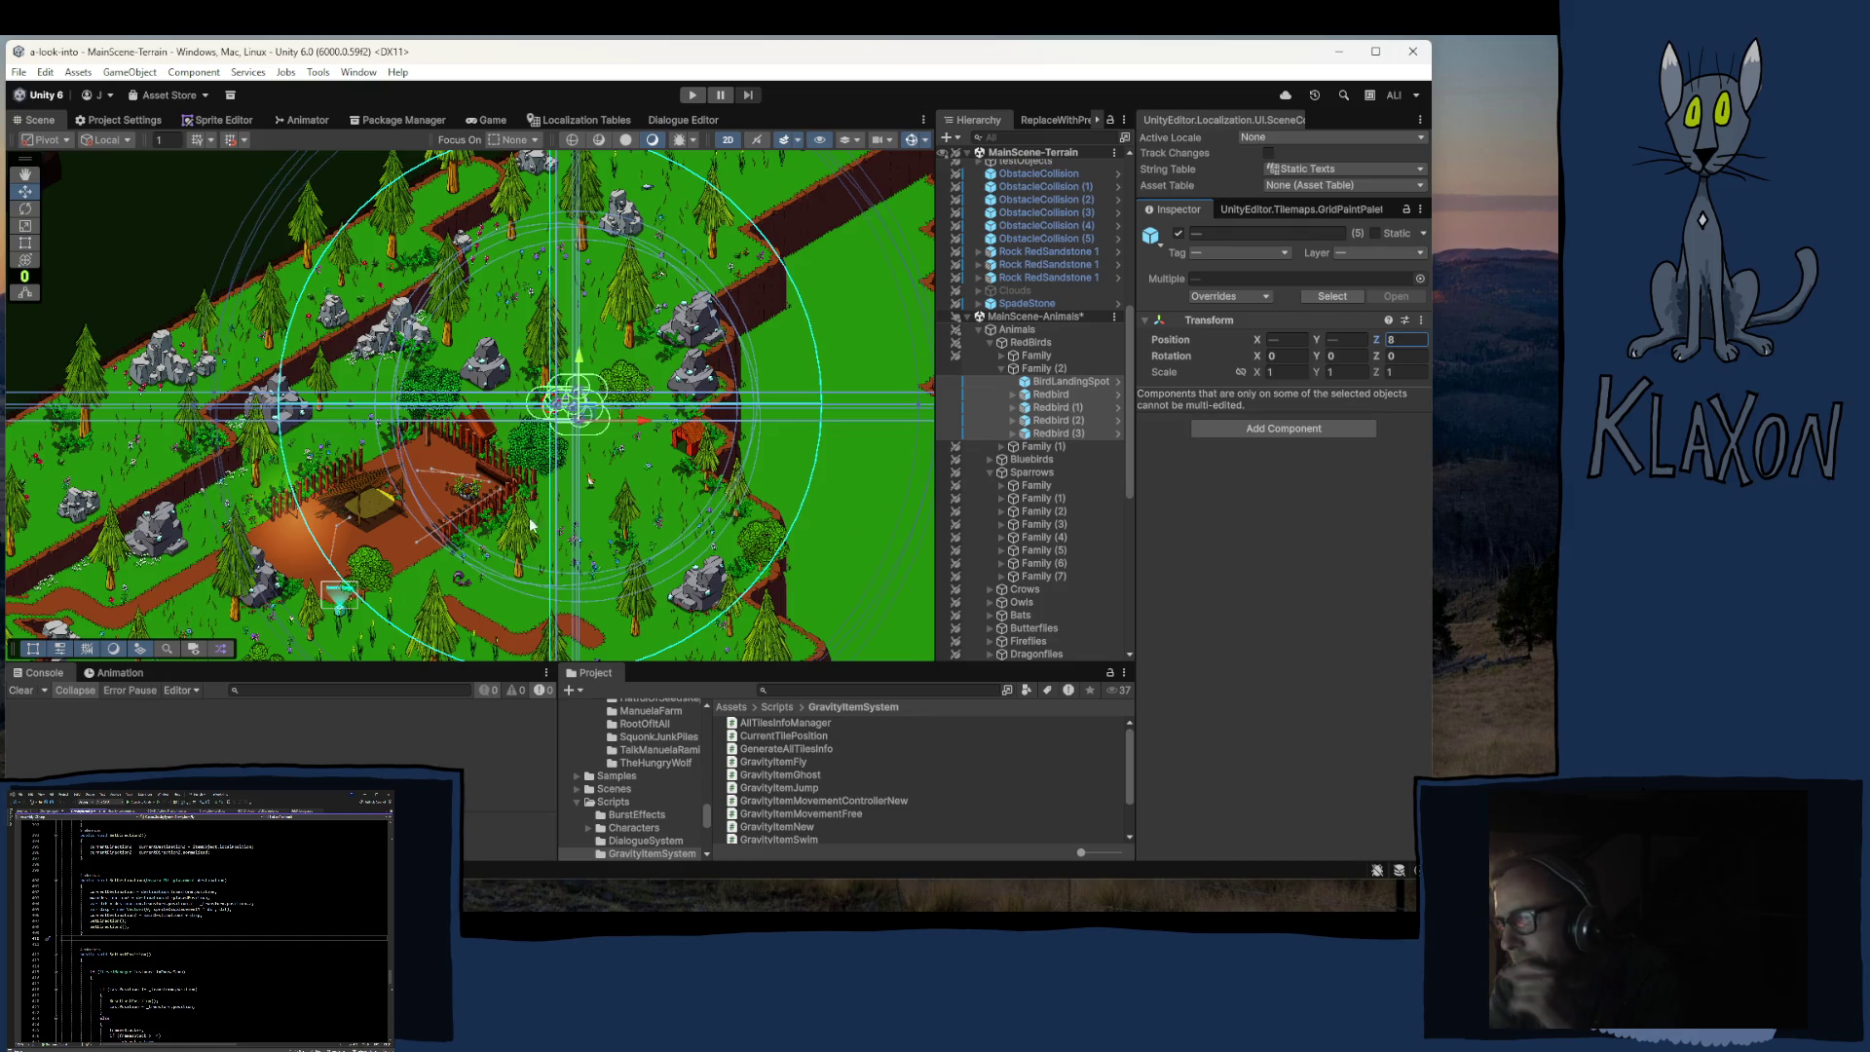
pyautogui.click(531, 383)
pyautogui.scroll(3, 531, 382)
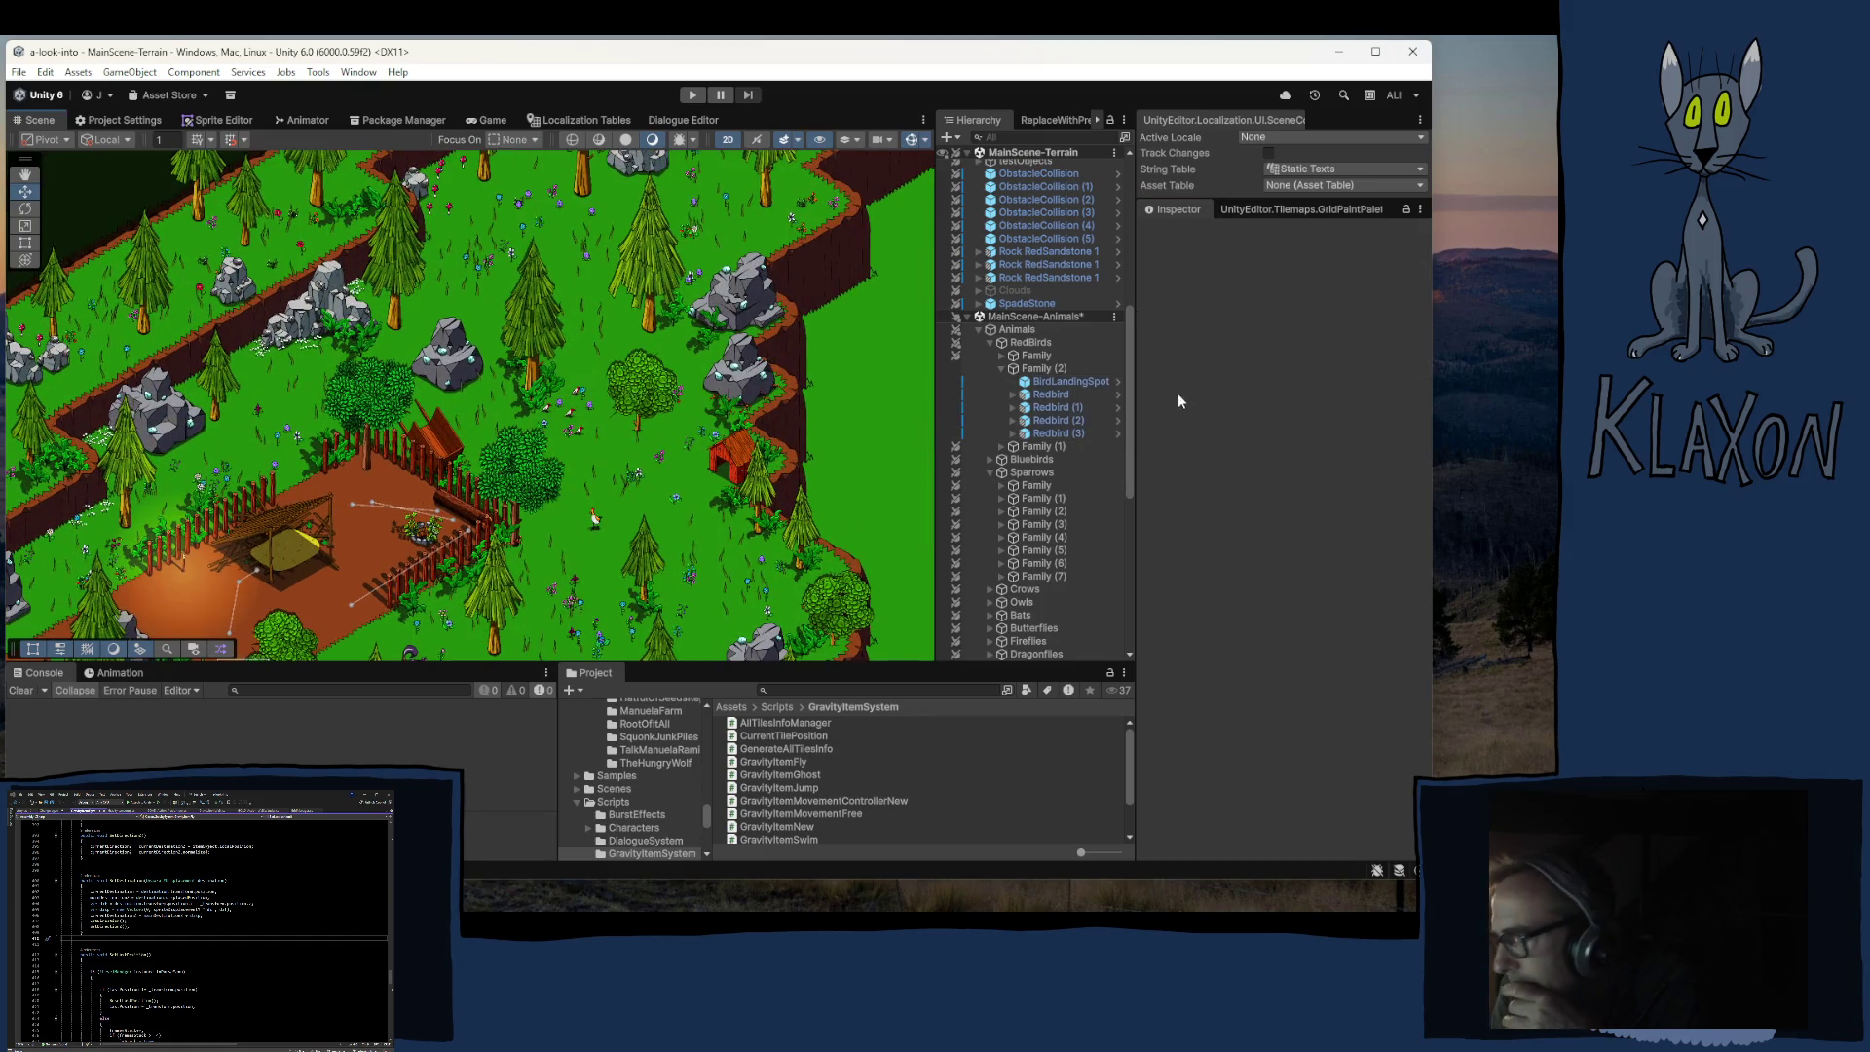
# Step: Move Family (2)'s BirdLandingSpot to about X -30.69, Y -14.91 and set its Size to 2
pyautogui.click(1067, 380)
pyautogui.moveTo(545, 395)
pyautogui.mouseDown()
pyautogui.moveTo(604, 352)
pyautogui.moveTo(587, 423)
pyautogui.moveTo(606, 355)
pyautogui.moveTo(551, 266)
pyautogui.moveTo(392, 312)
pyautogui.moveTo(406, 345)
pyautogui.moveTo(546, 310)
pyautogui.mouseUp()
pyautogui.click(1276, 538)
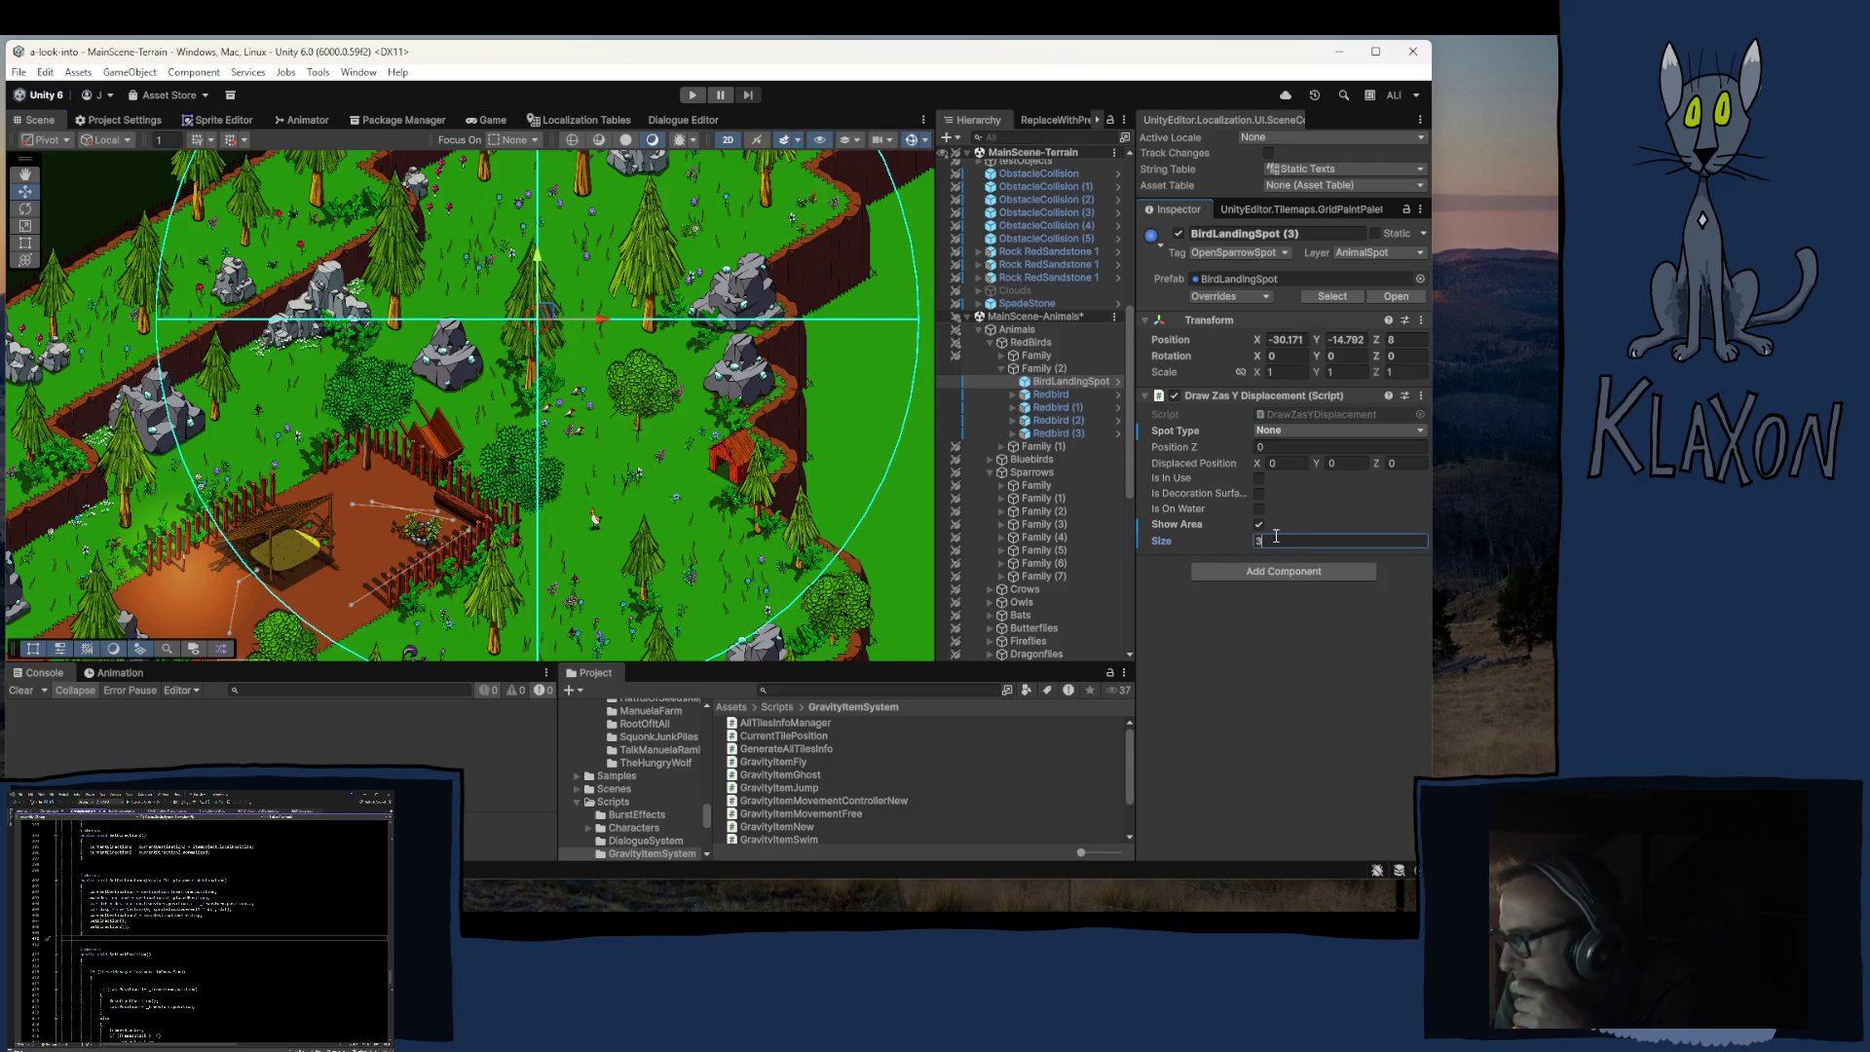
pyautogui.write('2')
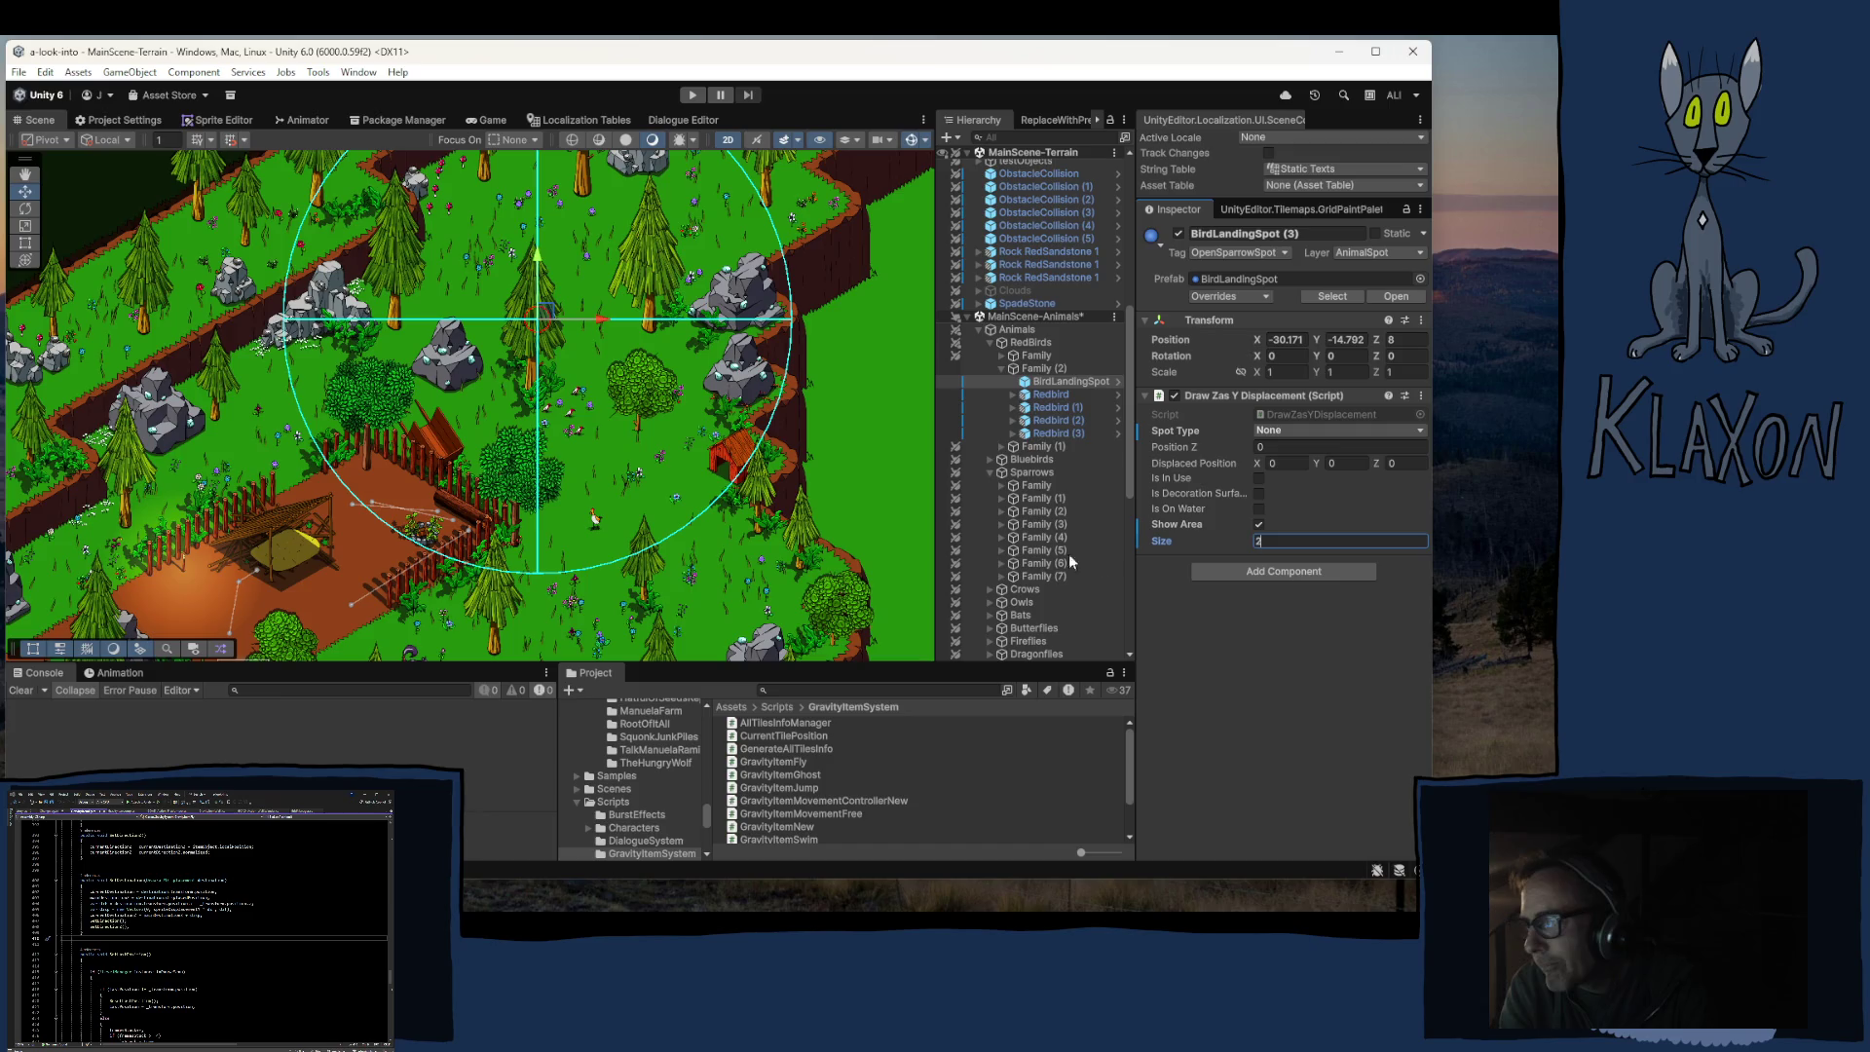
pyautogui.moveTo(538, 316)
pyautogui.mouseDown()
pyautogui.moveTo(481, 321)
pyautogui.moveTo(532, 356)
pyautogui.mouseUp()
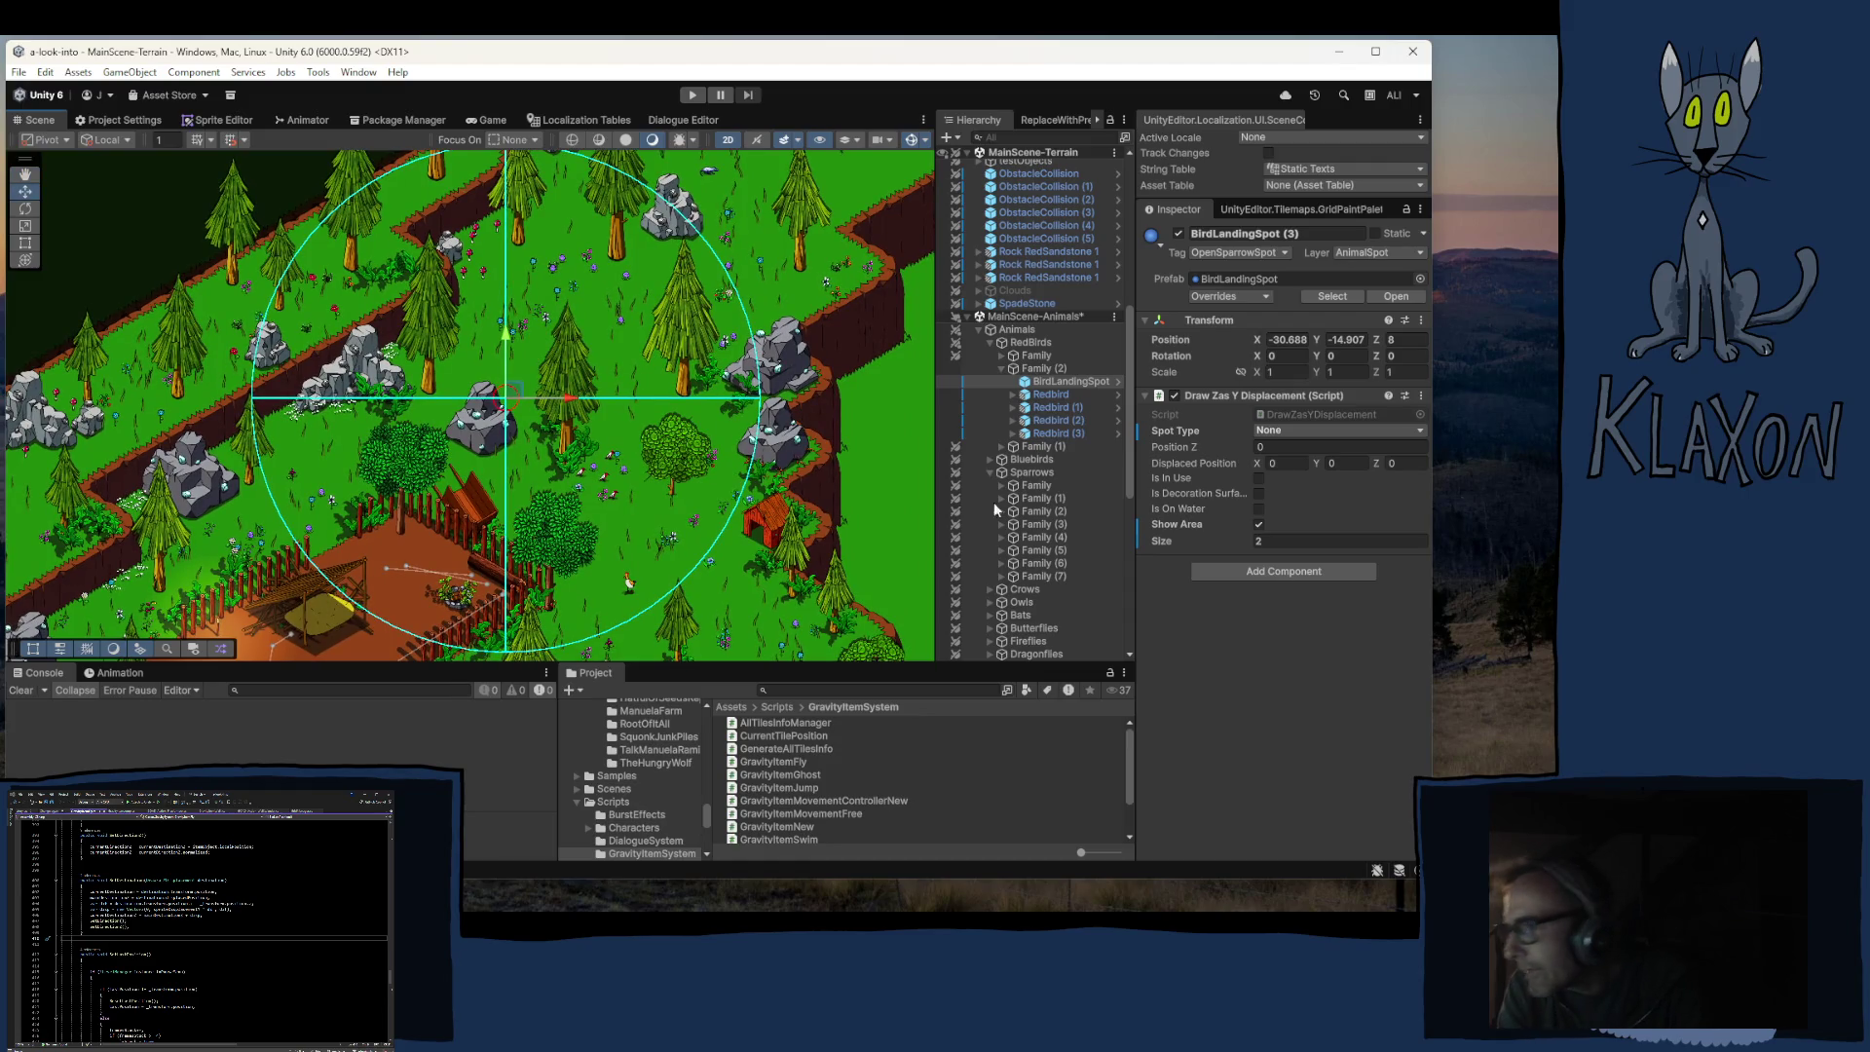
# Step: Select all four Redbirds of Family (2), Redbird through Redbird (3)
pyautogui.click(1051, 394)
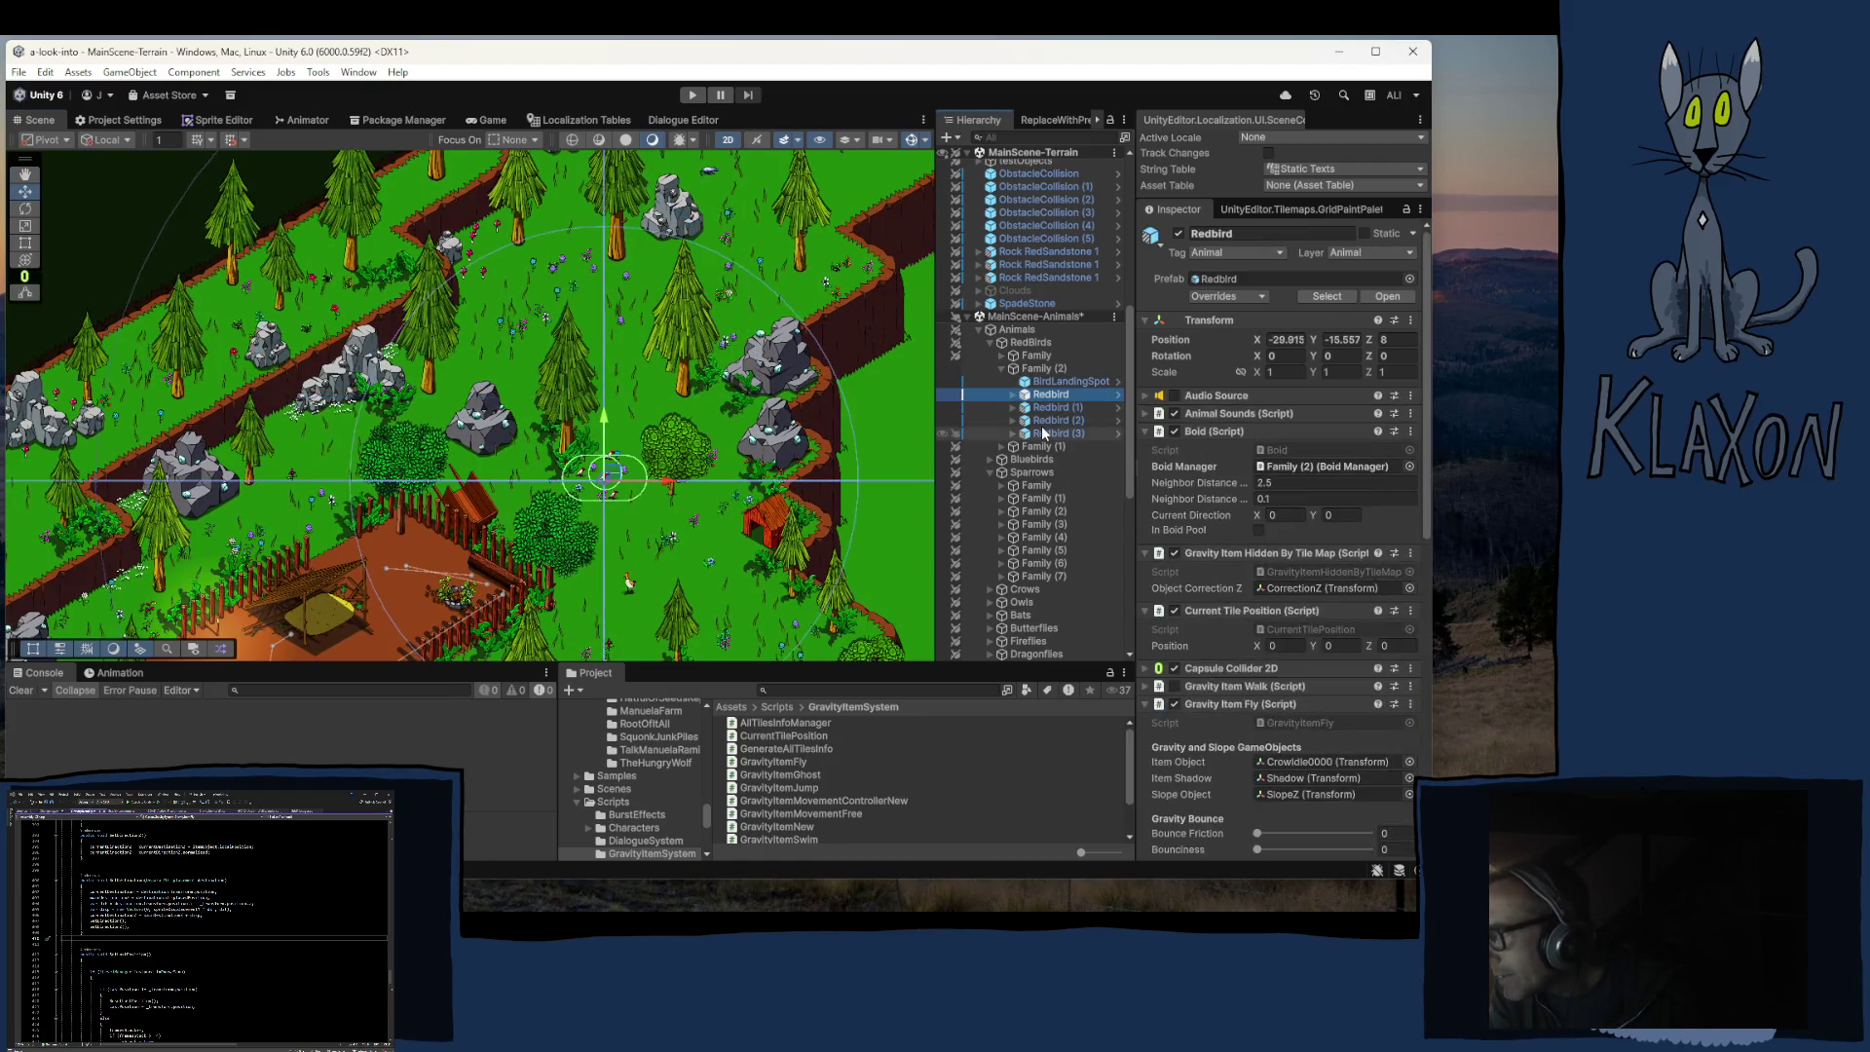
pyautogui.keyDown('shift'); pyautogui.click(1042, 425); pyautogui.keyUp('shift')
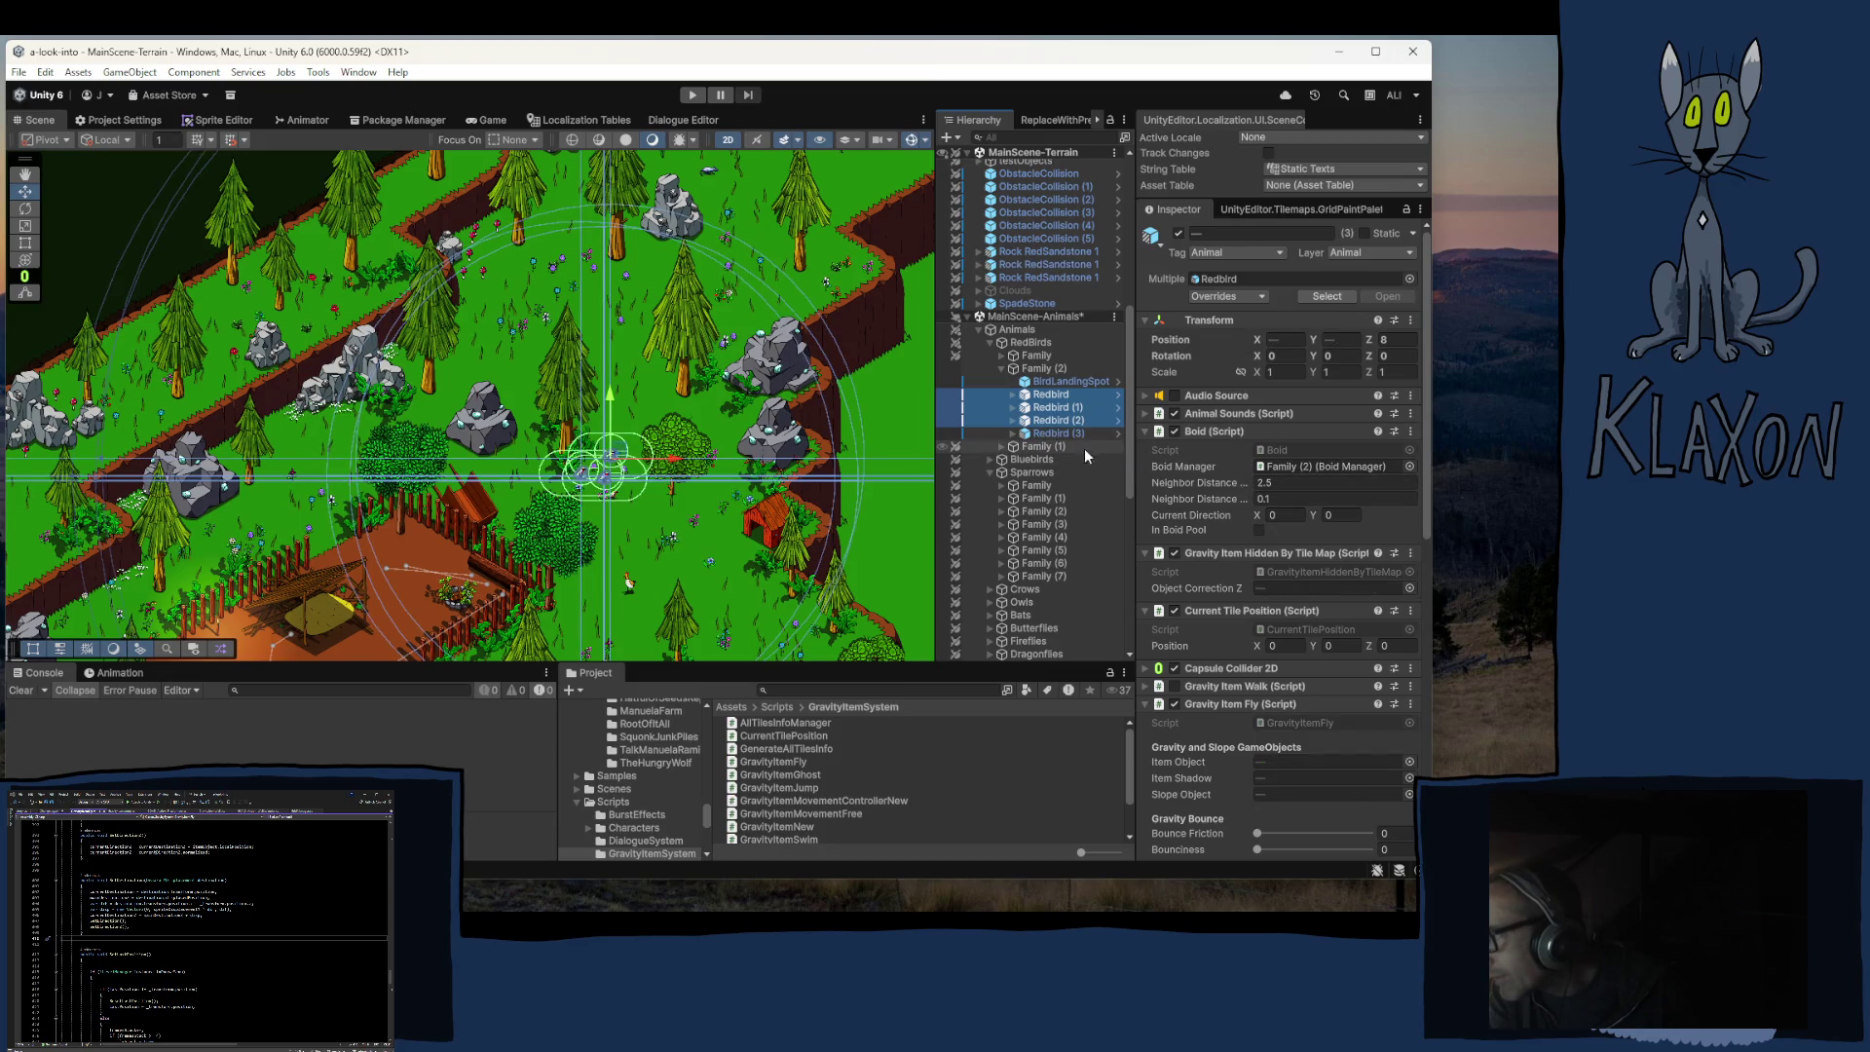
pyautogui.keyDown('shift'); pyautogui.click(1050, 433); pyautogui.keyUp('shift')
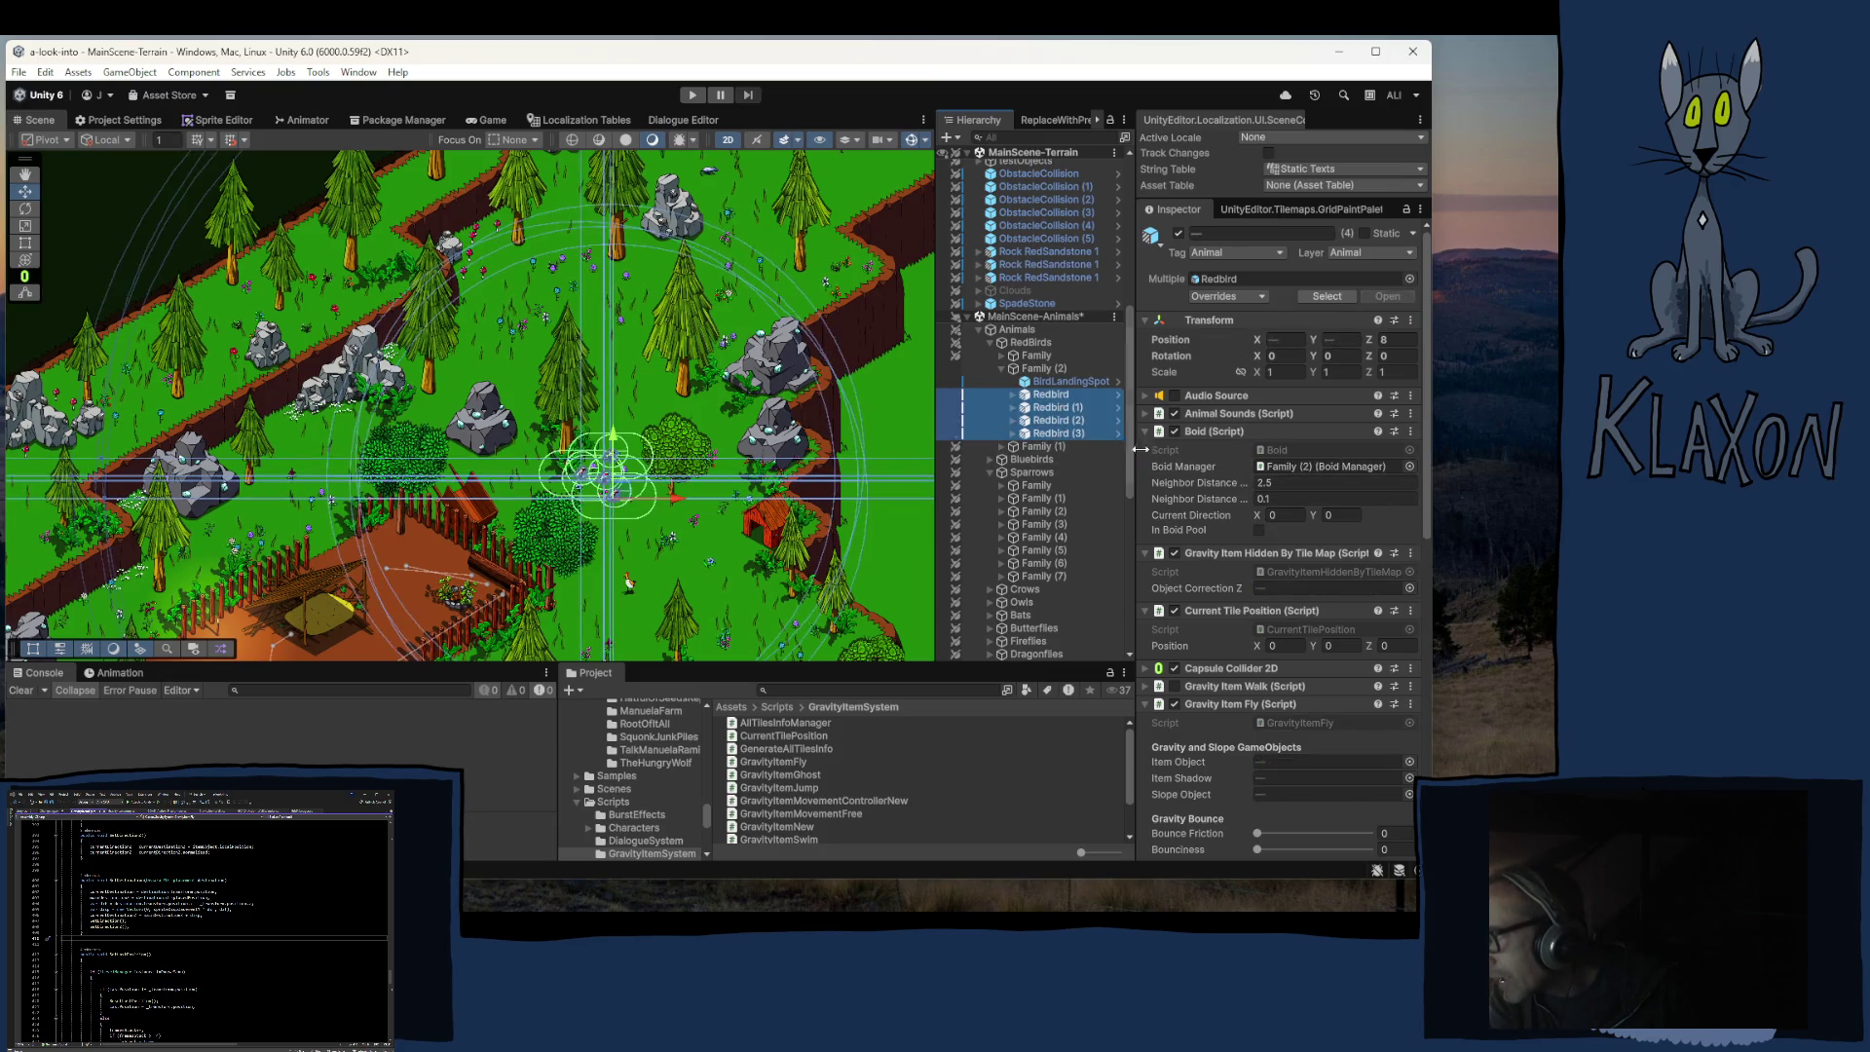
pyautogui.click(1063, 382)
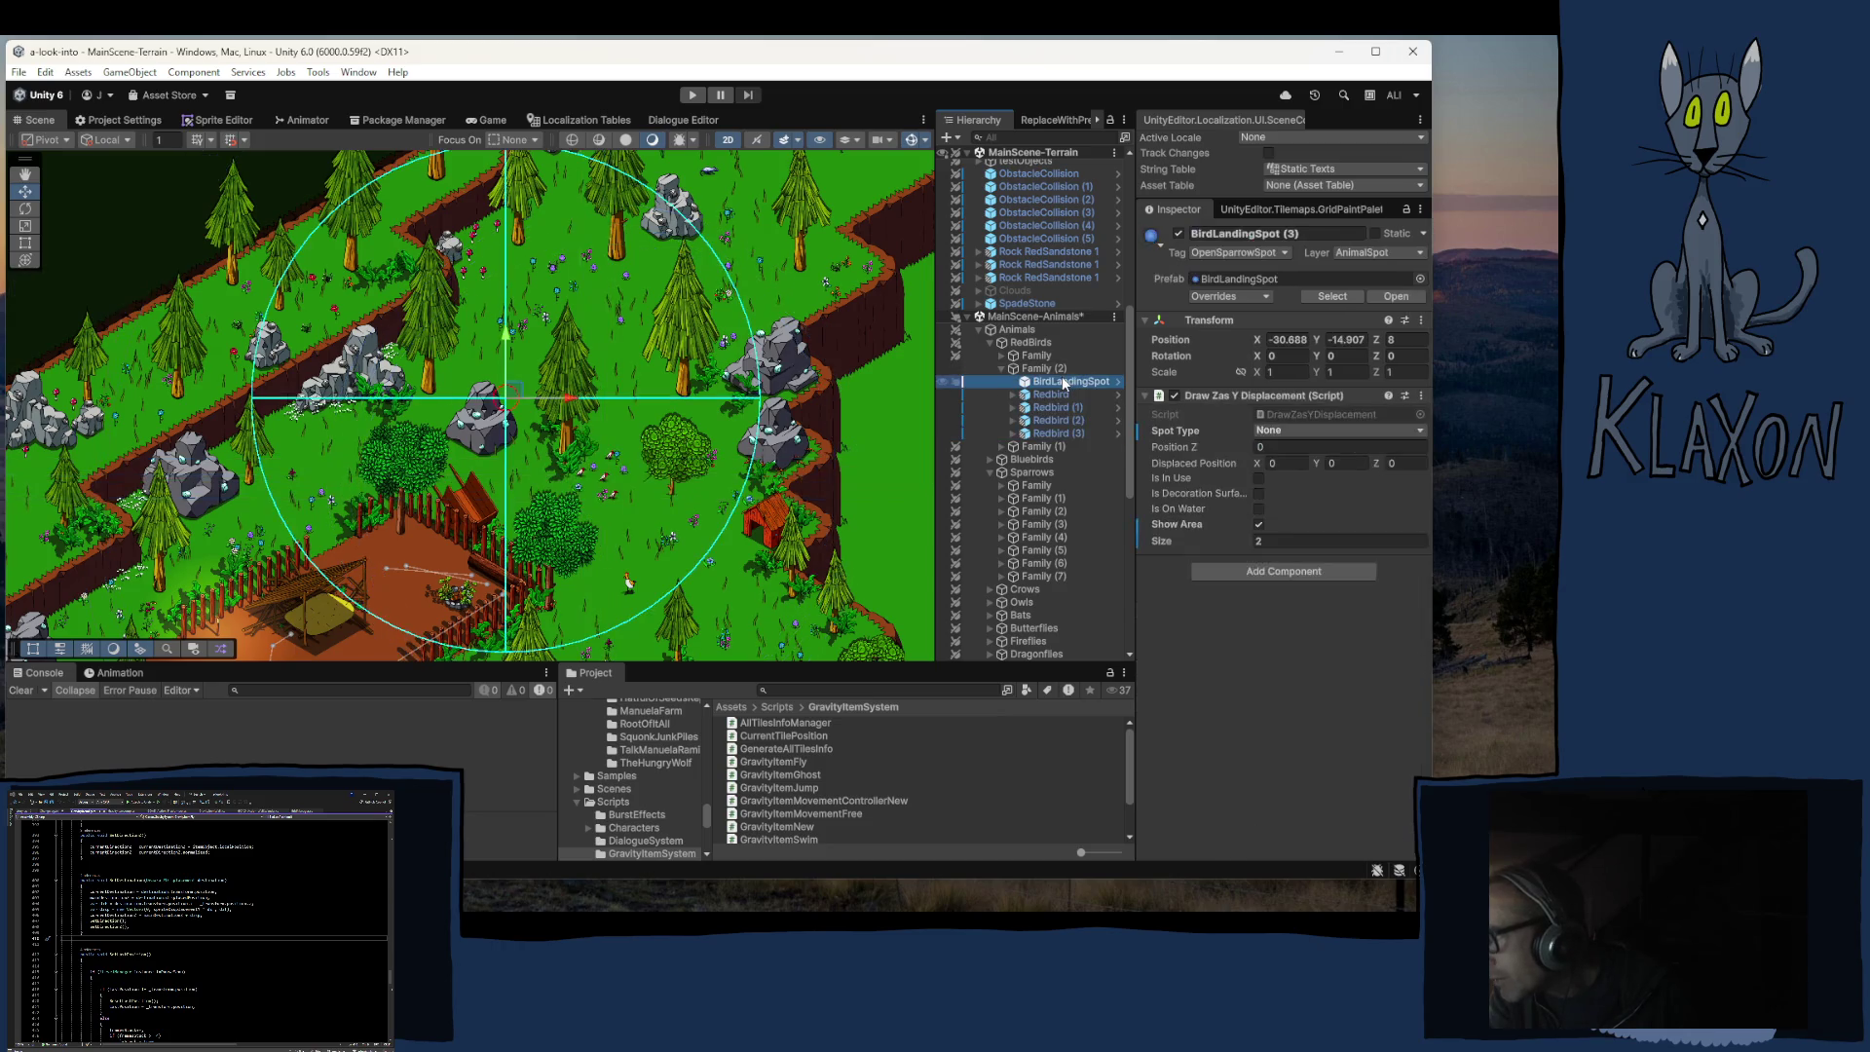
pyautogui.click(1050, 394)
pyautogui.keyDown('shift'); pyautogui.click(1046, 432); pyautogui.keyUp('shift')
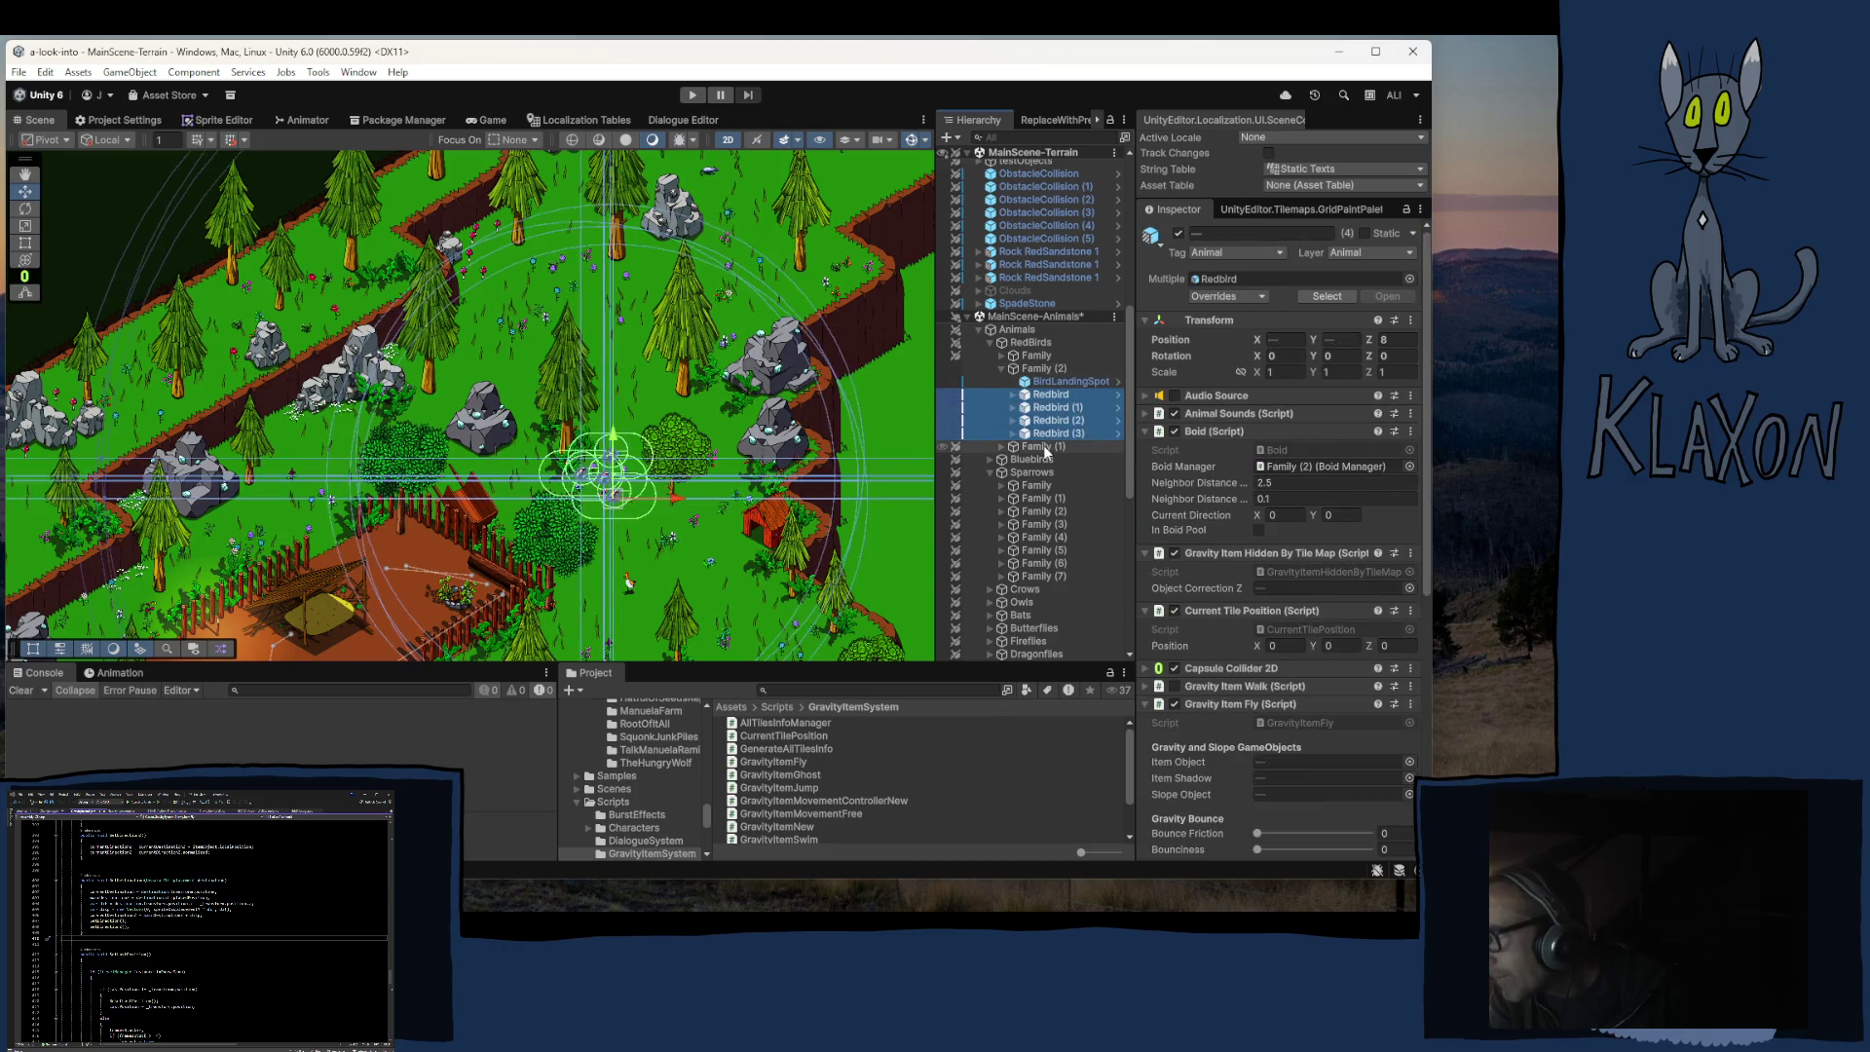
# Step: Set the four Redbirds' Fly Roaming Distance to 2 under Gravity Item Fly
pyautogui.scroll(-7, 1241, 481)
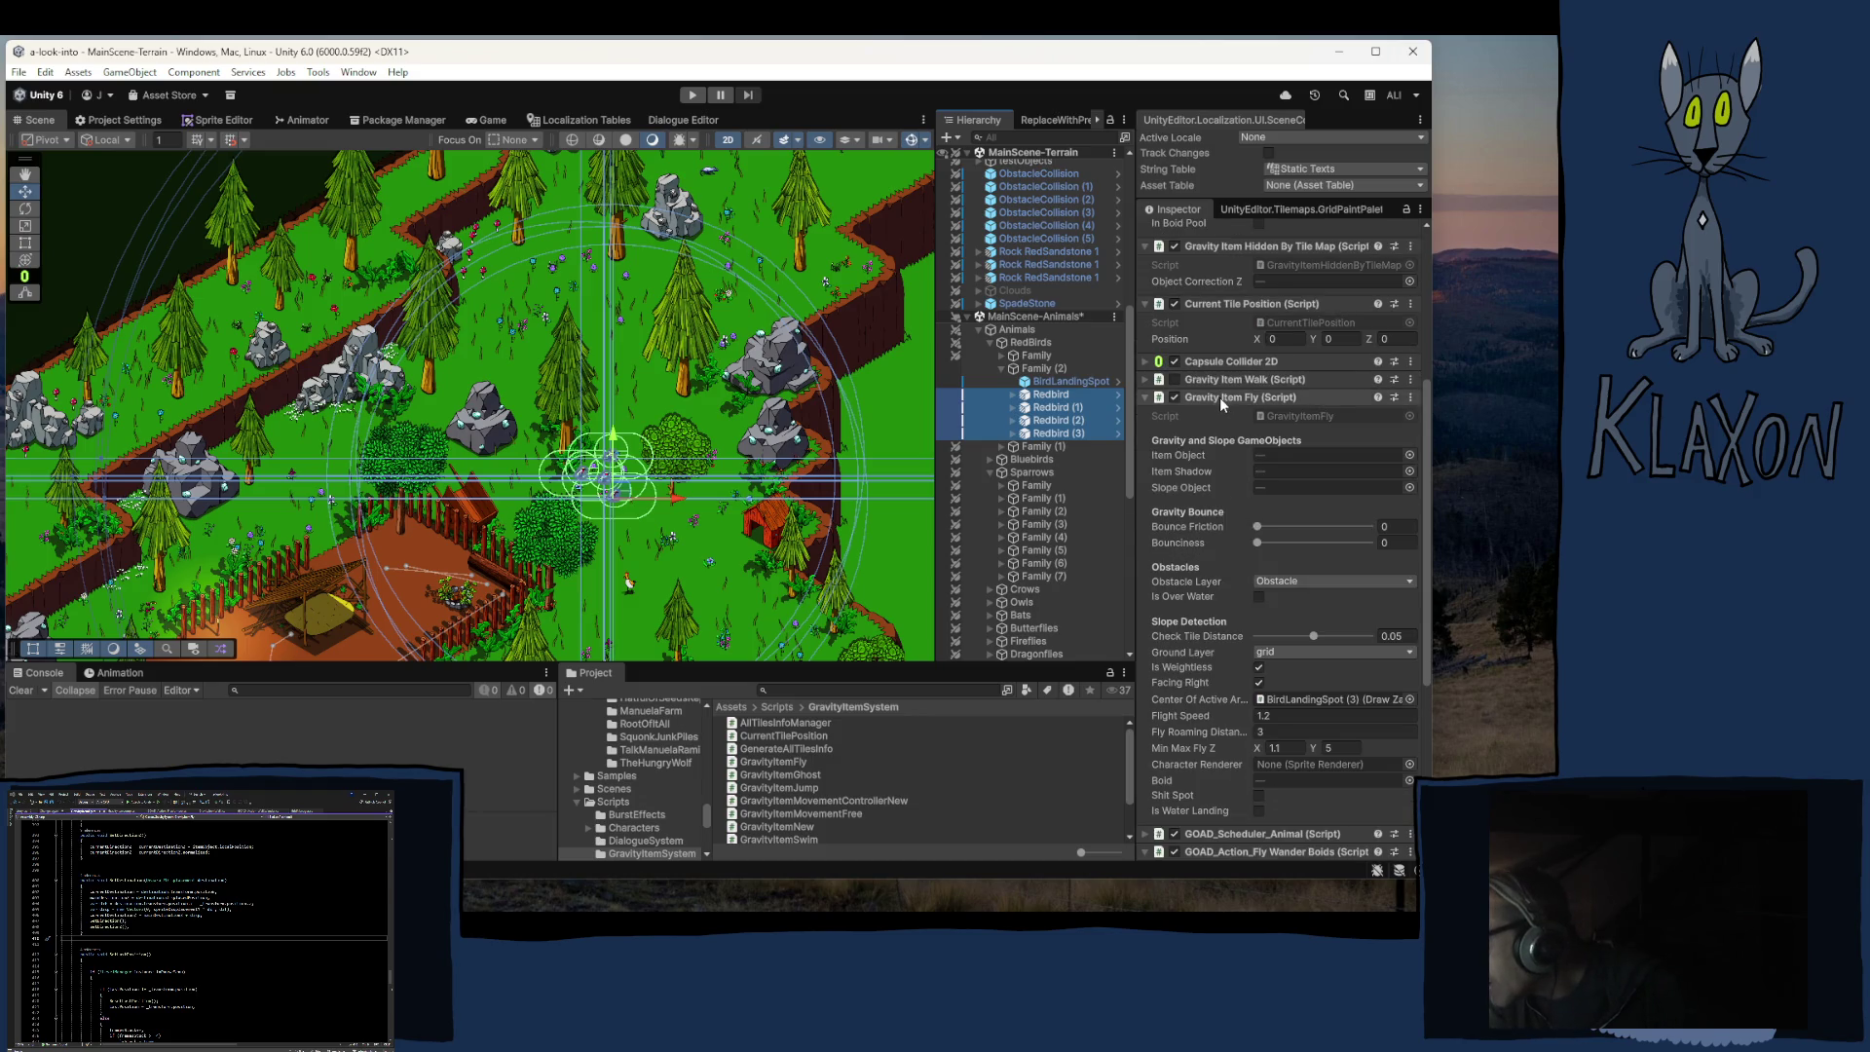
pyautogui.click(1276, 732)
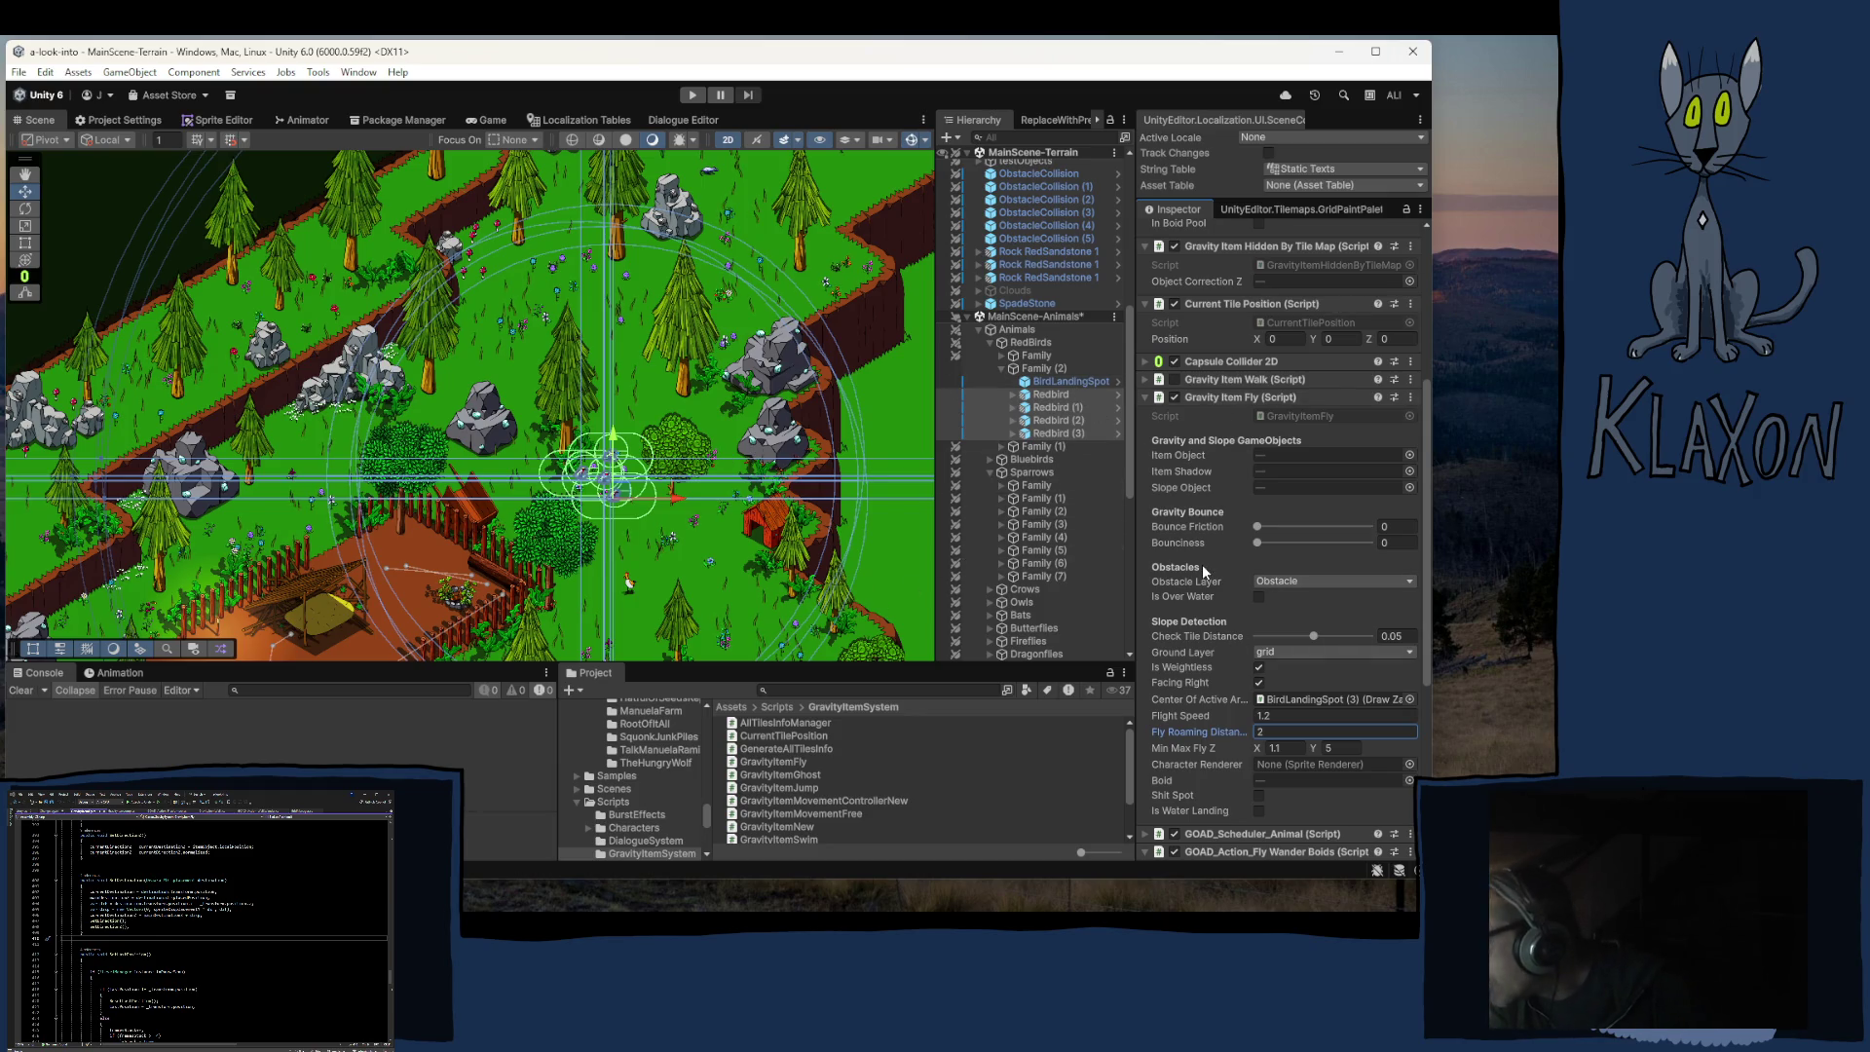
pyautogui.scroll(-3, 1201, 563)
pyautogui.click(1305, 610)
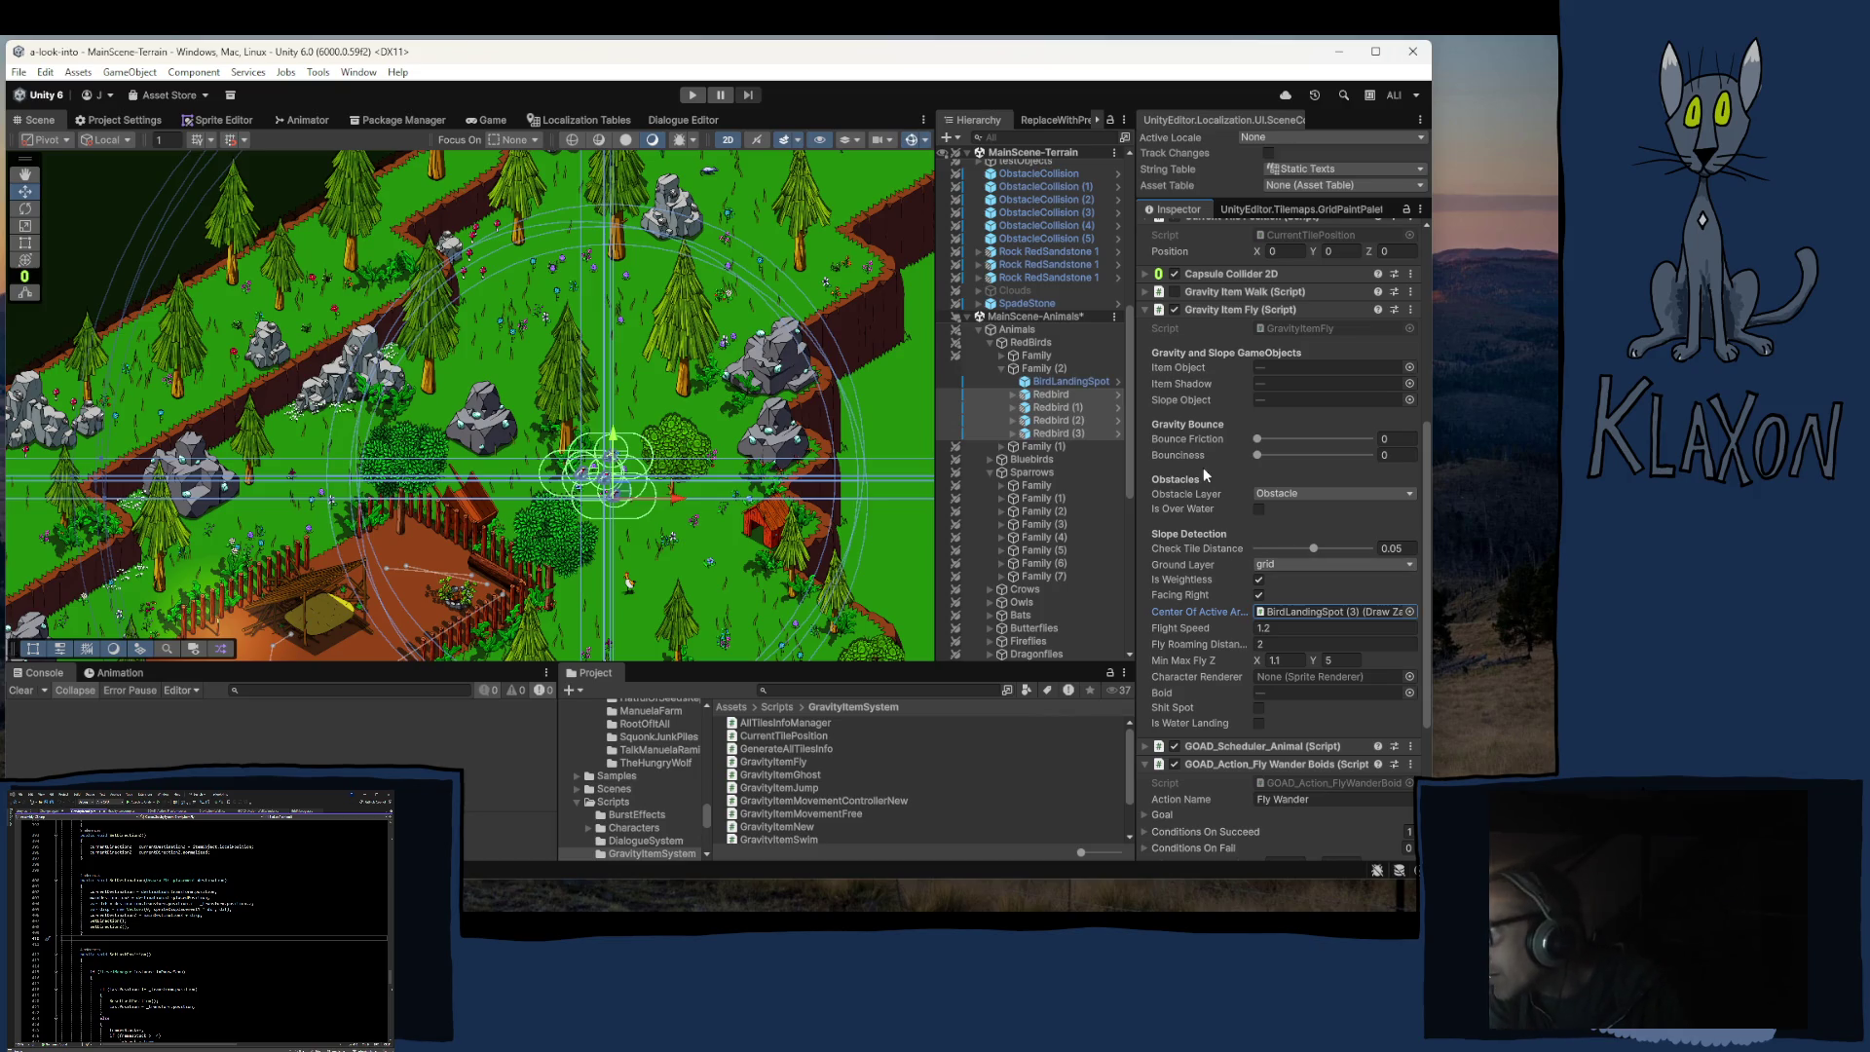
pyautogui.scroll(-10, 1184, 308)
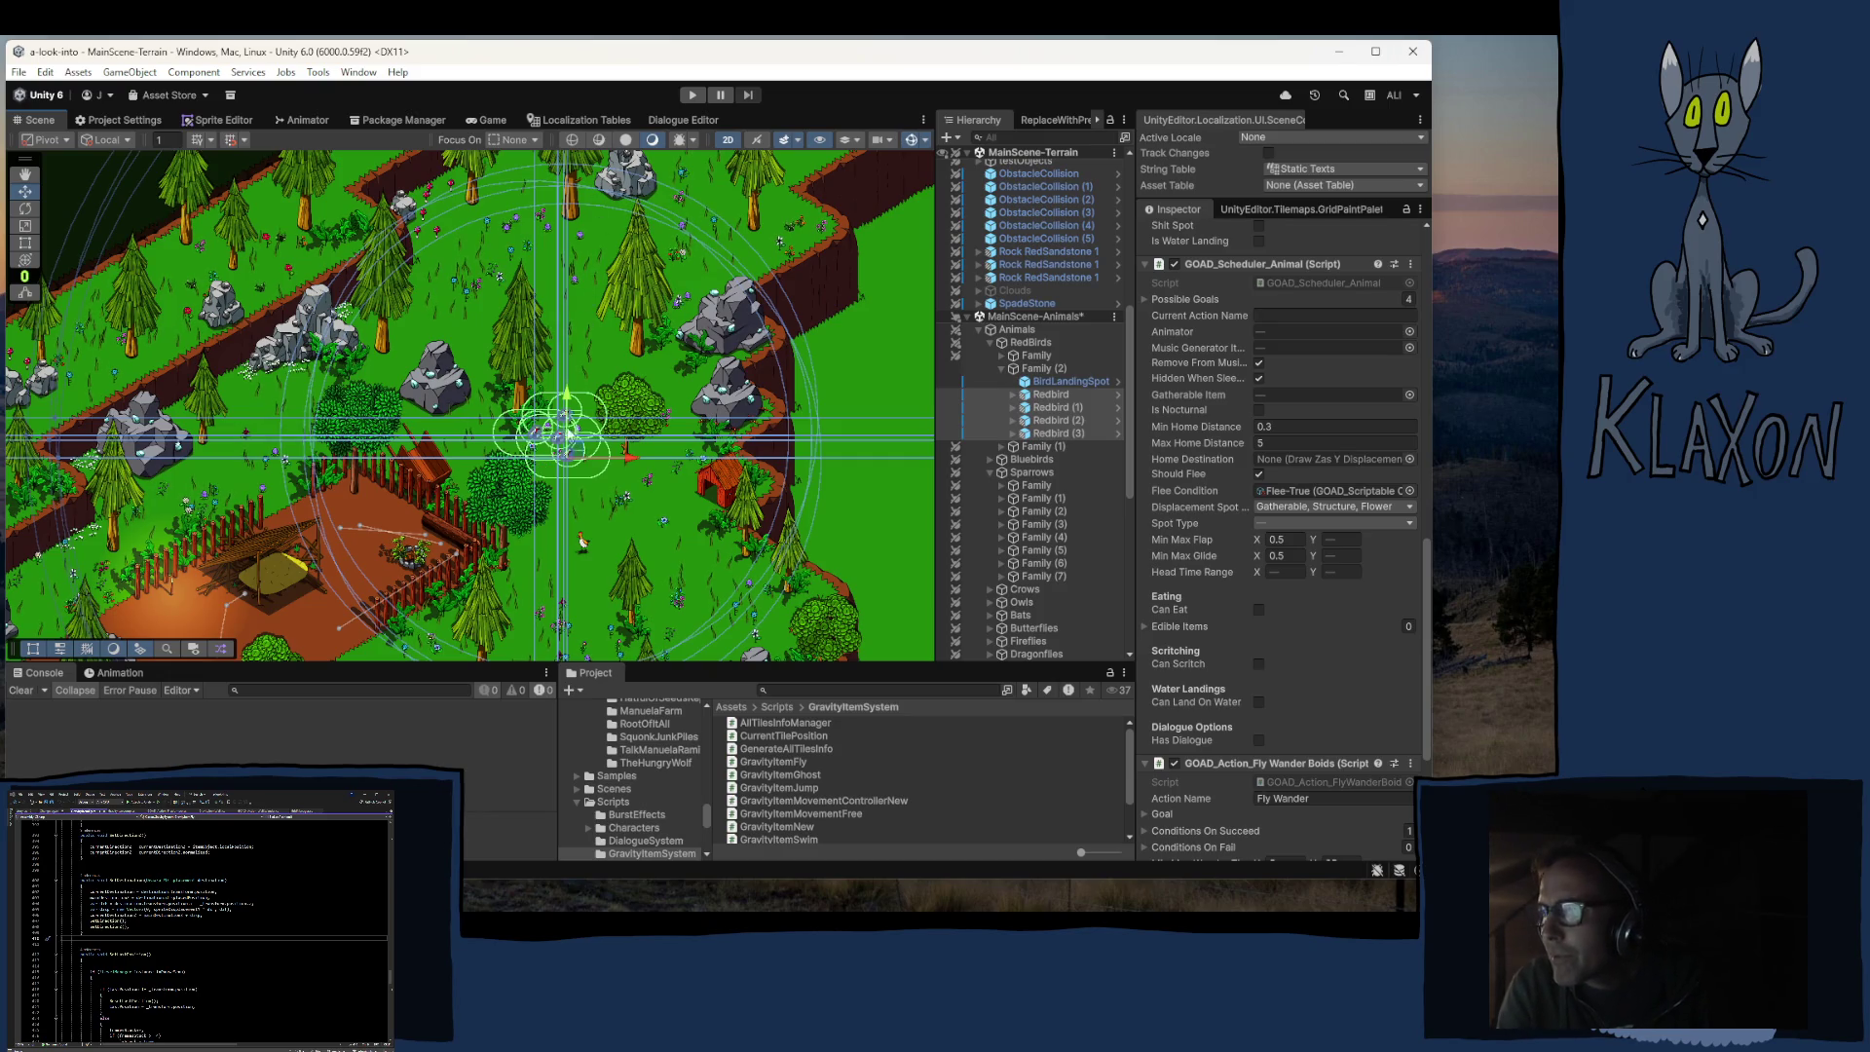
pyautogui.moveTo(724, 590)
pyautogui.mouseDown()
pyautogui.moveTo(767, 447)
pyautogui.moveTo(656, 439)
pyautogui.mouseUp()
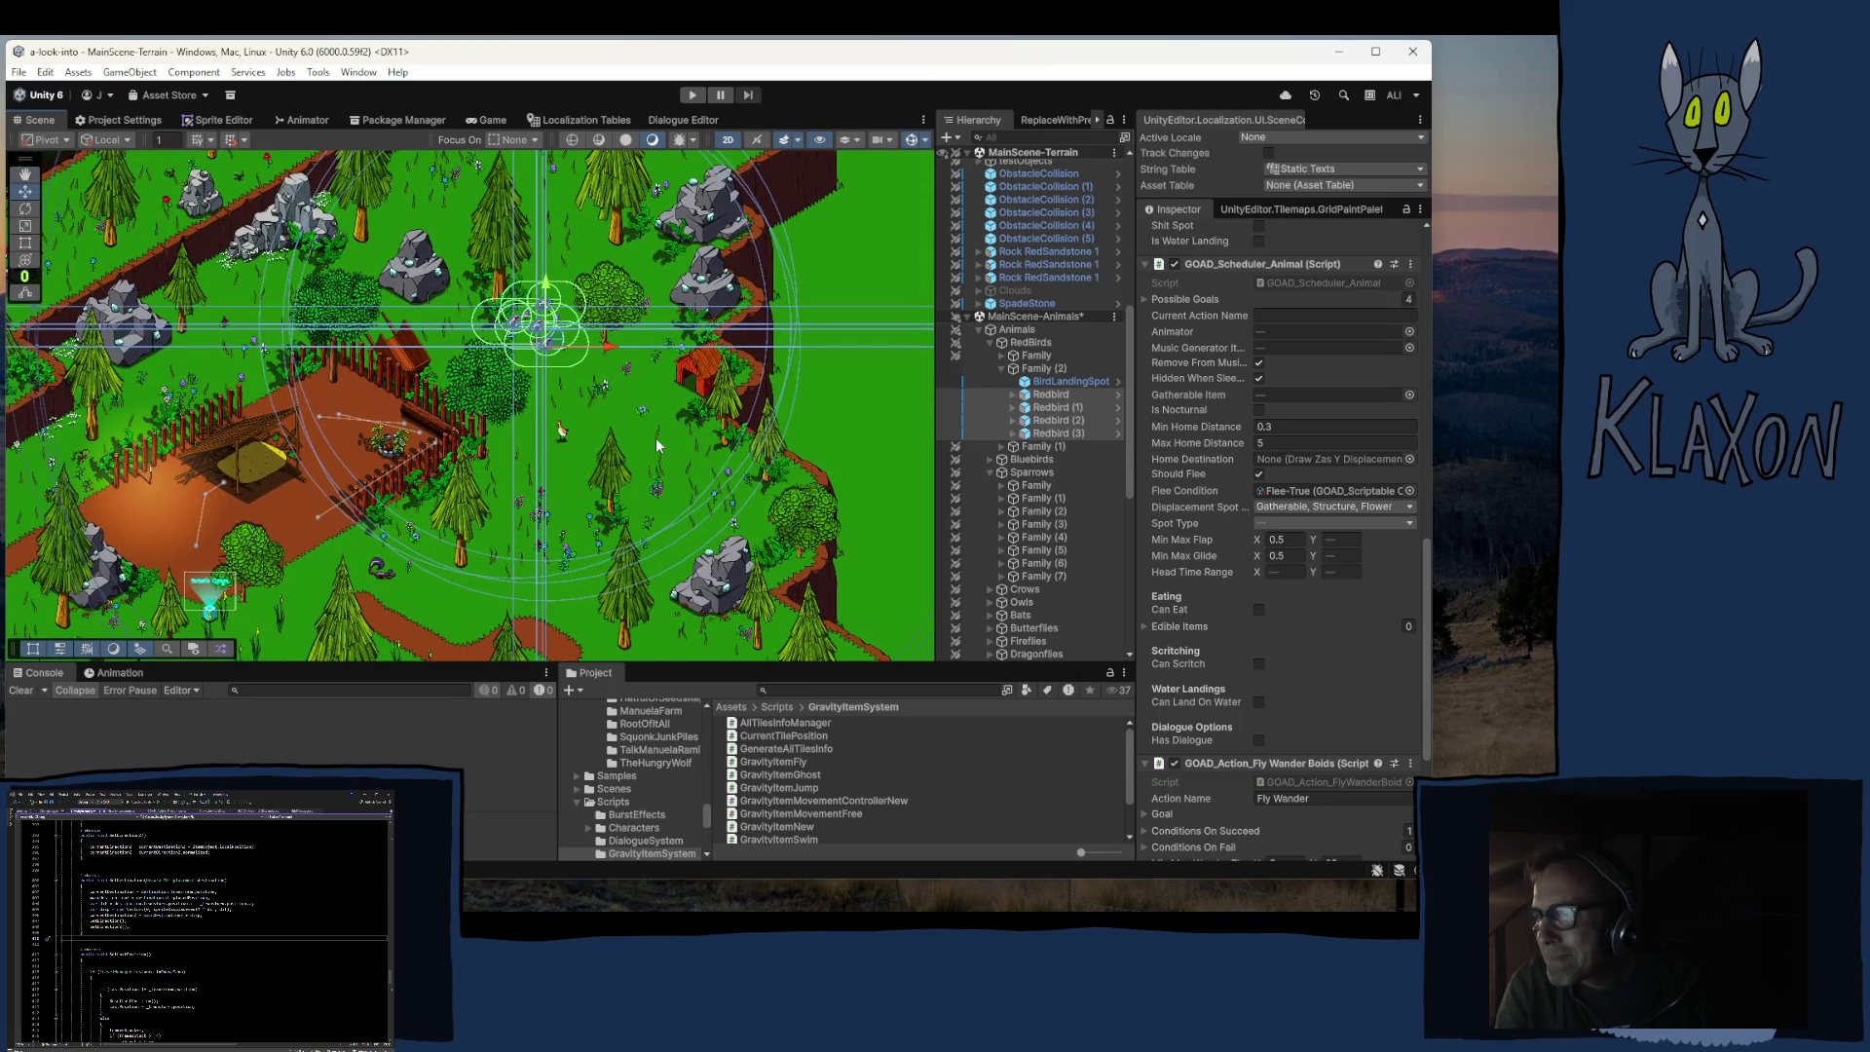
pyautogui.scroll(6, 570, 432)
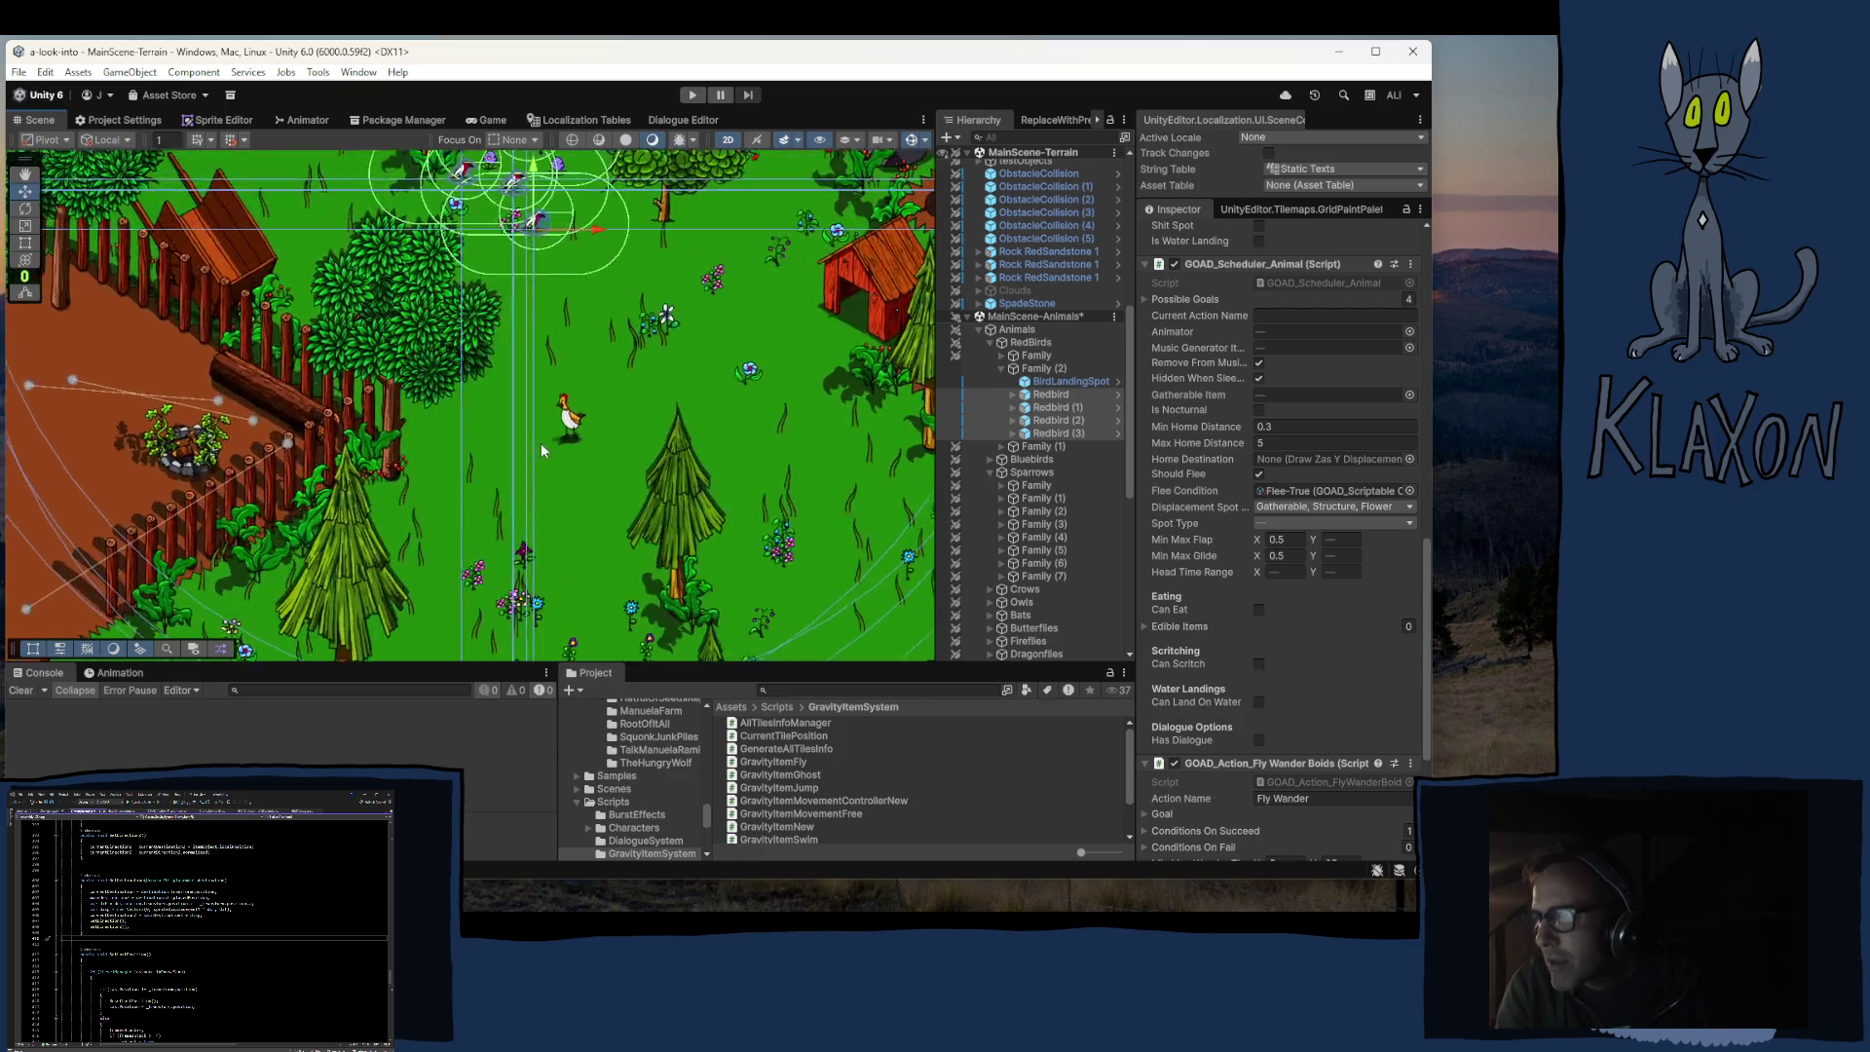
pyautogui.scroll(-5, 954, 455)
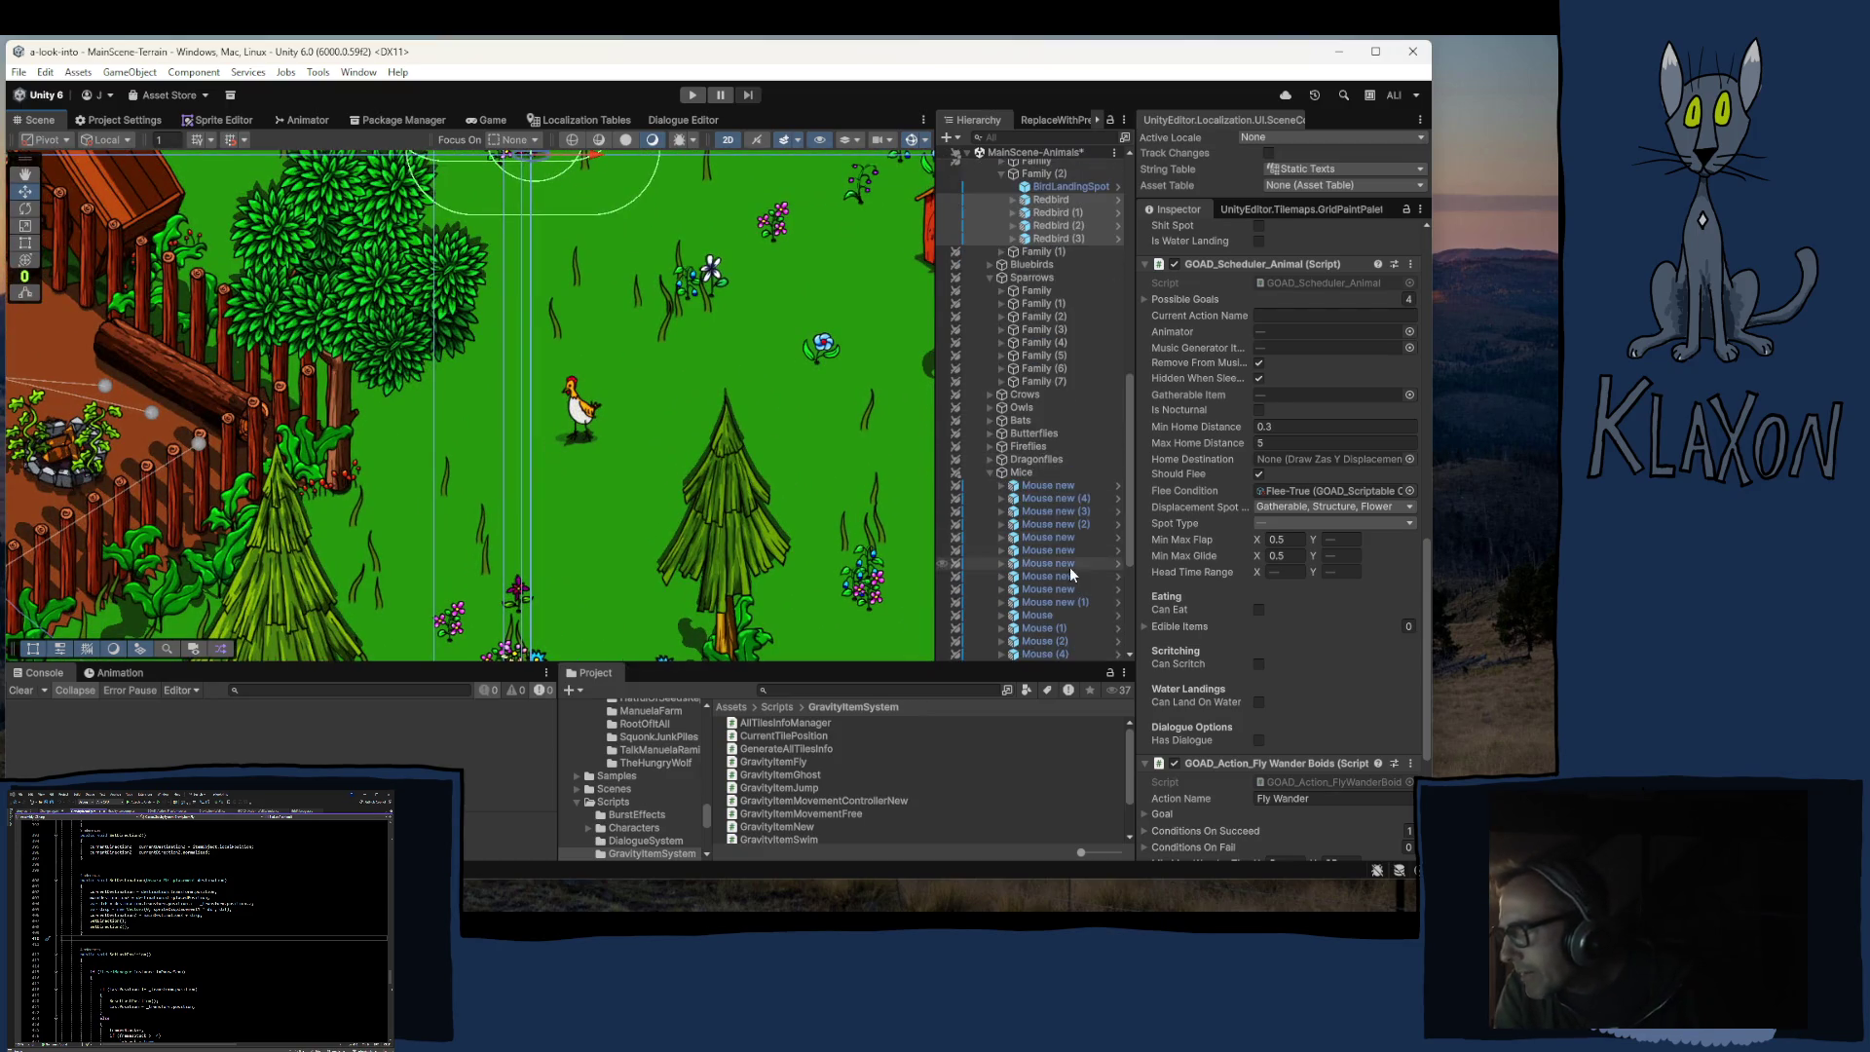
# Step: Collapse Mice, expand ChickenAndWorms > BreezyPeak and select the ChickenNew NPC
pyautogui.click(990, 472)
pyautogui.click(991, 472)
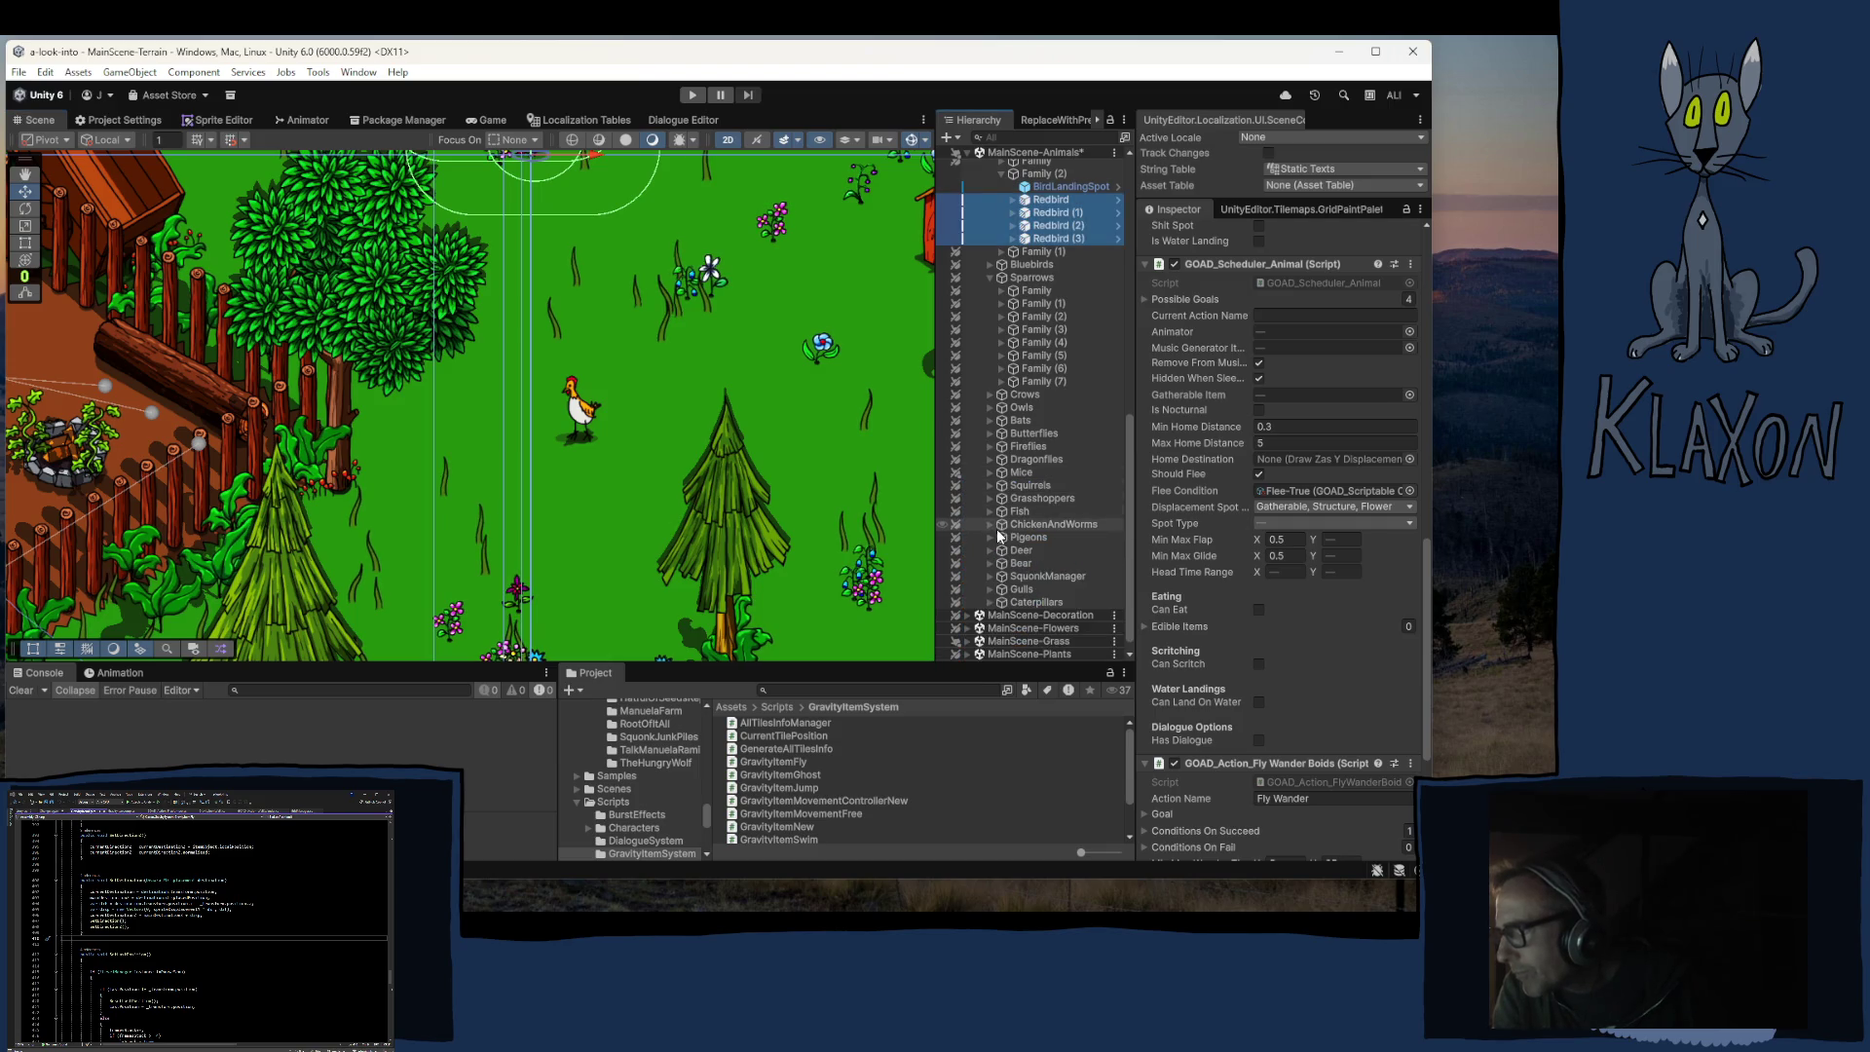
pyautogui.click(990, 524)
pyautogui.scroll(-3, 995, 530)
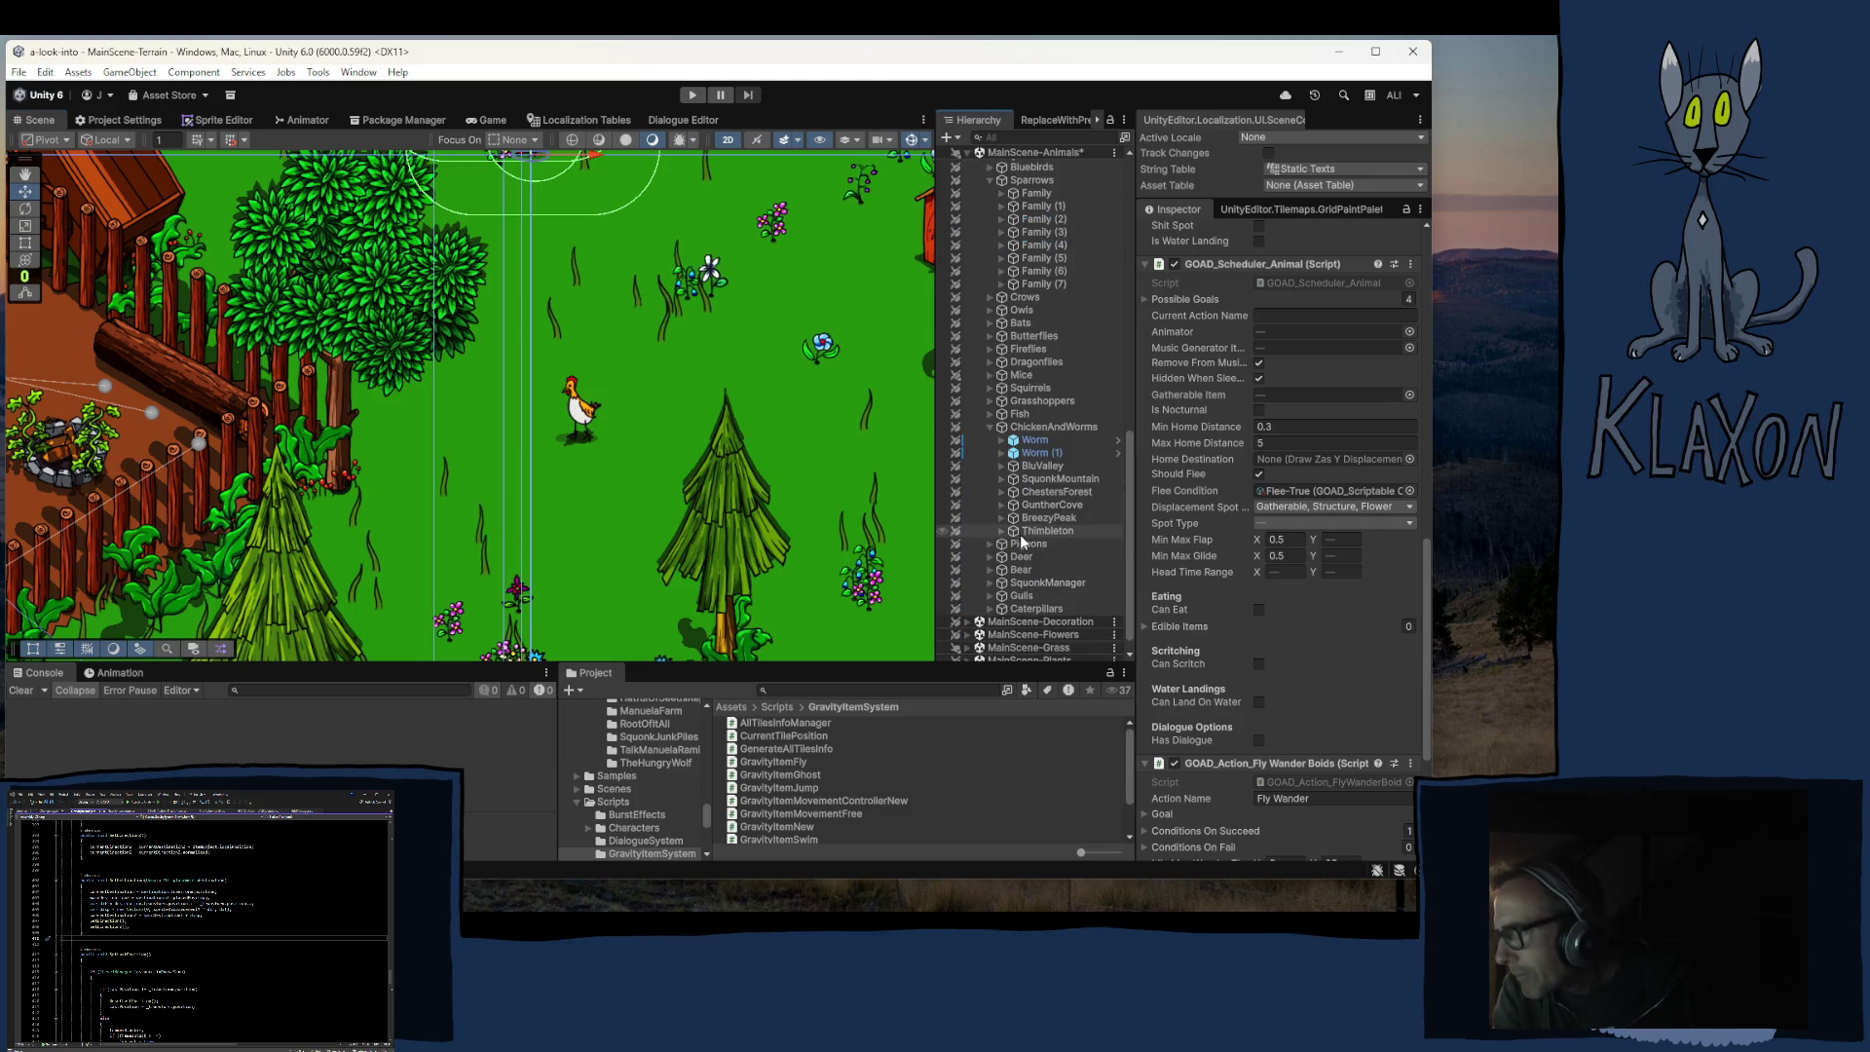
pyautogui.click(1002, 517)
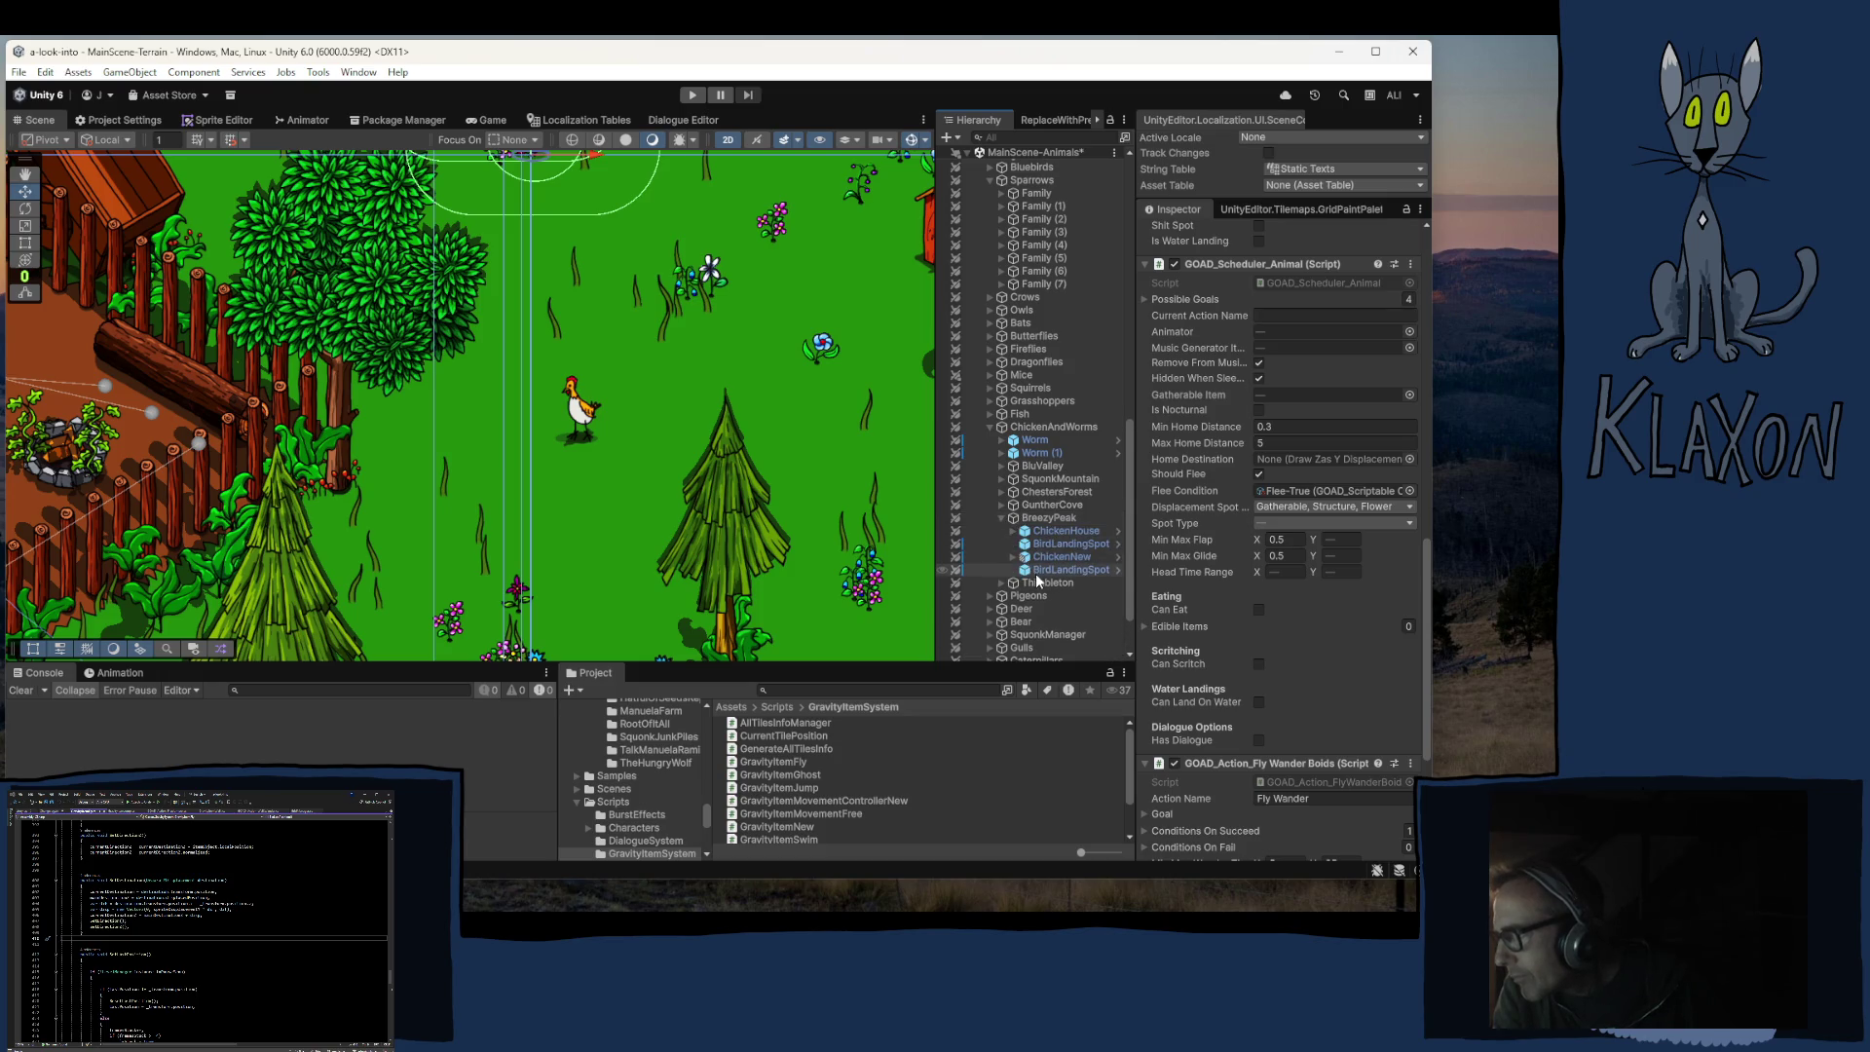
pyautogui.click(1056, 556)
# Step: Expand ChickenNew > CorrectionZ > SlopeZ and inspect the Crowdle0000 sprite's rendering settings
pyautogui.click(1013, 556)
pyautogui.click(1025, 570)
pyautogui.click(1036, 583)
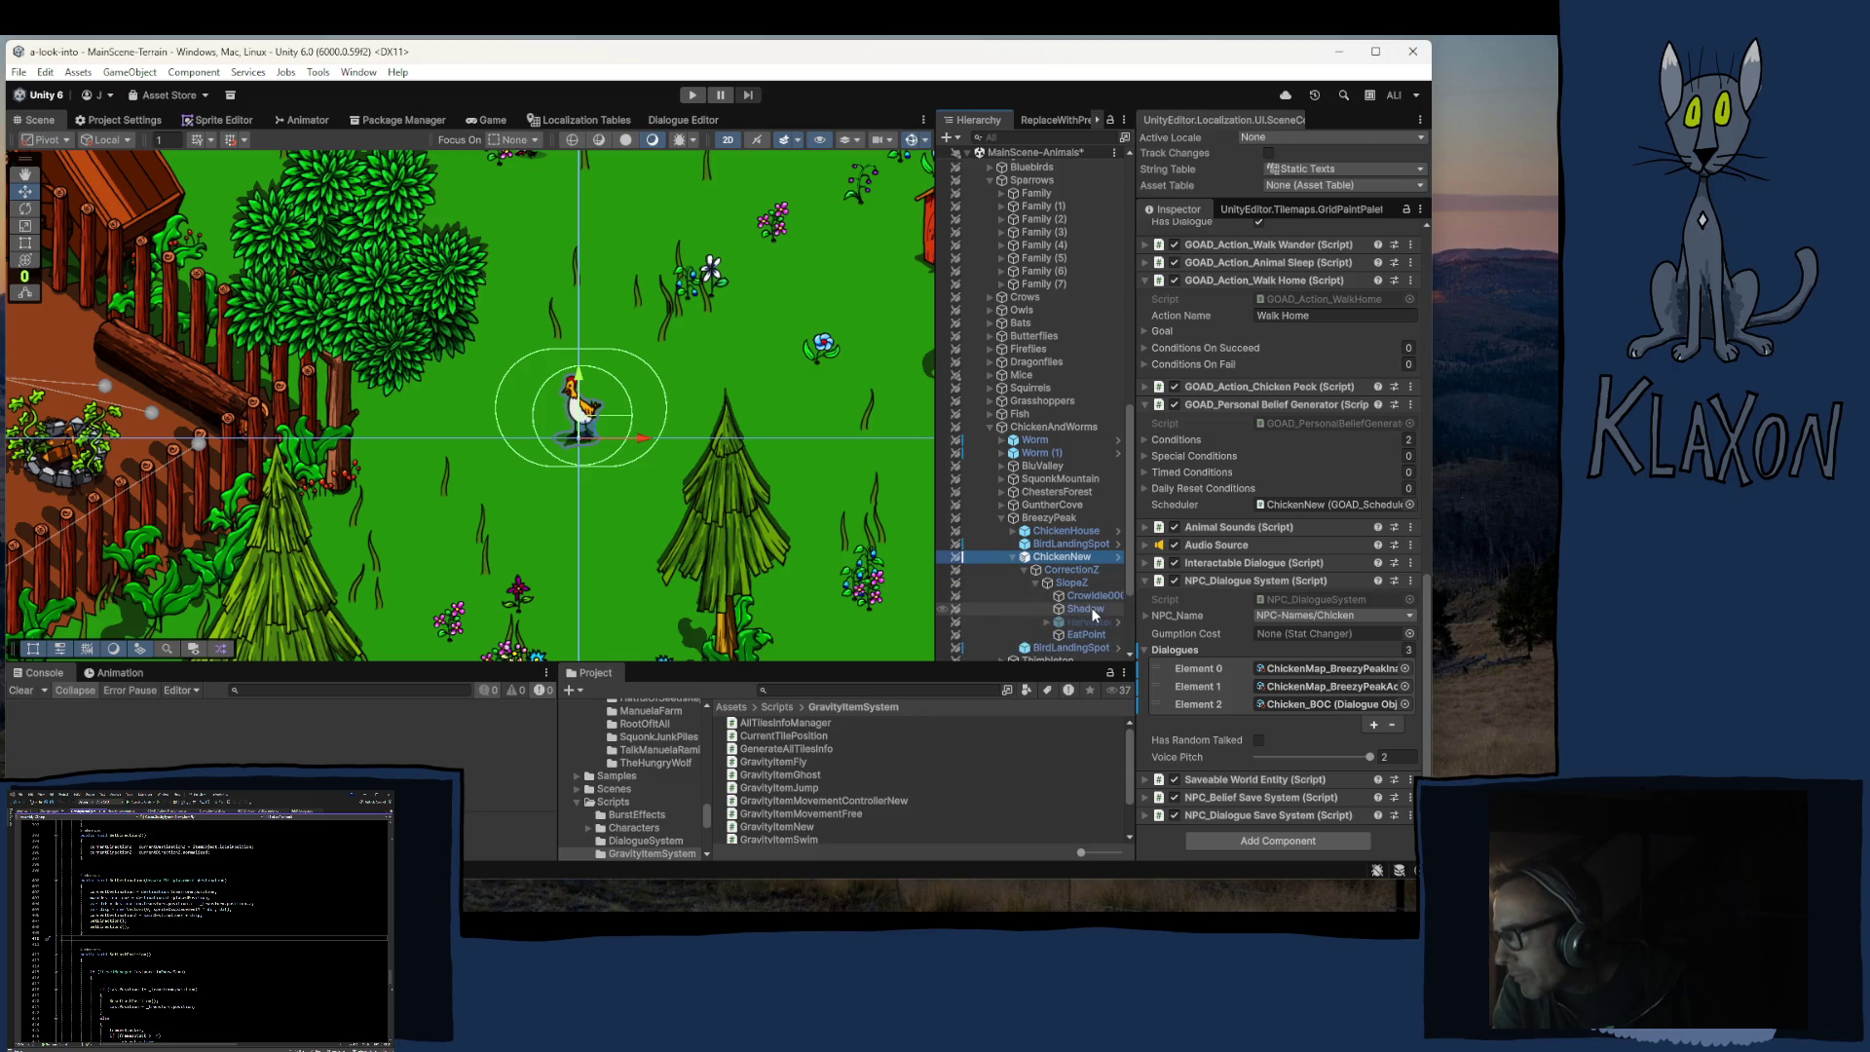
pyautogui.click(1084, 609)
pyautogui.click(1089, 596)
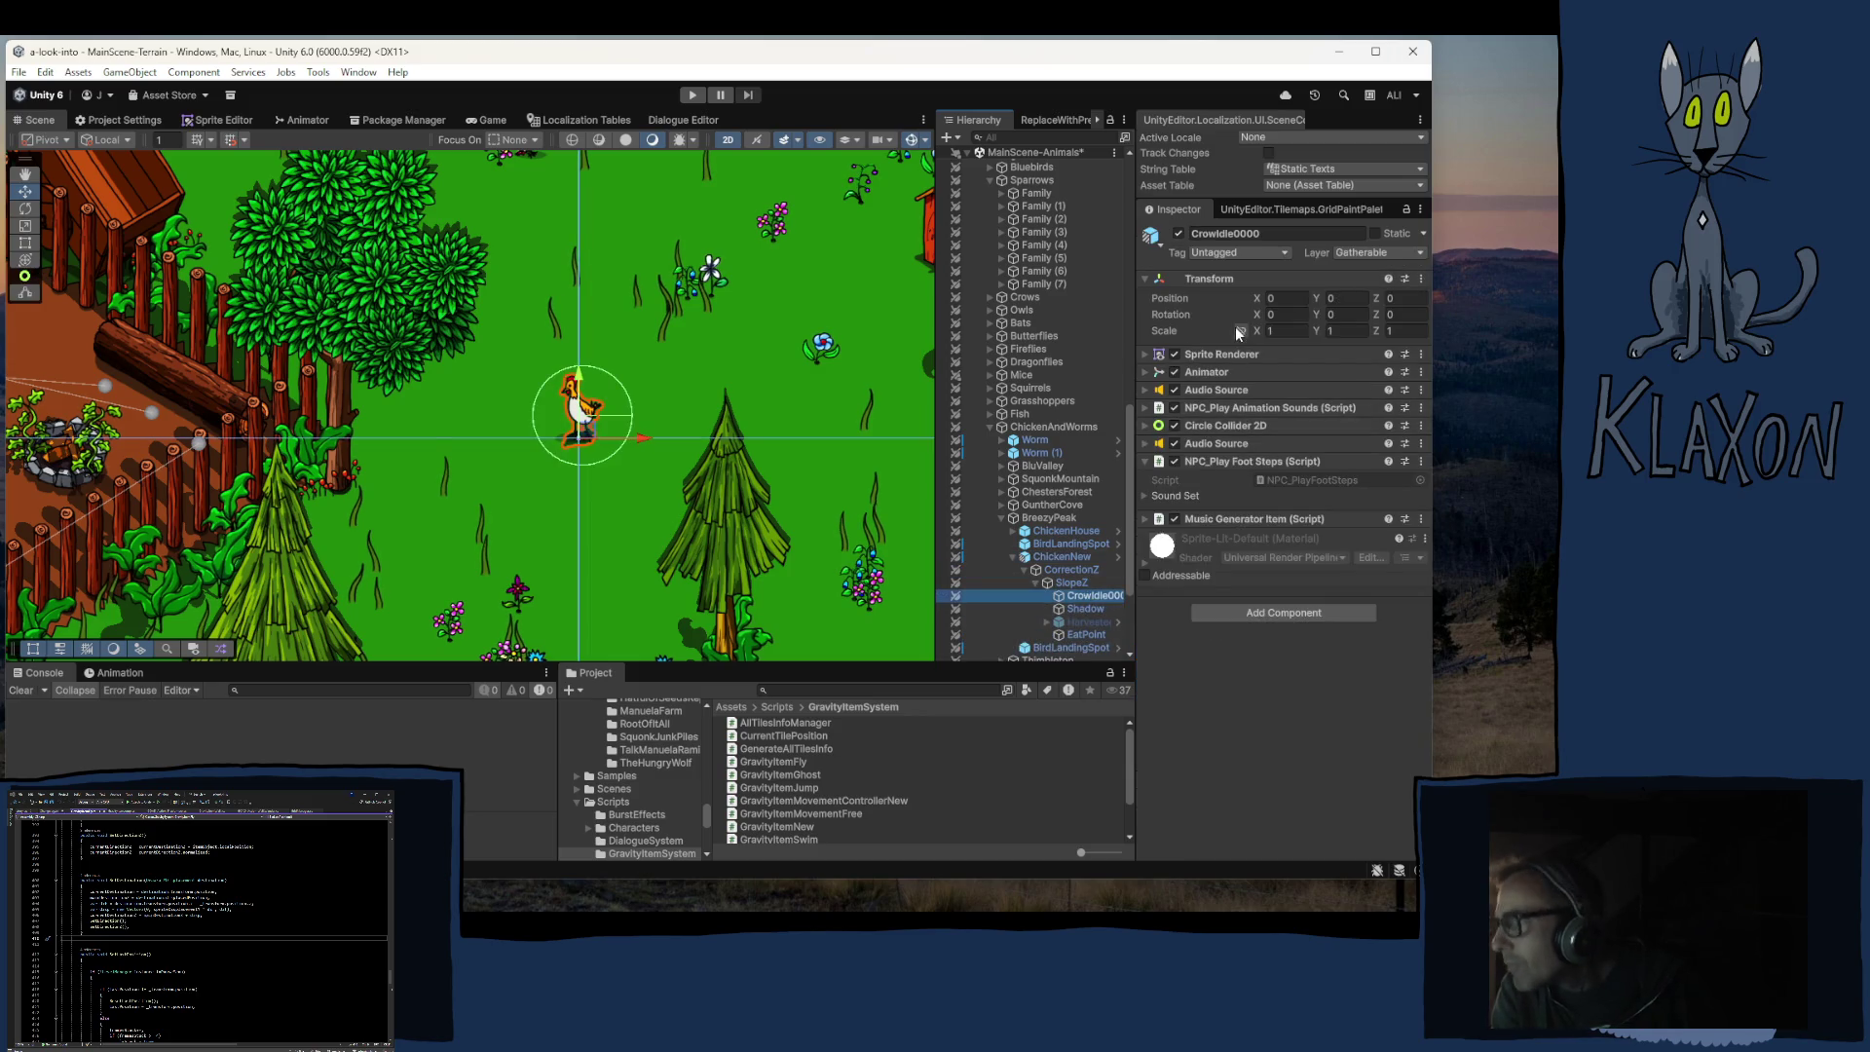
pyautogui.click(1221, 353)
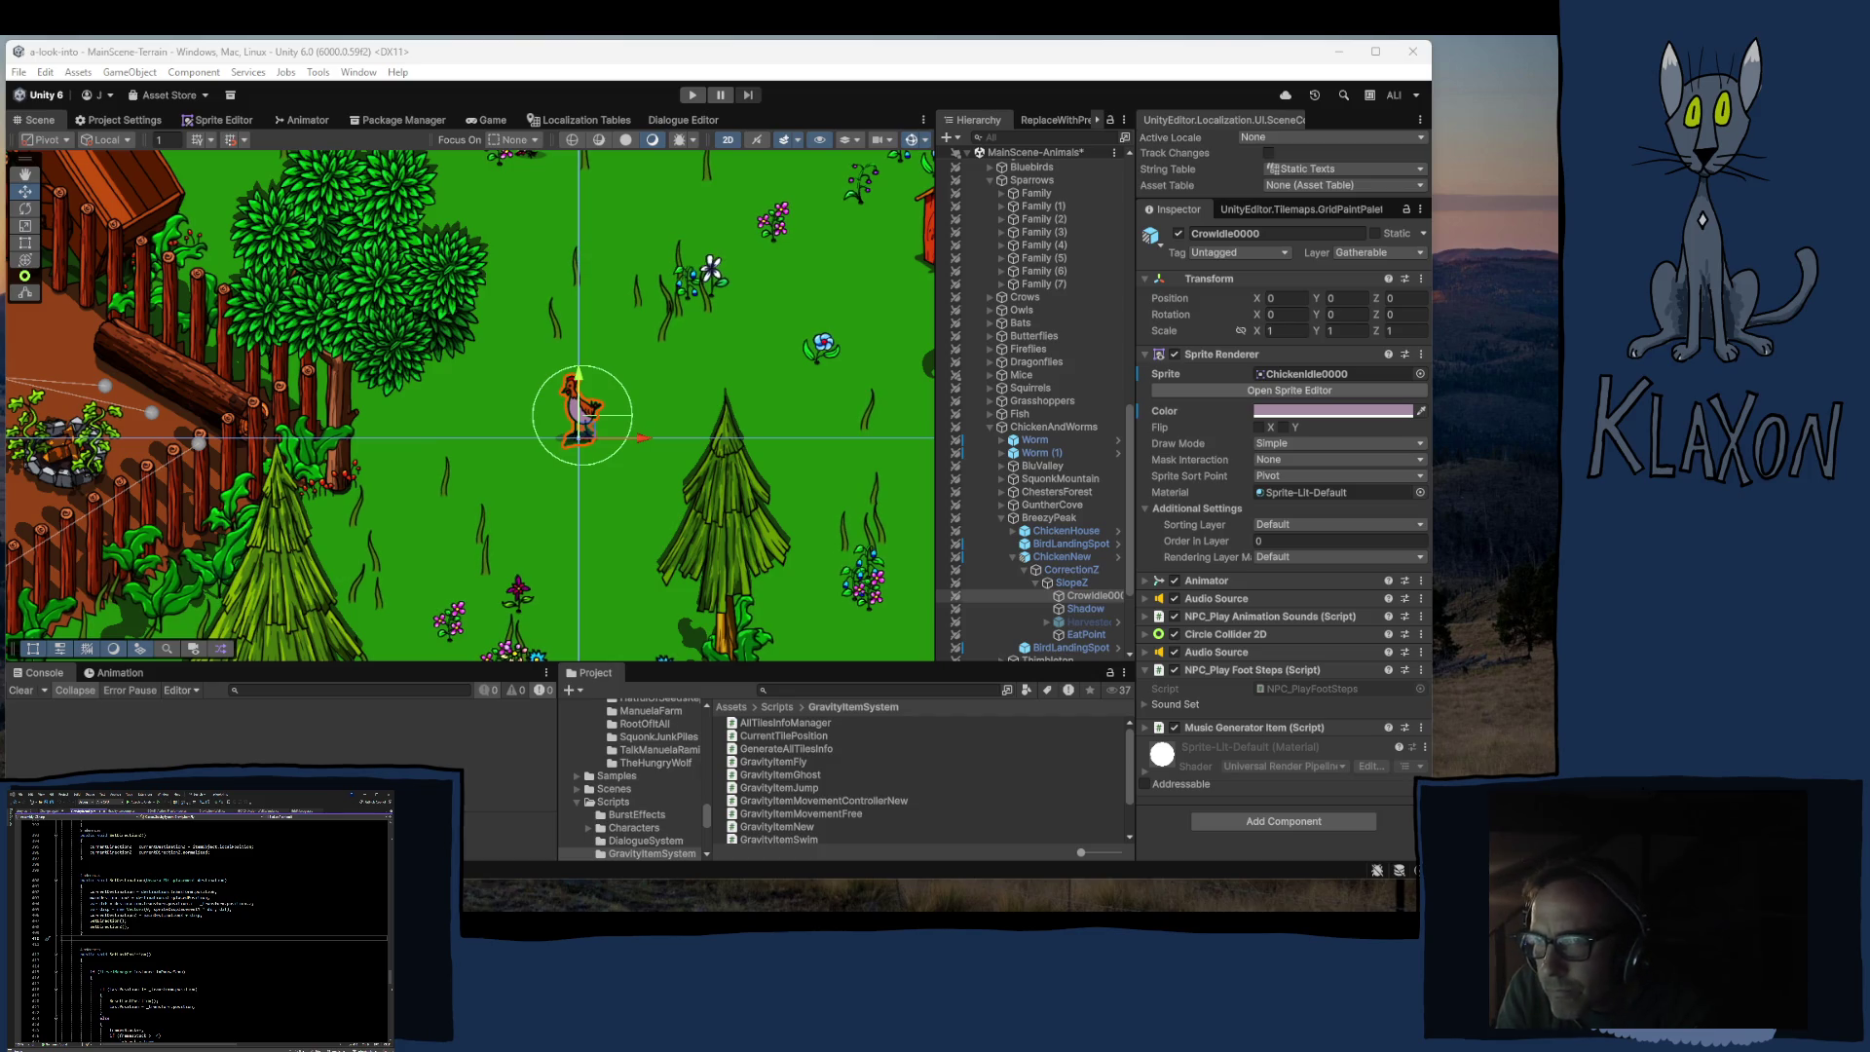
# Step: Deselect the chicken to view its pale pinkish-purple tint in the forest clearing
pyautogui.click(380, 467)
pyautogui.scroll(-5, 385, 465)
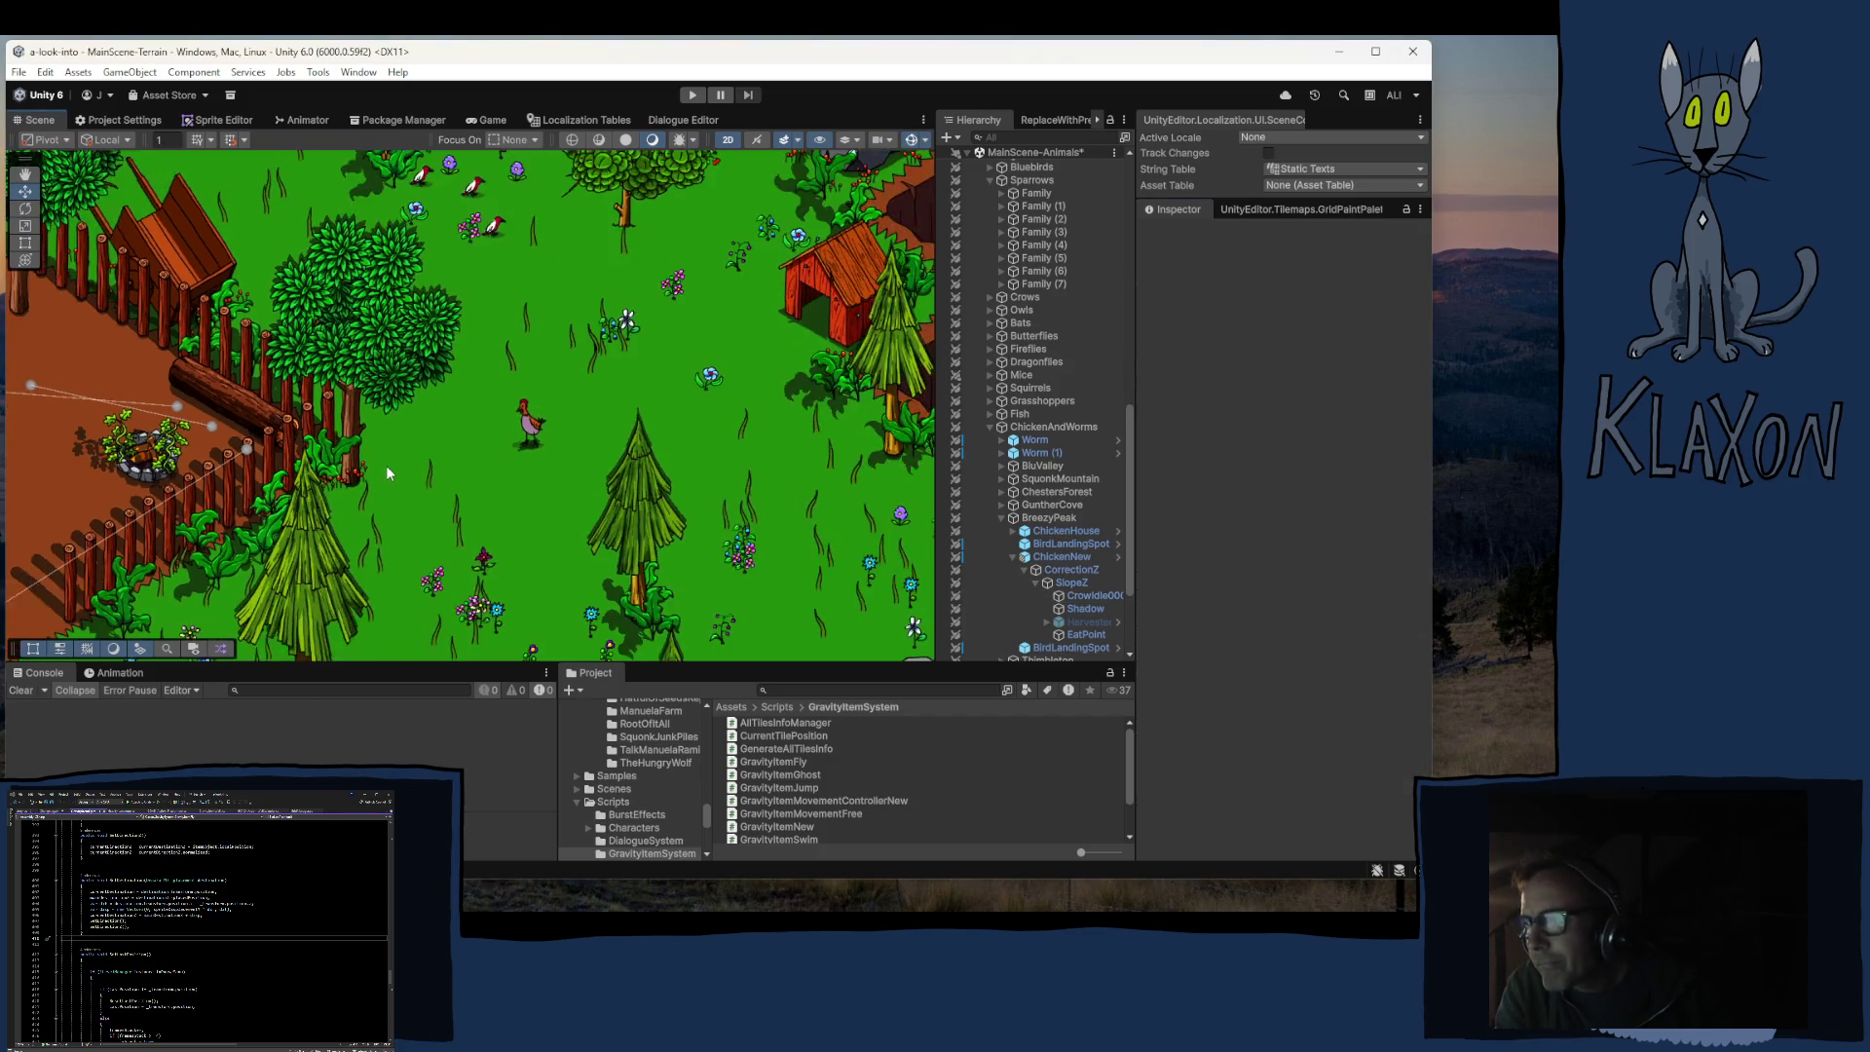
pyautogui.scroll(-5, 370, 440)
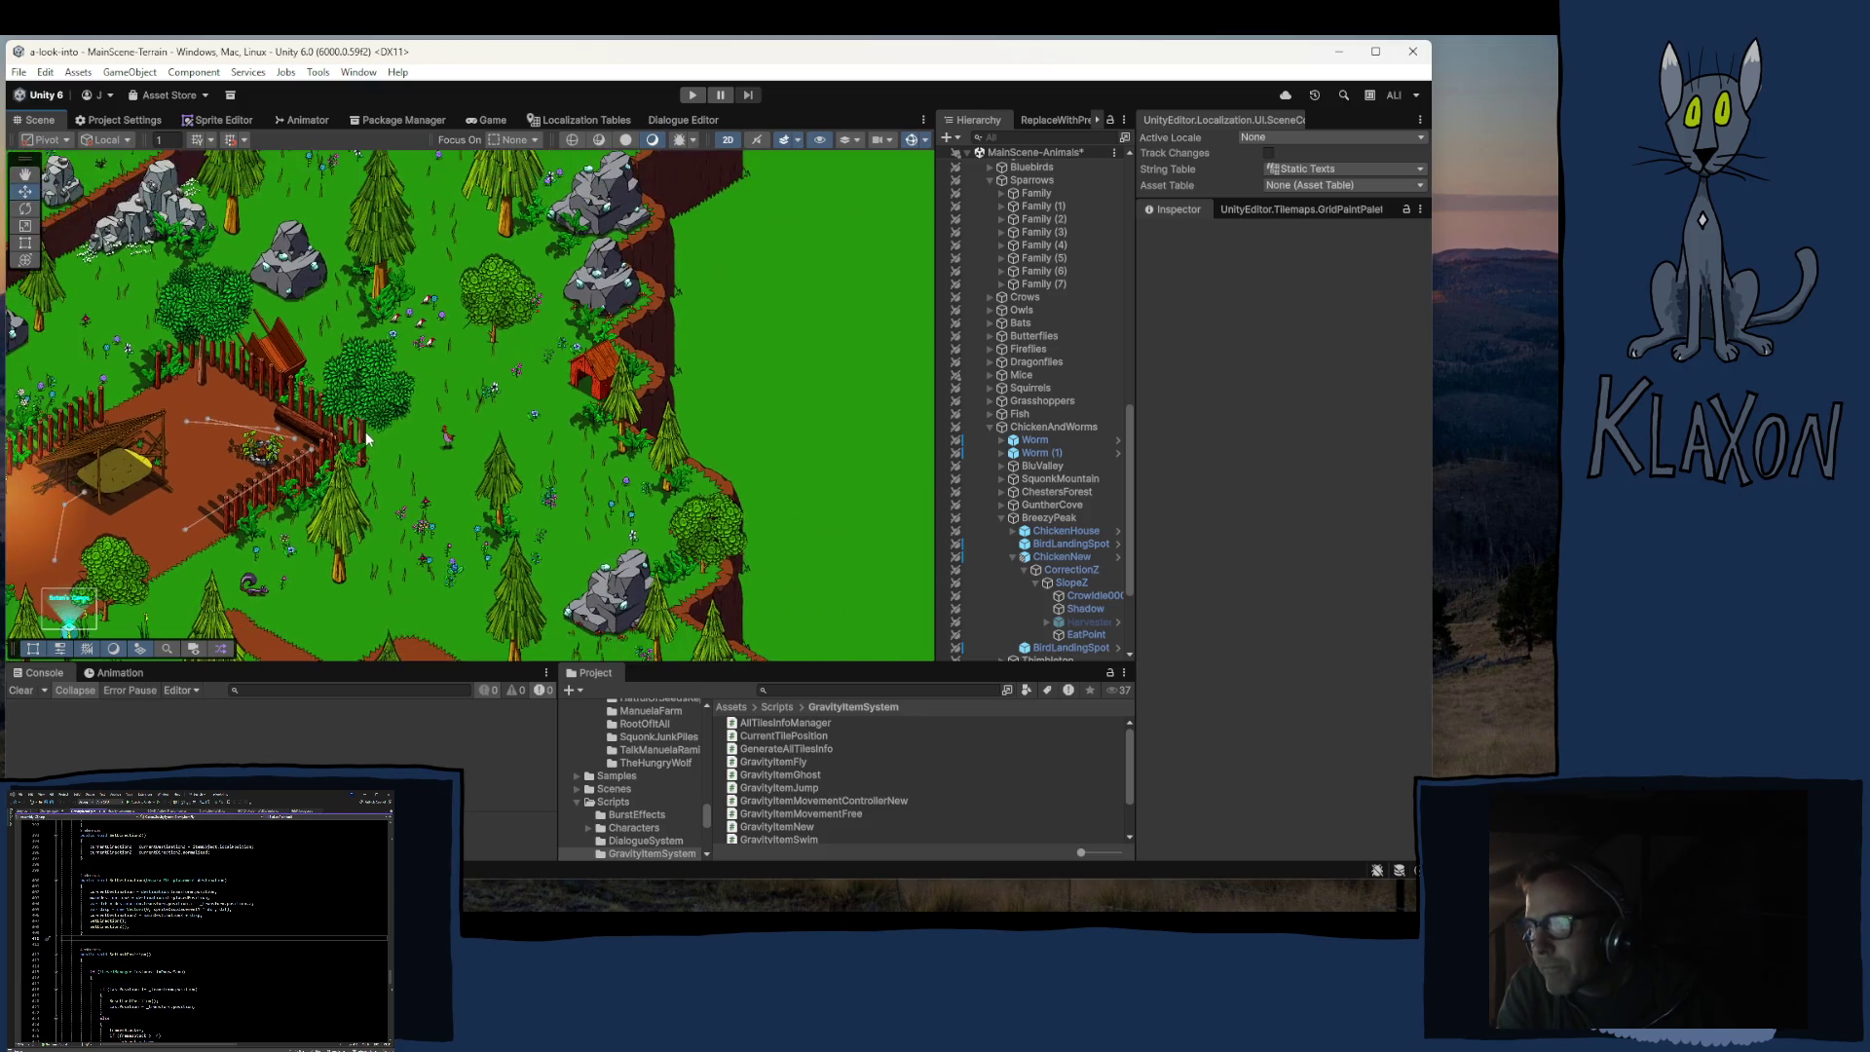
pyautogui.scroll(3, 336, 426)
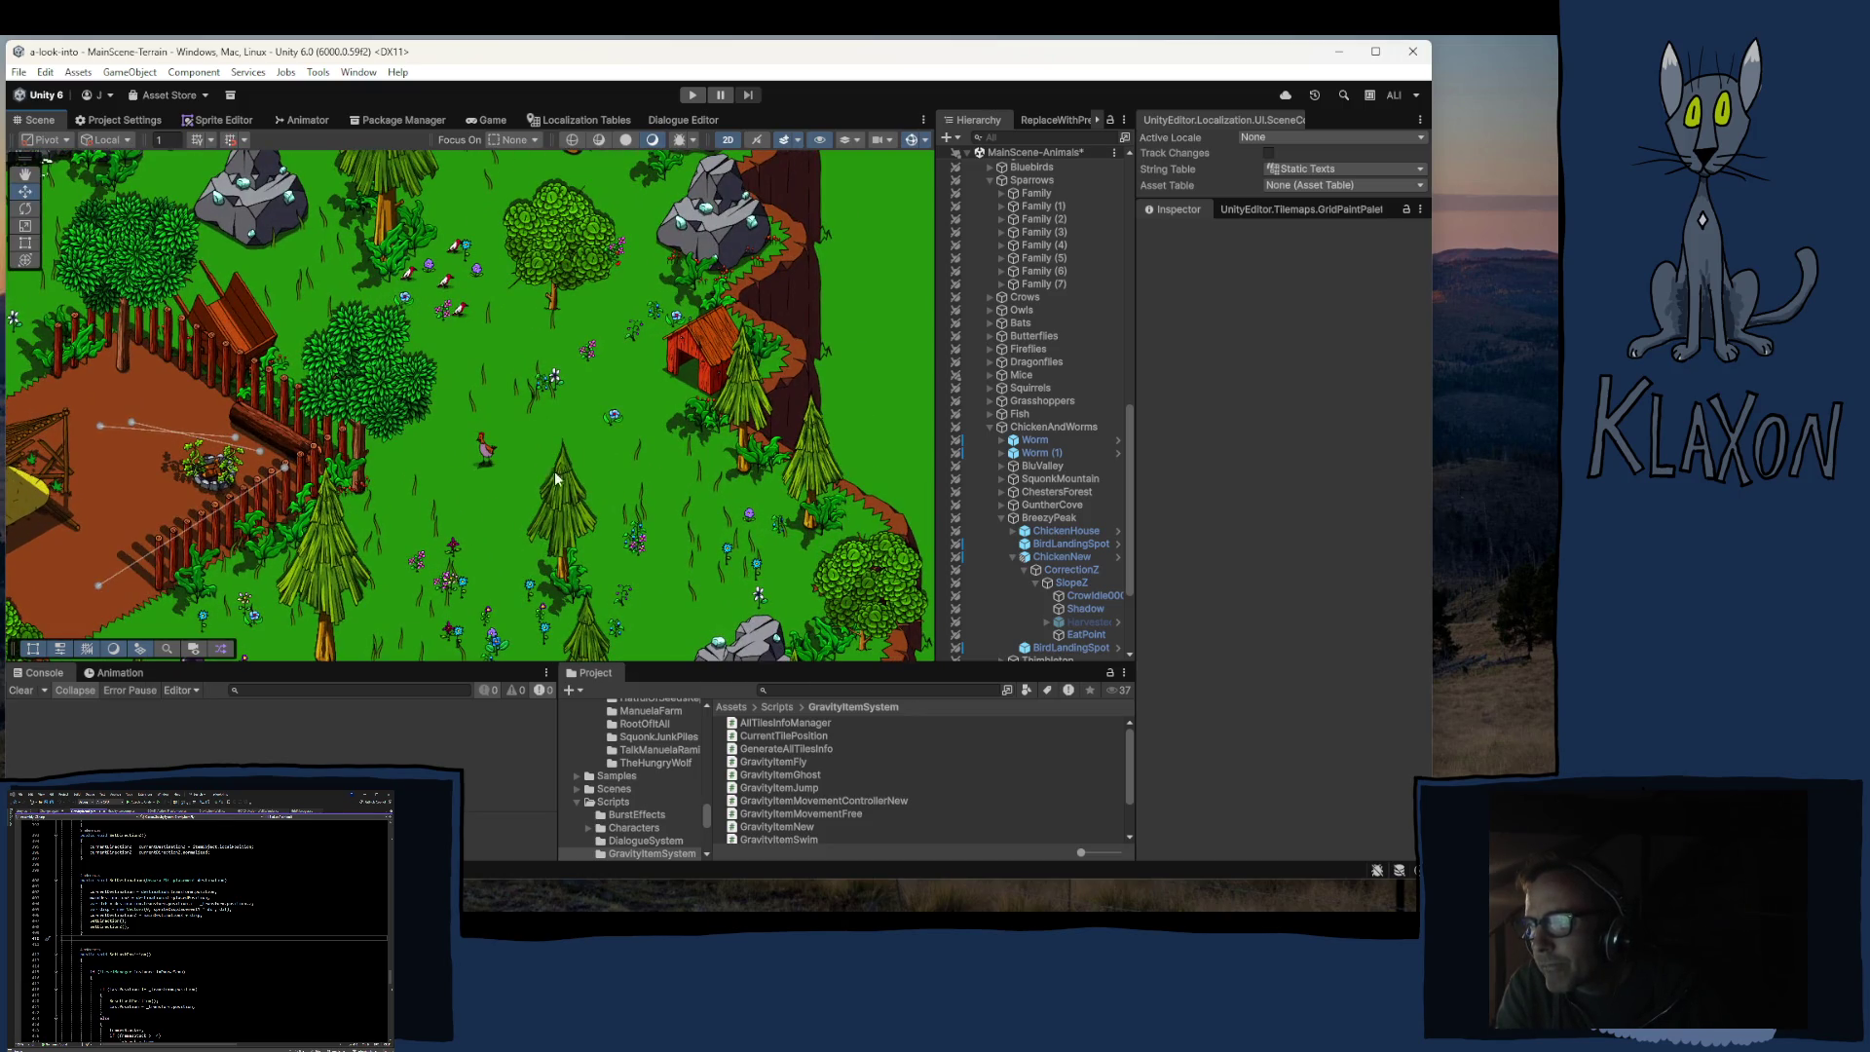
pyautogui.scroll(10, 495, 468)
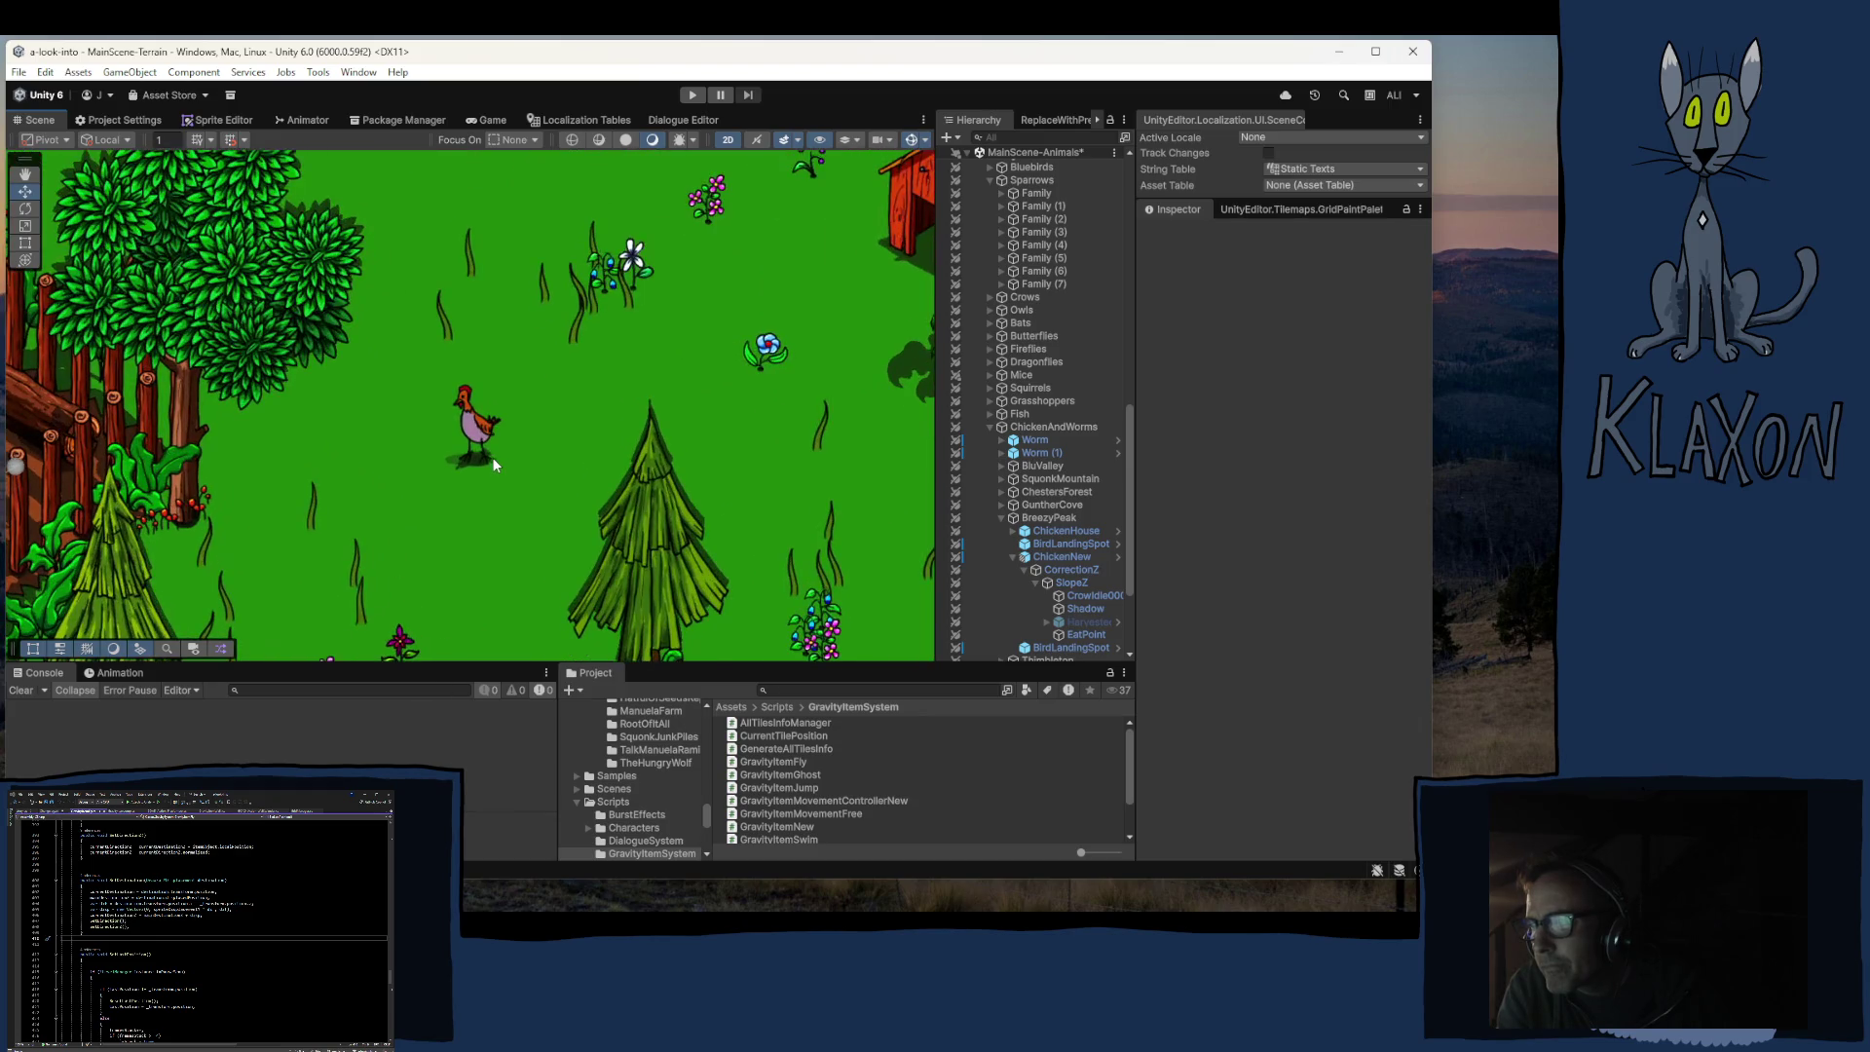
pyautogui.scroll(1, 488, 459)
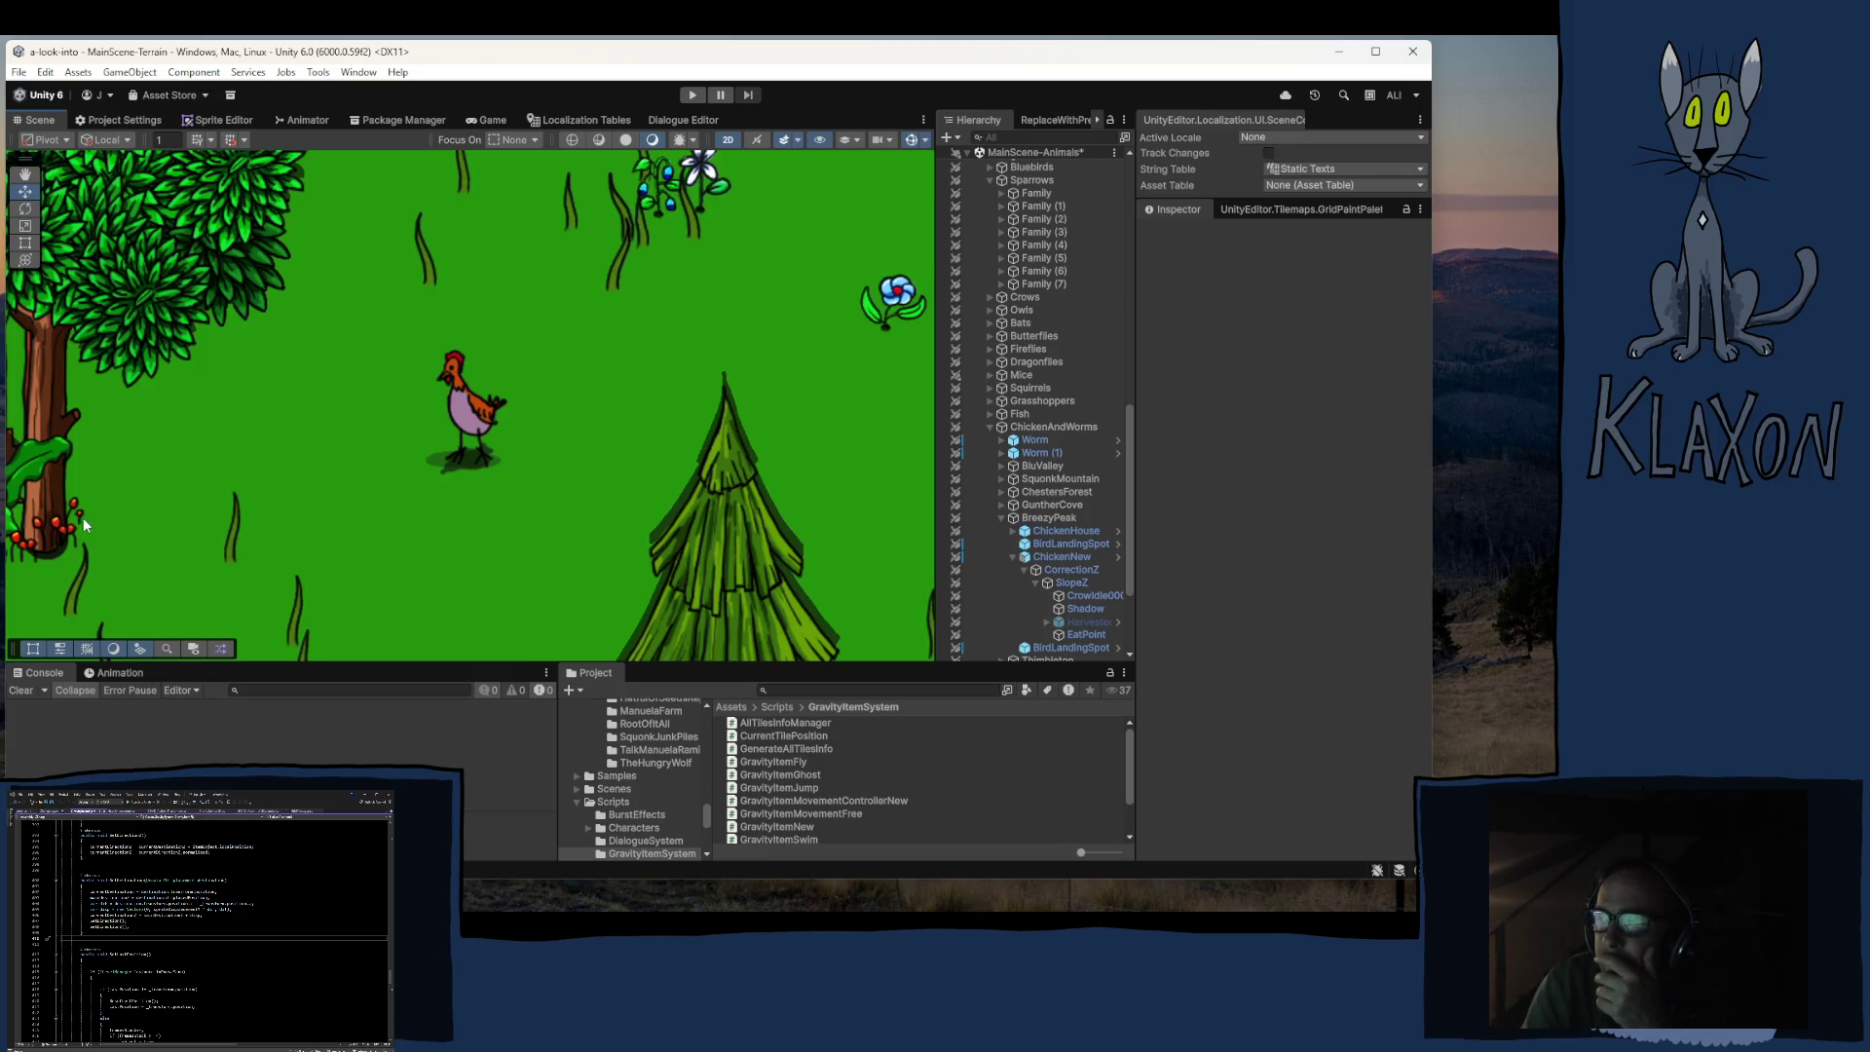
pyautogui.scroll(-5, 433, 512)
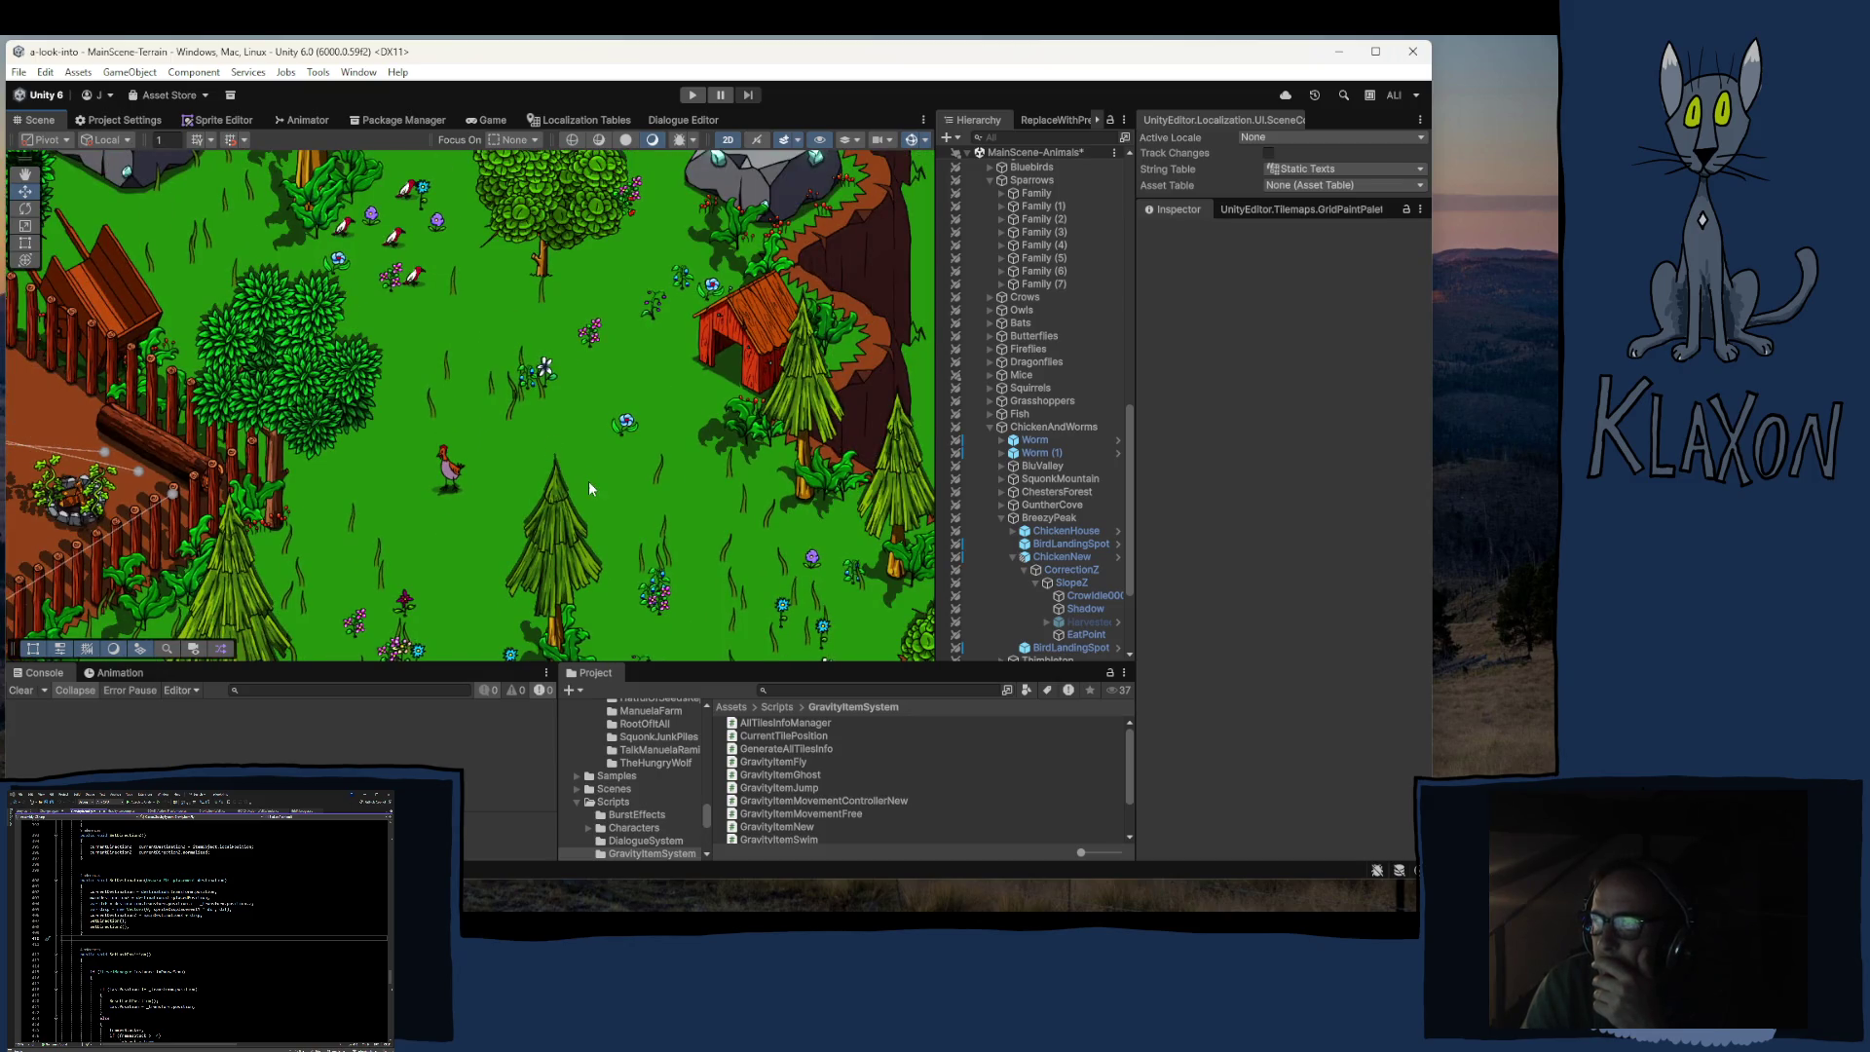
pyautogui.scroll(-1, 588, 482)
pyautogui.scroll(-1, 537, 472)
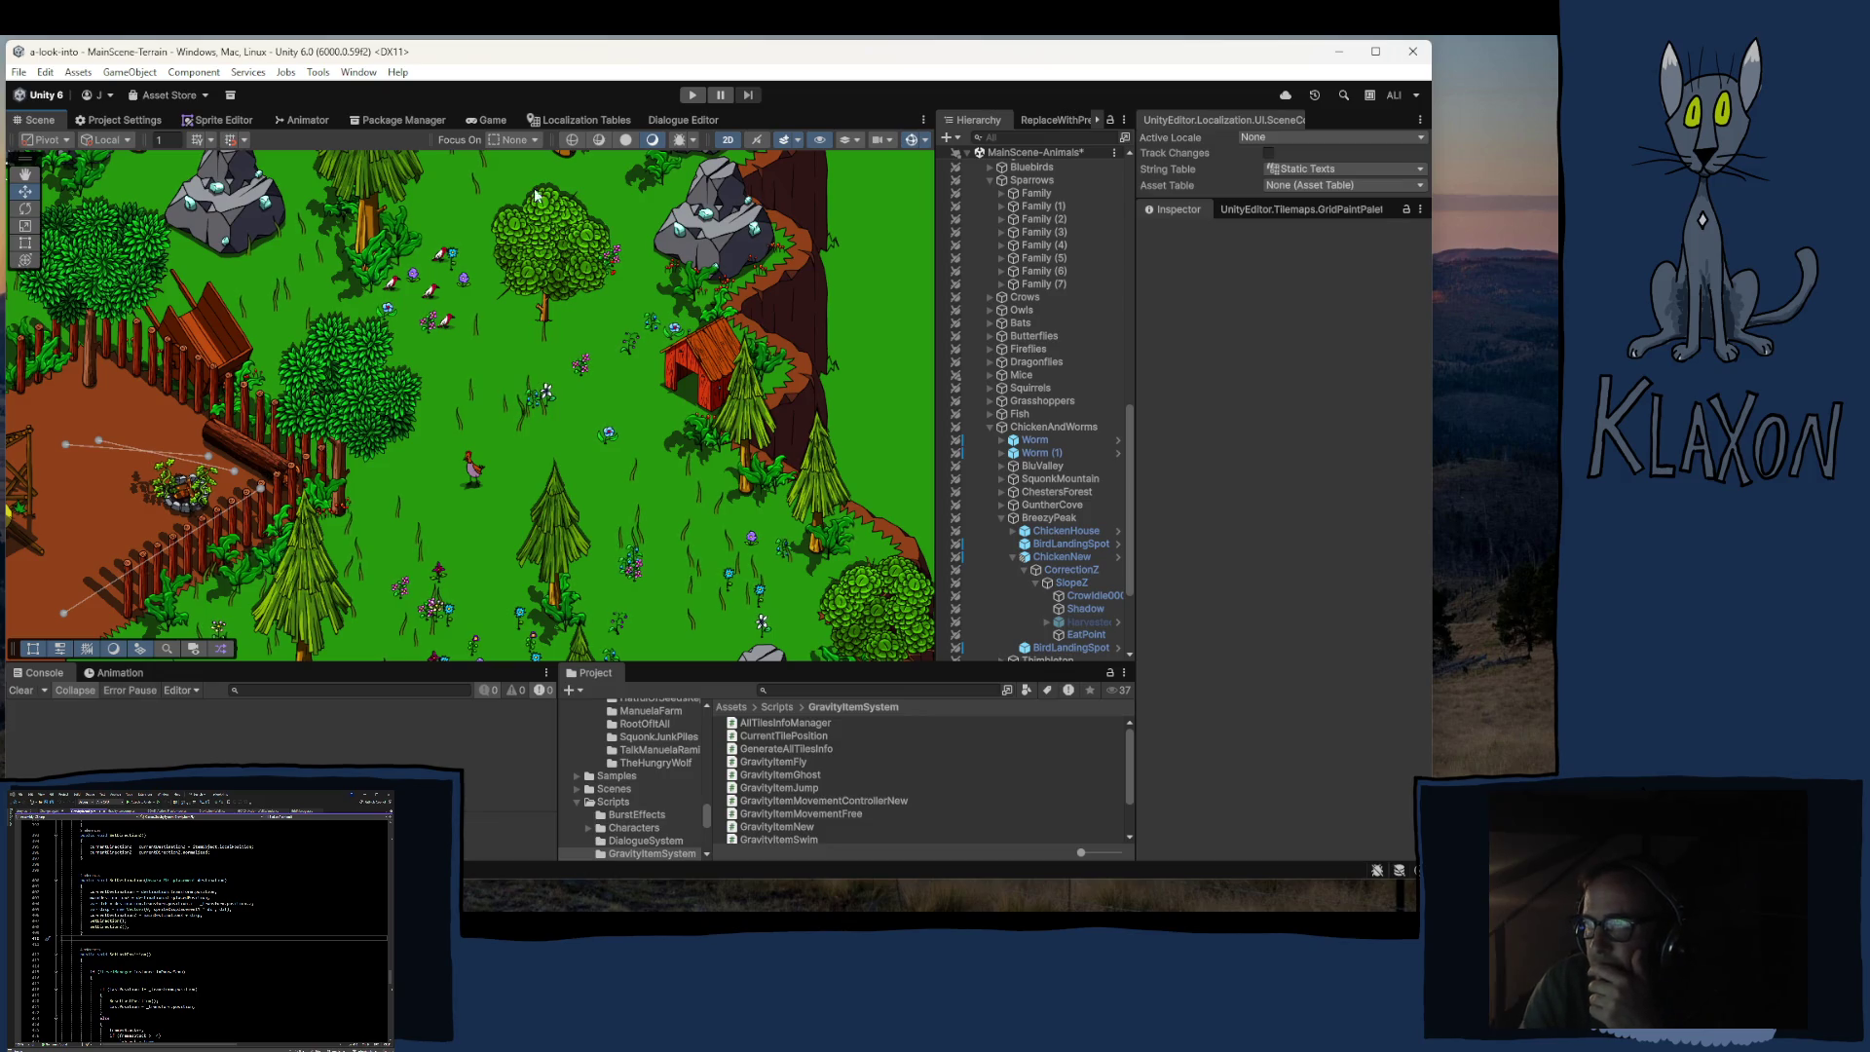
pyautogui.scroll(5, 459, 271)
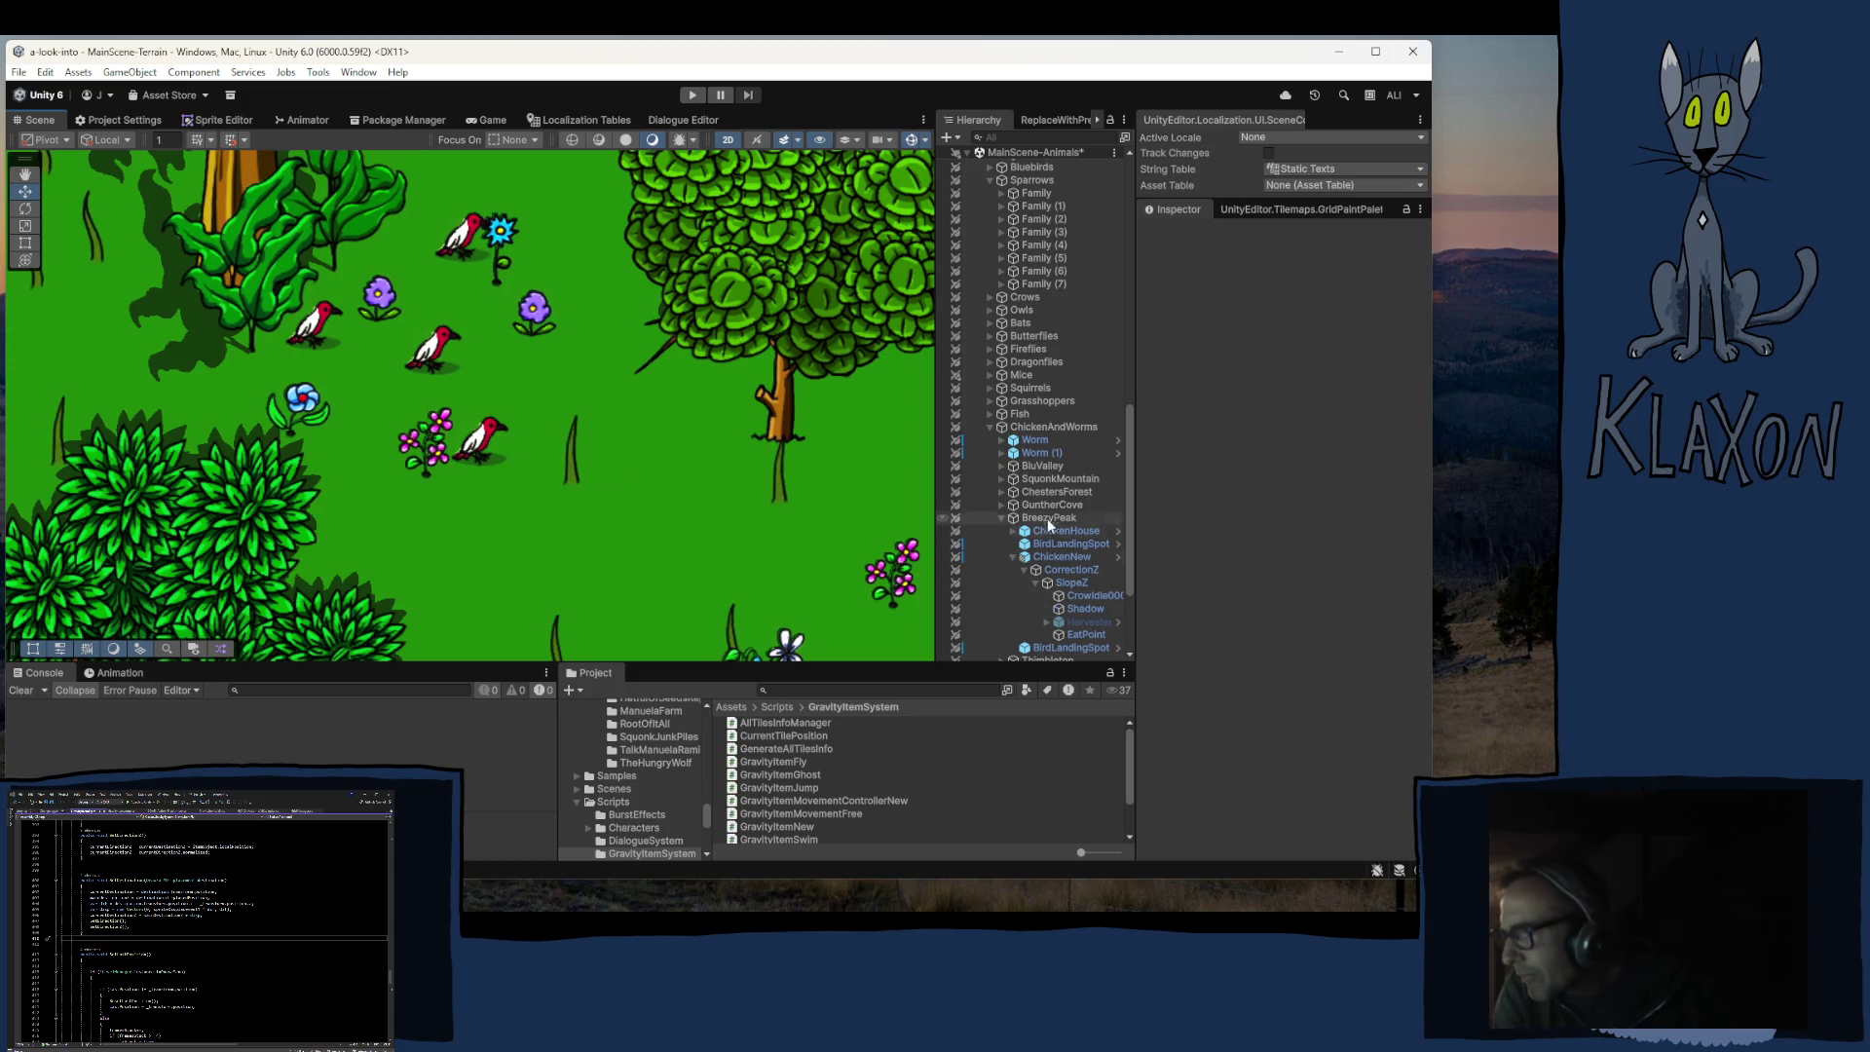
pyautogui.scroll(2, 1013, 293)
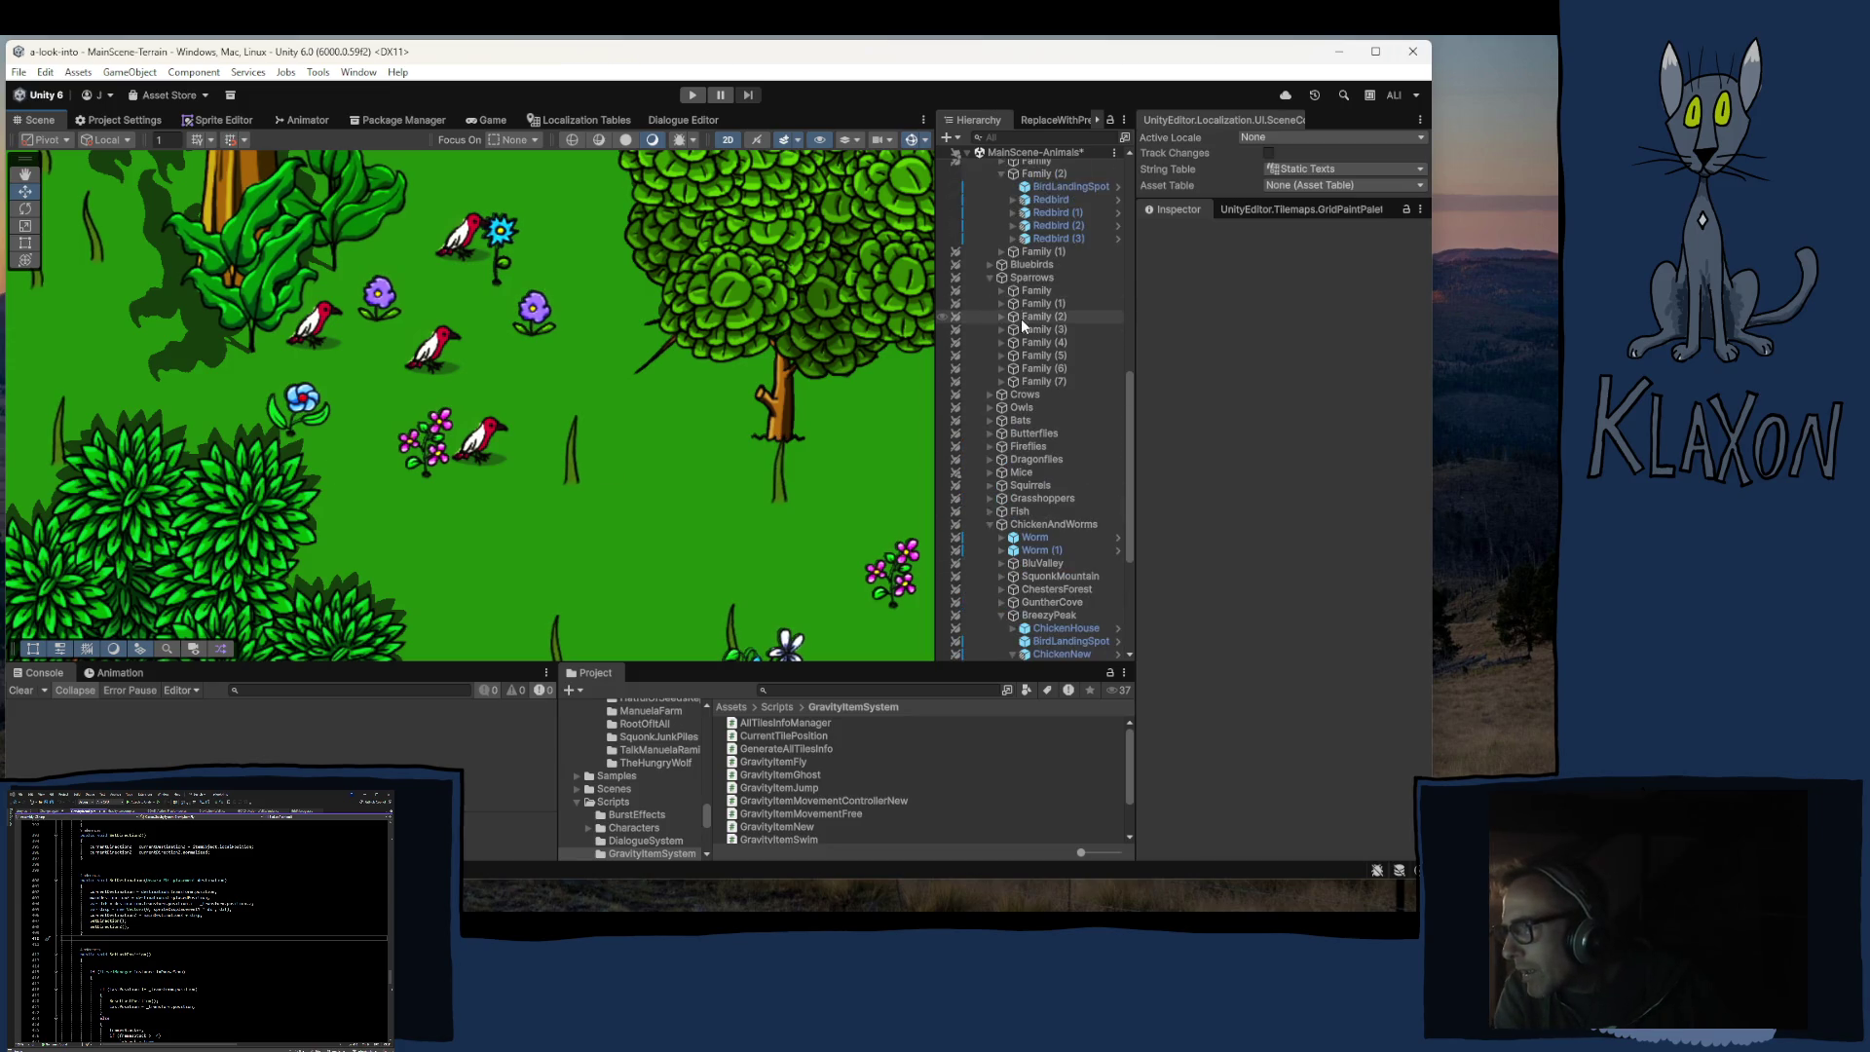
# Step: Expand the first Sparrows Family, select its first Sparrow and frame it with F
pyautogui.click(1007, 292)
pyautogui.click(1048, 353)
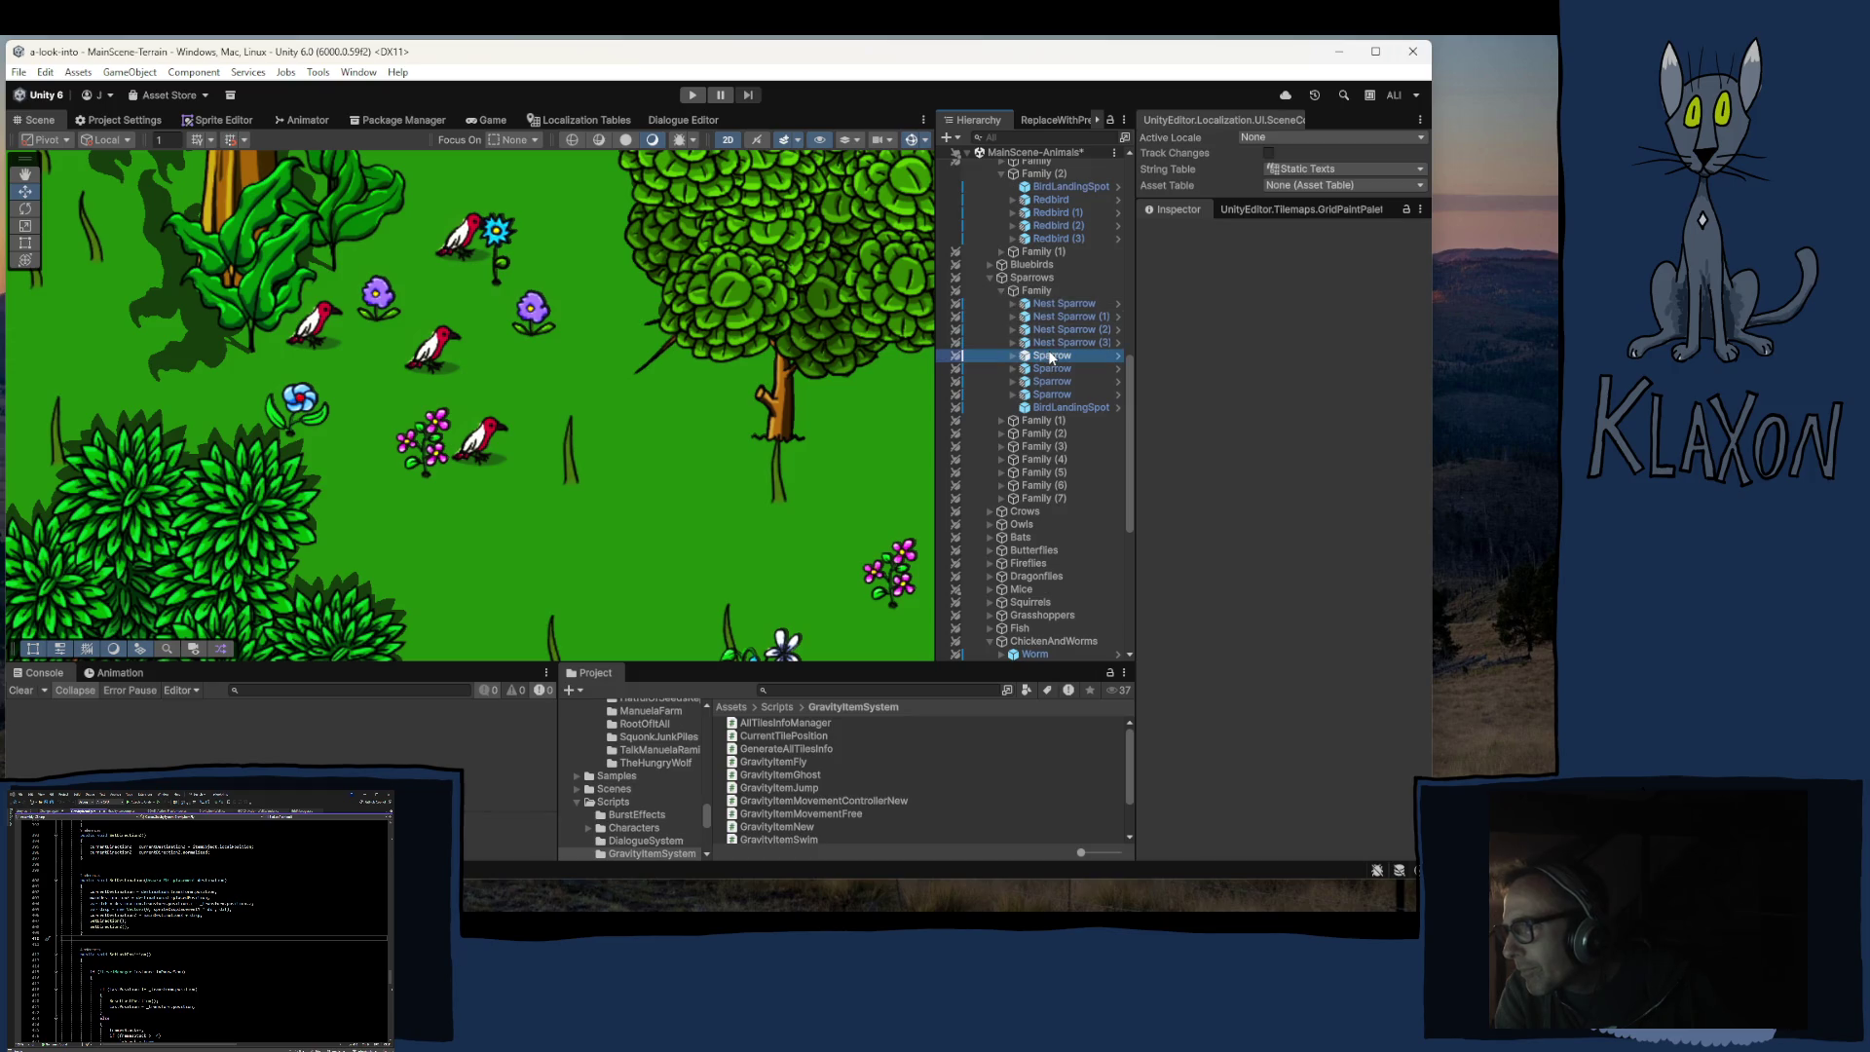
pyautogui.press('f')
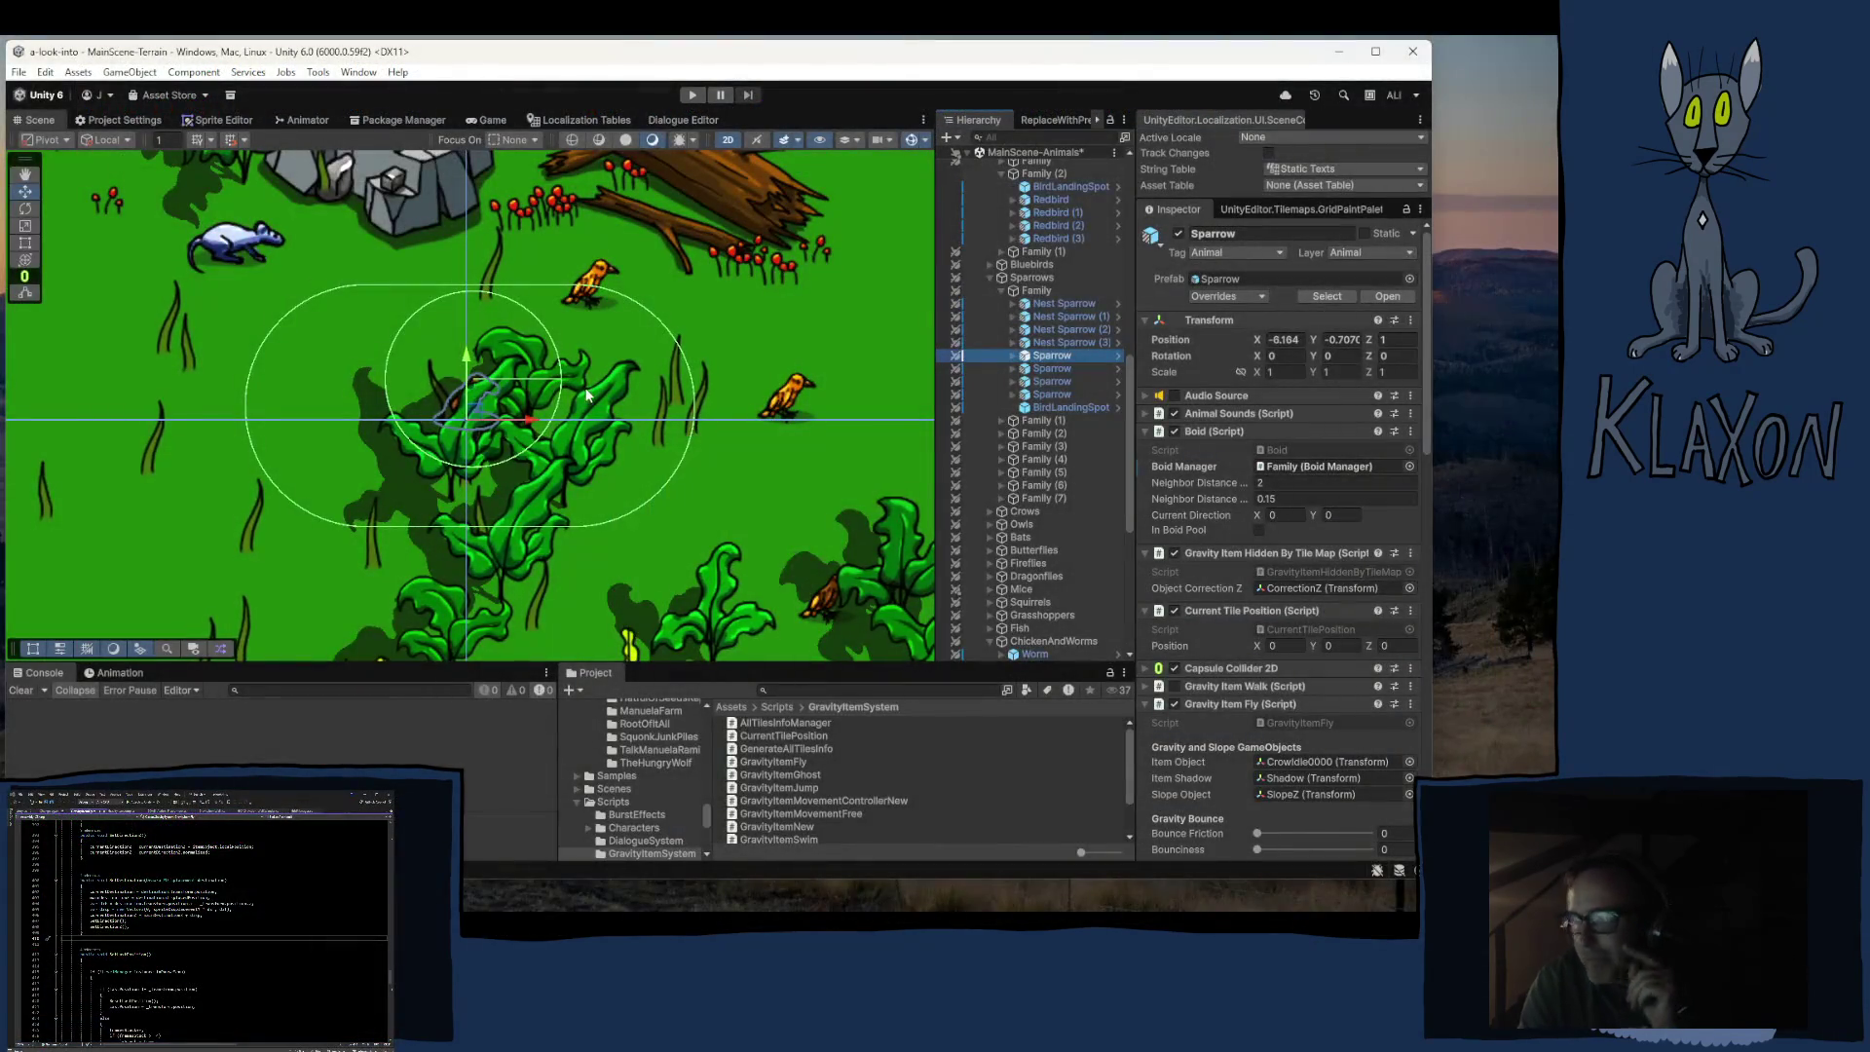
# Step: Collapse the Sparrows, RedBirds Family (2), RedBirds and Animals groups in the Hierarchy
pyautogui.click(1001, 291)
pyautogui.click(995, 278)
pyautogui.scroll(3, 996, 263)
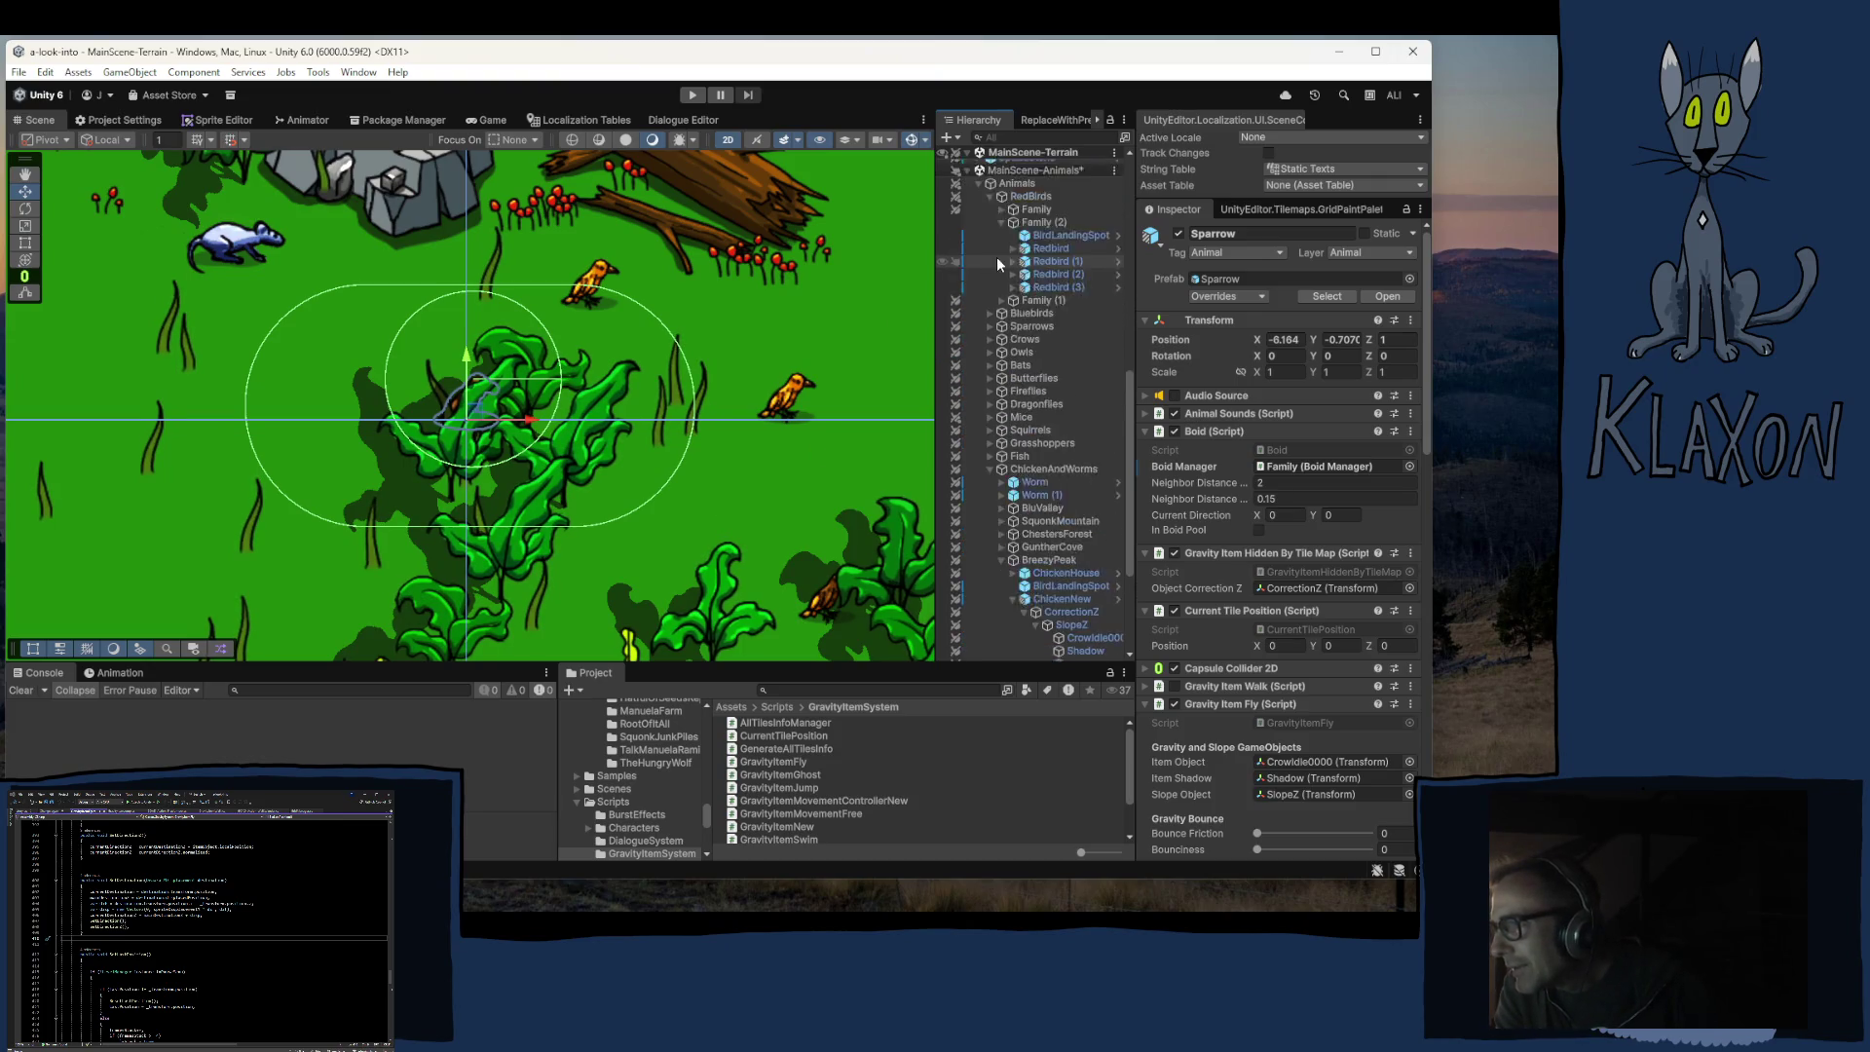
pyautogui.click(1007, 272)
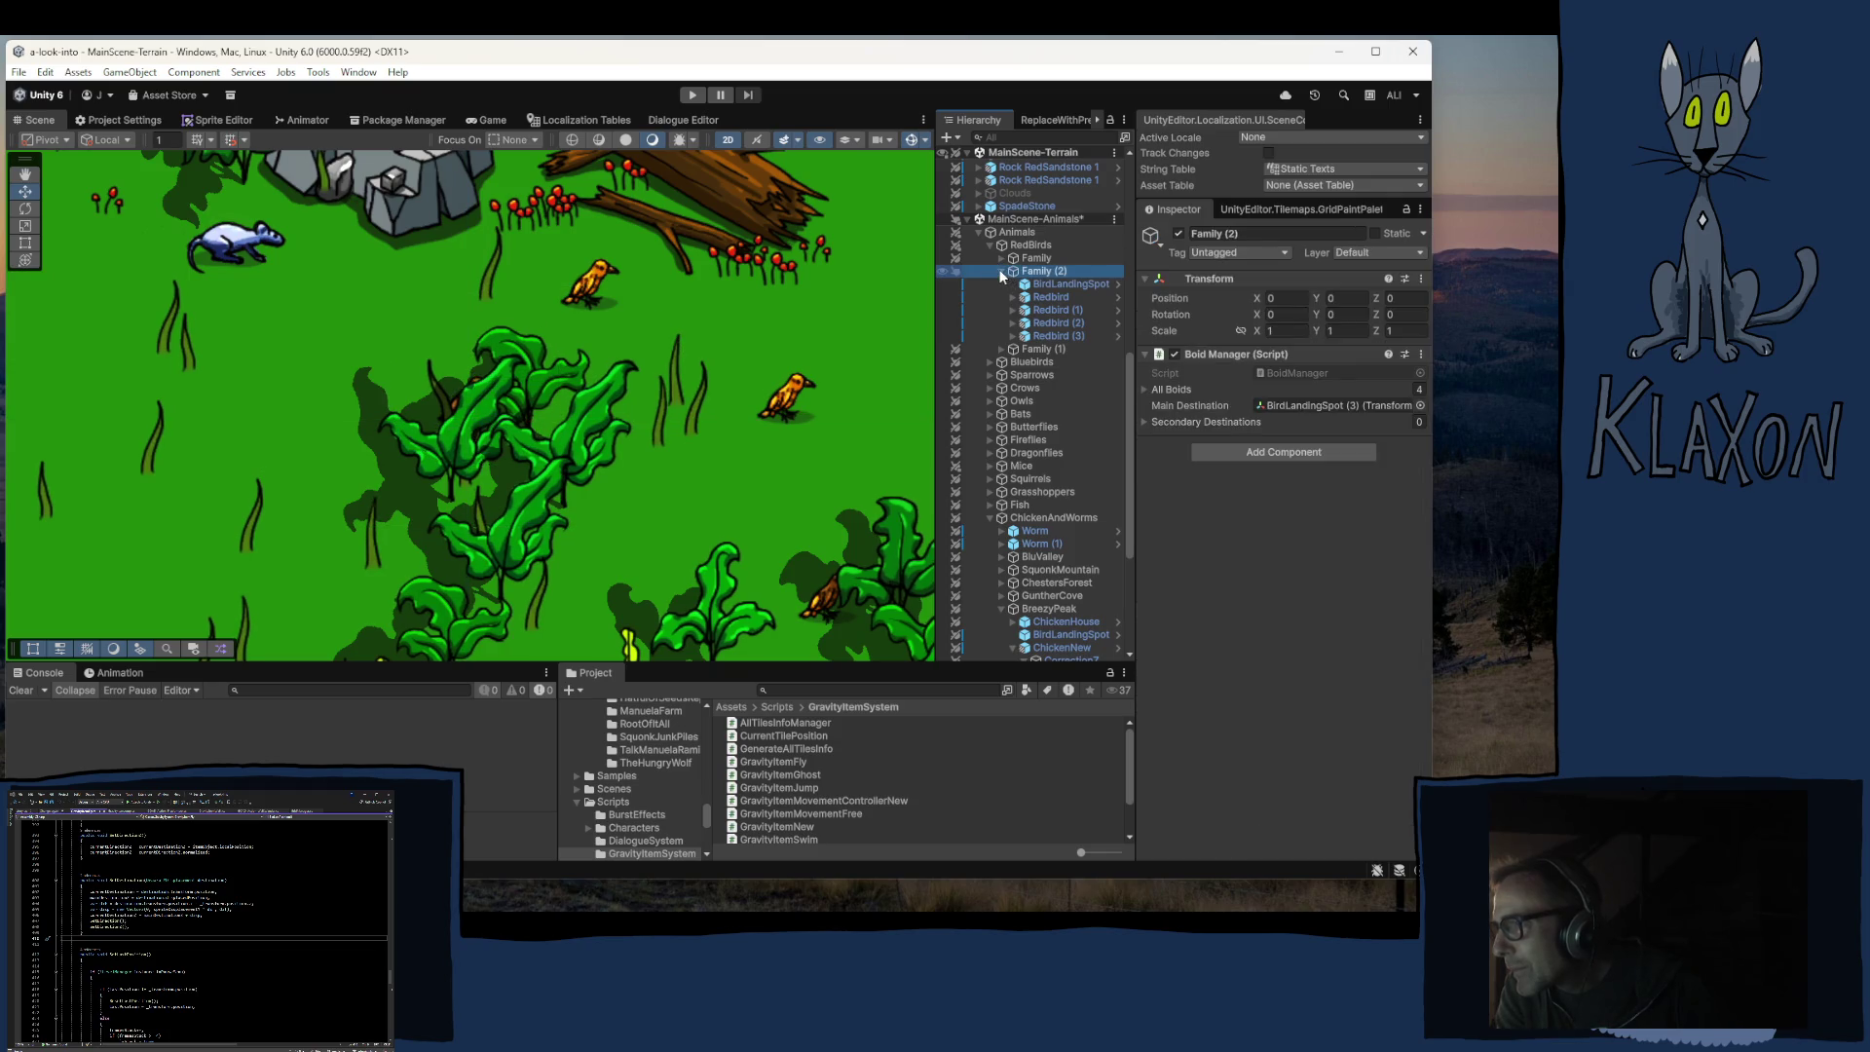
pyautogui.click(1001, 271)
pyautogui.click(989, 244)
pyautogui.click(978, 232)
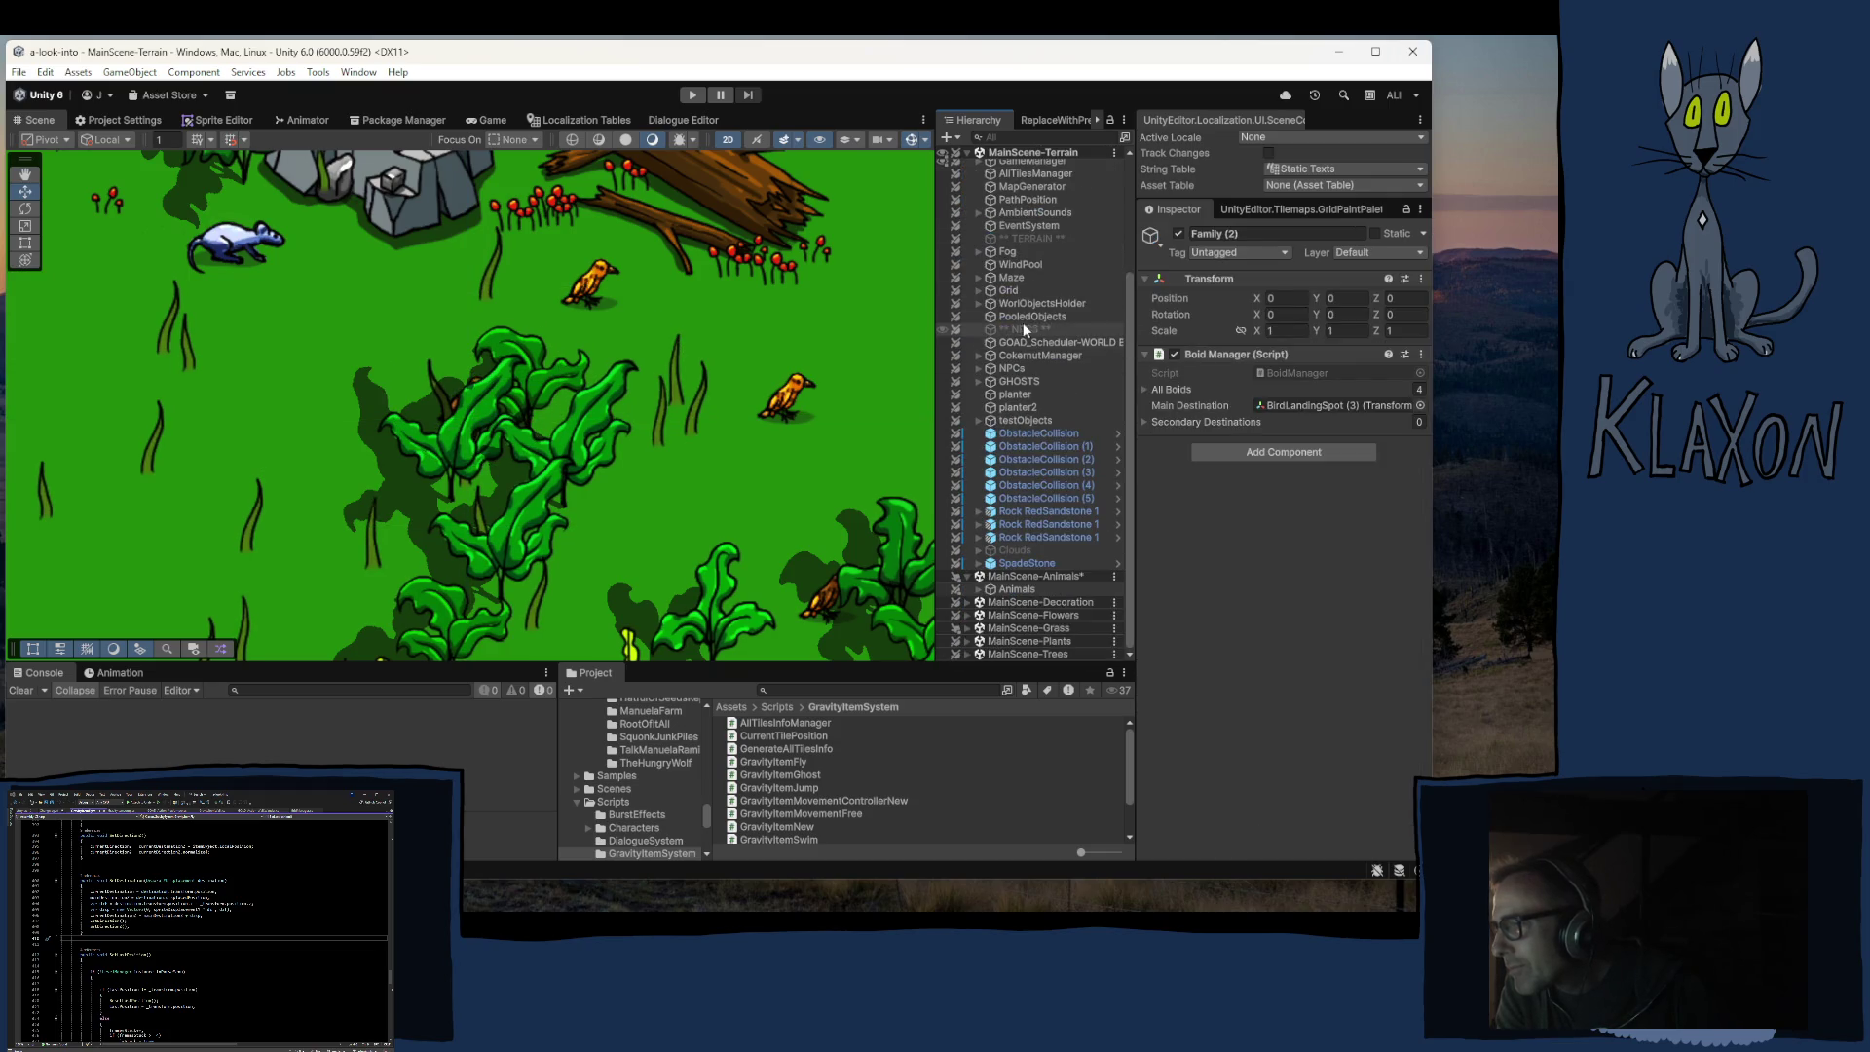
# Step: Pan the map, then show the CurrentTilePosition script's source from the Project window
pyautogui.scroll(-8, 534, 441)
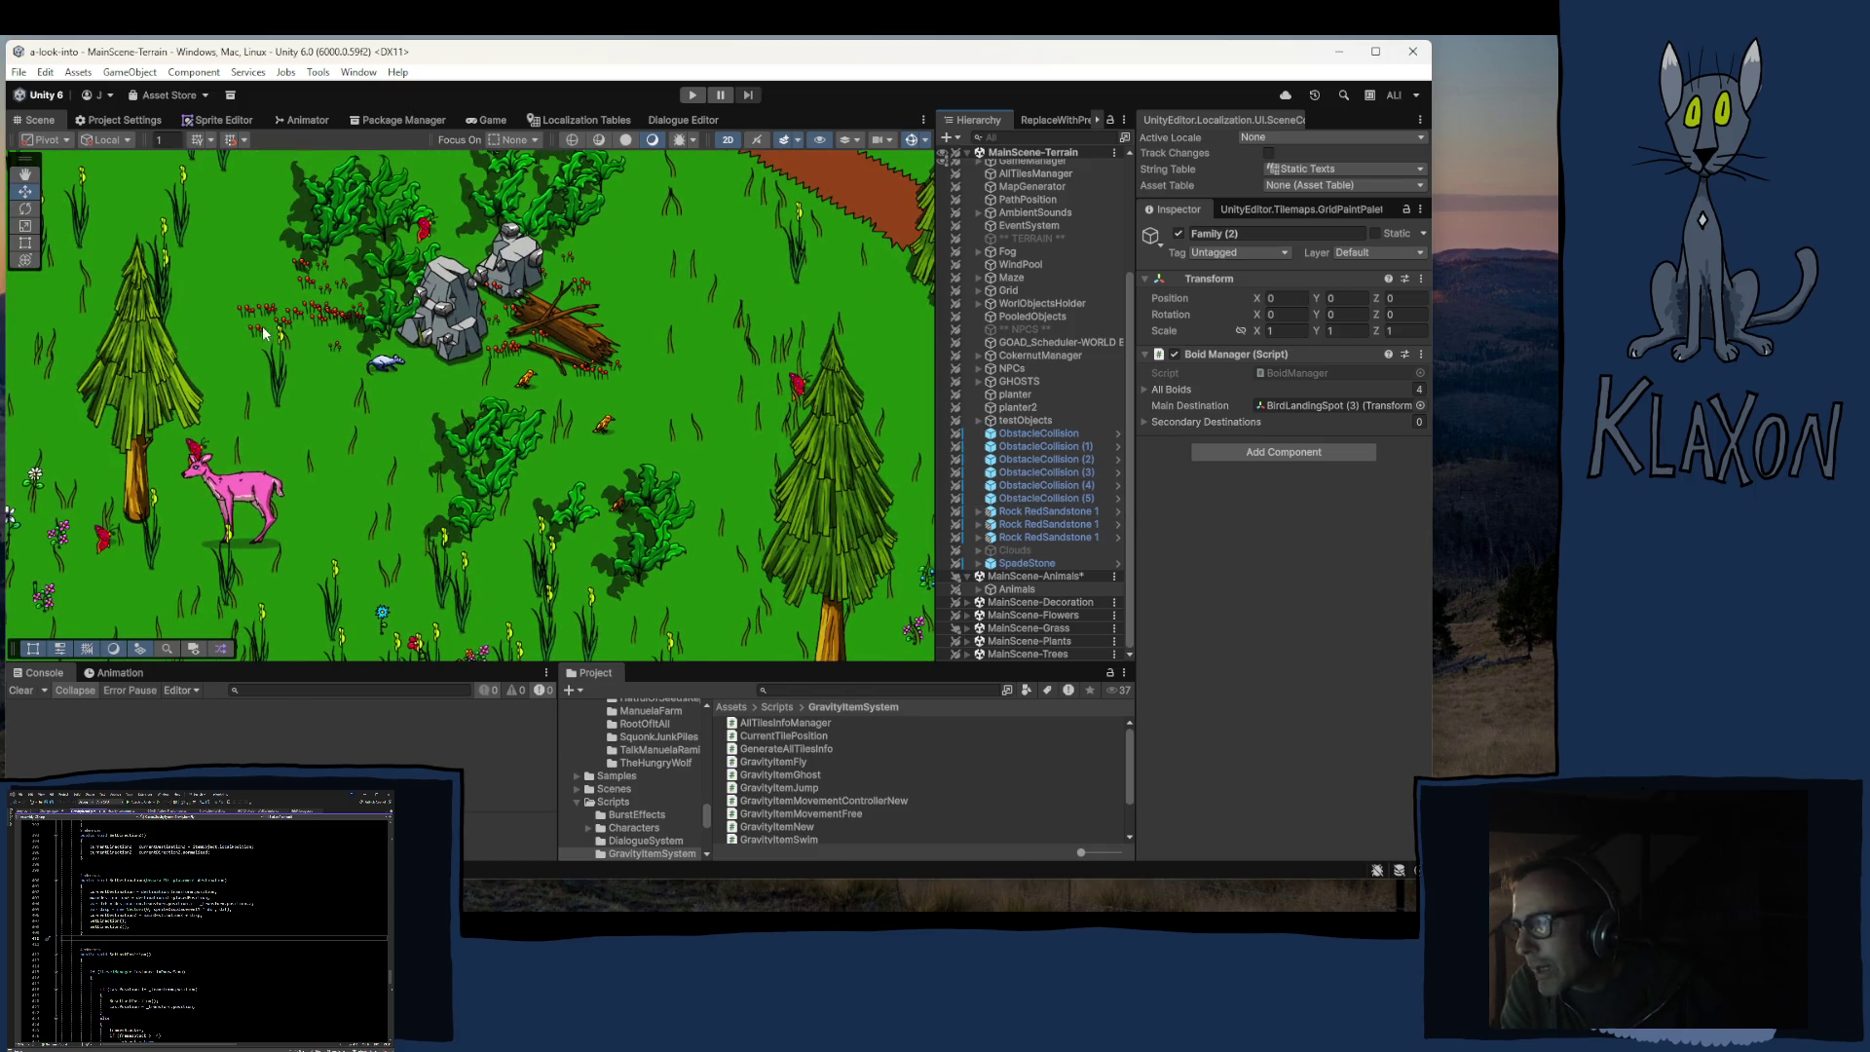
pyautogui.moveTo(210, 328)
pyautogui.mouseDown()
pyautogui.moveTo(508, 523)
pyautogui.moveTo(1038, 703)
pyautogui.moveTo(810, 537)
pyautogui.mouseUp()
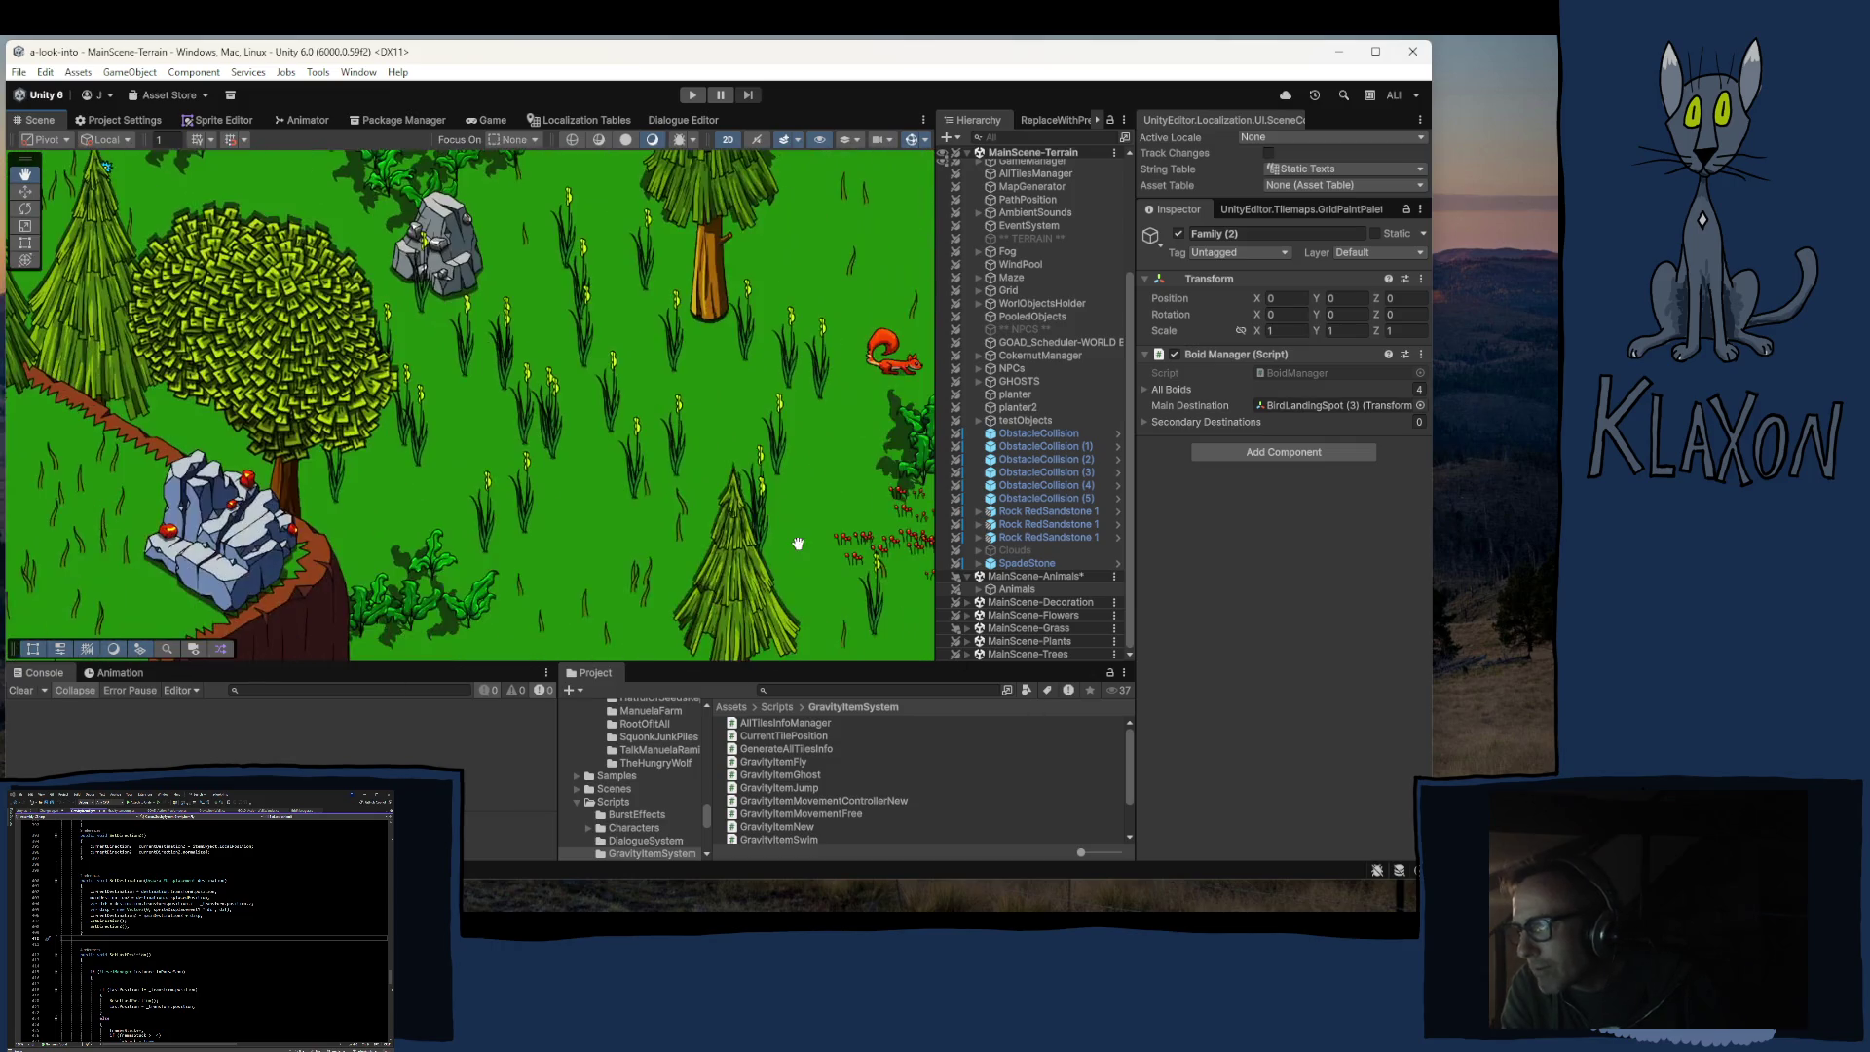
pyautogui.click(1115, 737)
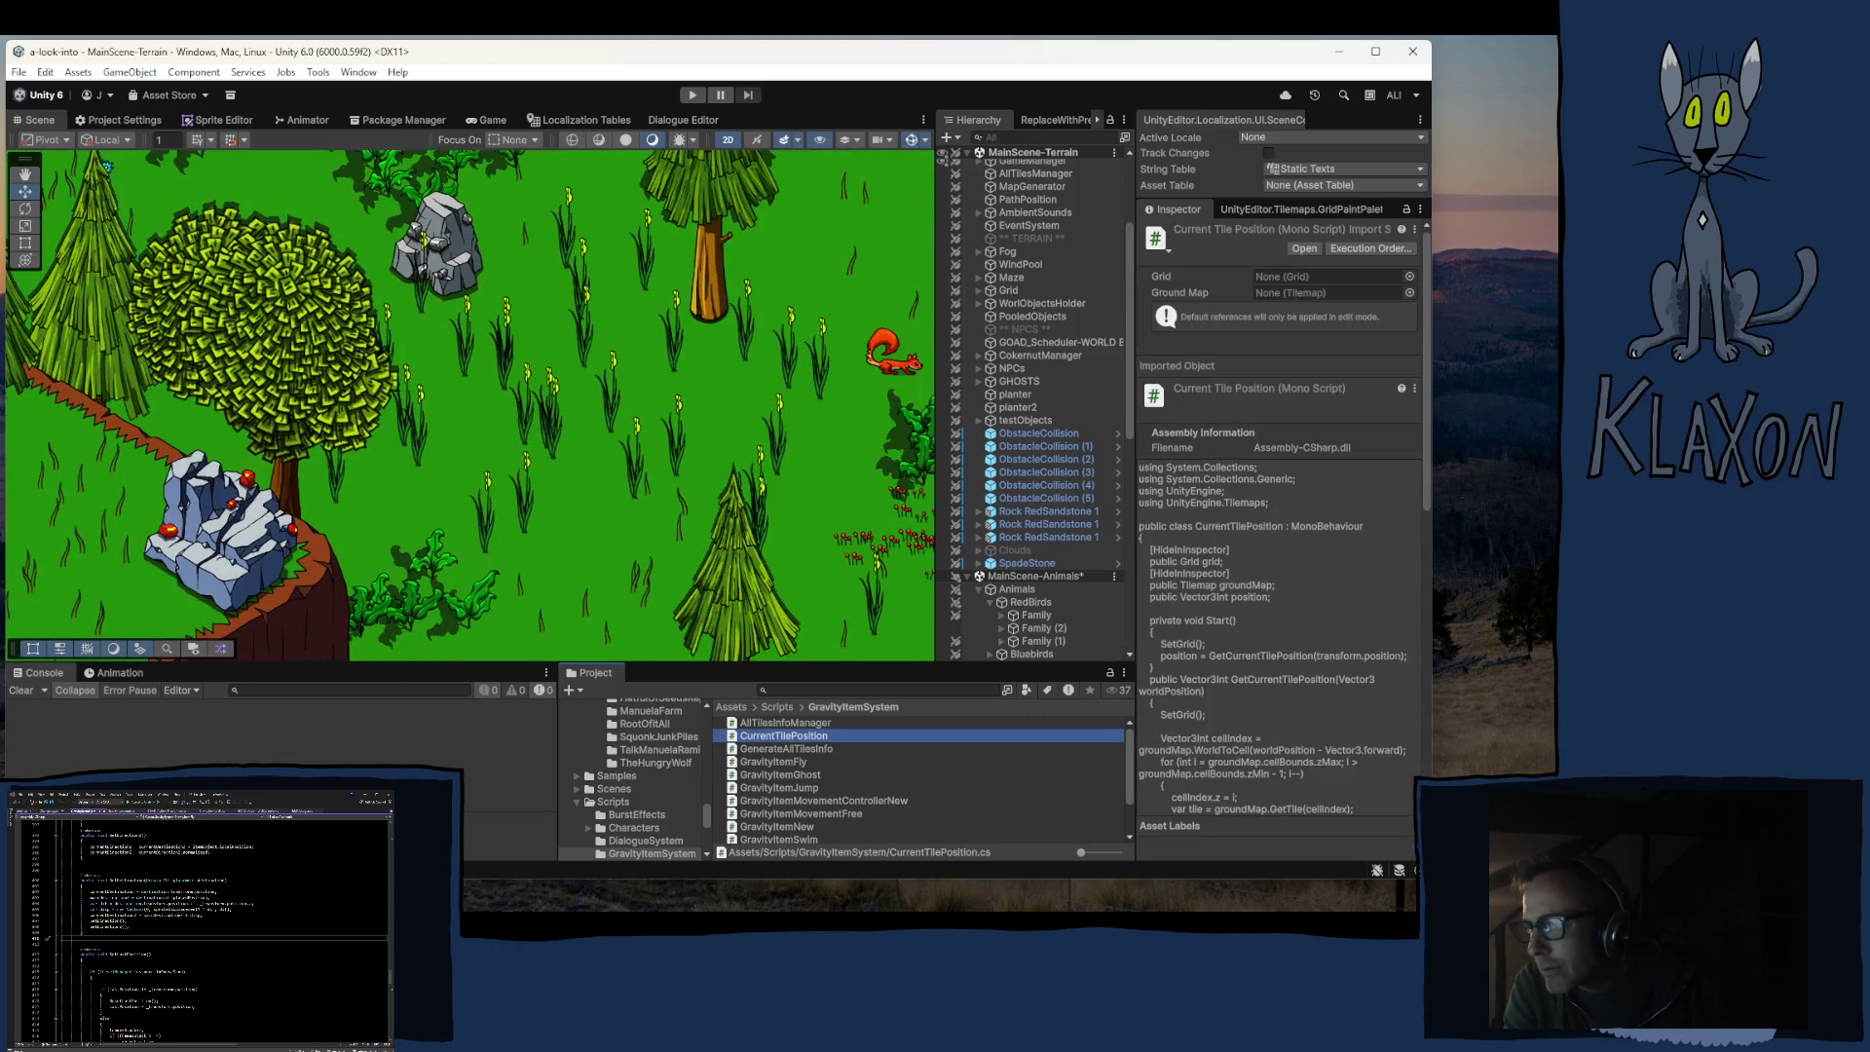
# Step: Pan the Scene view to centre the fenced farm hut and dirt plot
pyautogui.moveTo(222, 280)
pyautogui.mouseDown()
pyautogui.moveTo(409, 526)
pyautogui.moveTo(439, 626)
pyautogui.moveTo(828, 179)
pyautogui.moveTo(411, 704)
pyautogui.moveTo(181, 344)
pyautogui.moveTo(389, 244)
pyautogui.moveTo(585, 194)
pyautogui.moveTo(516, 409)
pyautogui.moveTo(698, 397)
pyautogui.moveTo(655, 412)
pyautogui.moveTo(481, 307)
pyautogui.moveTo(542, 497)
pyautogui.mouseUp()
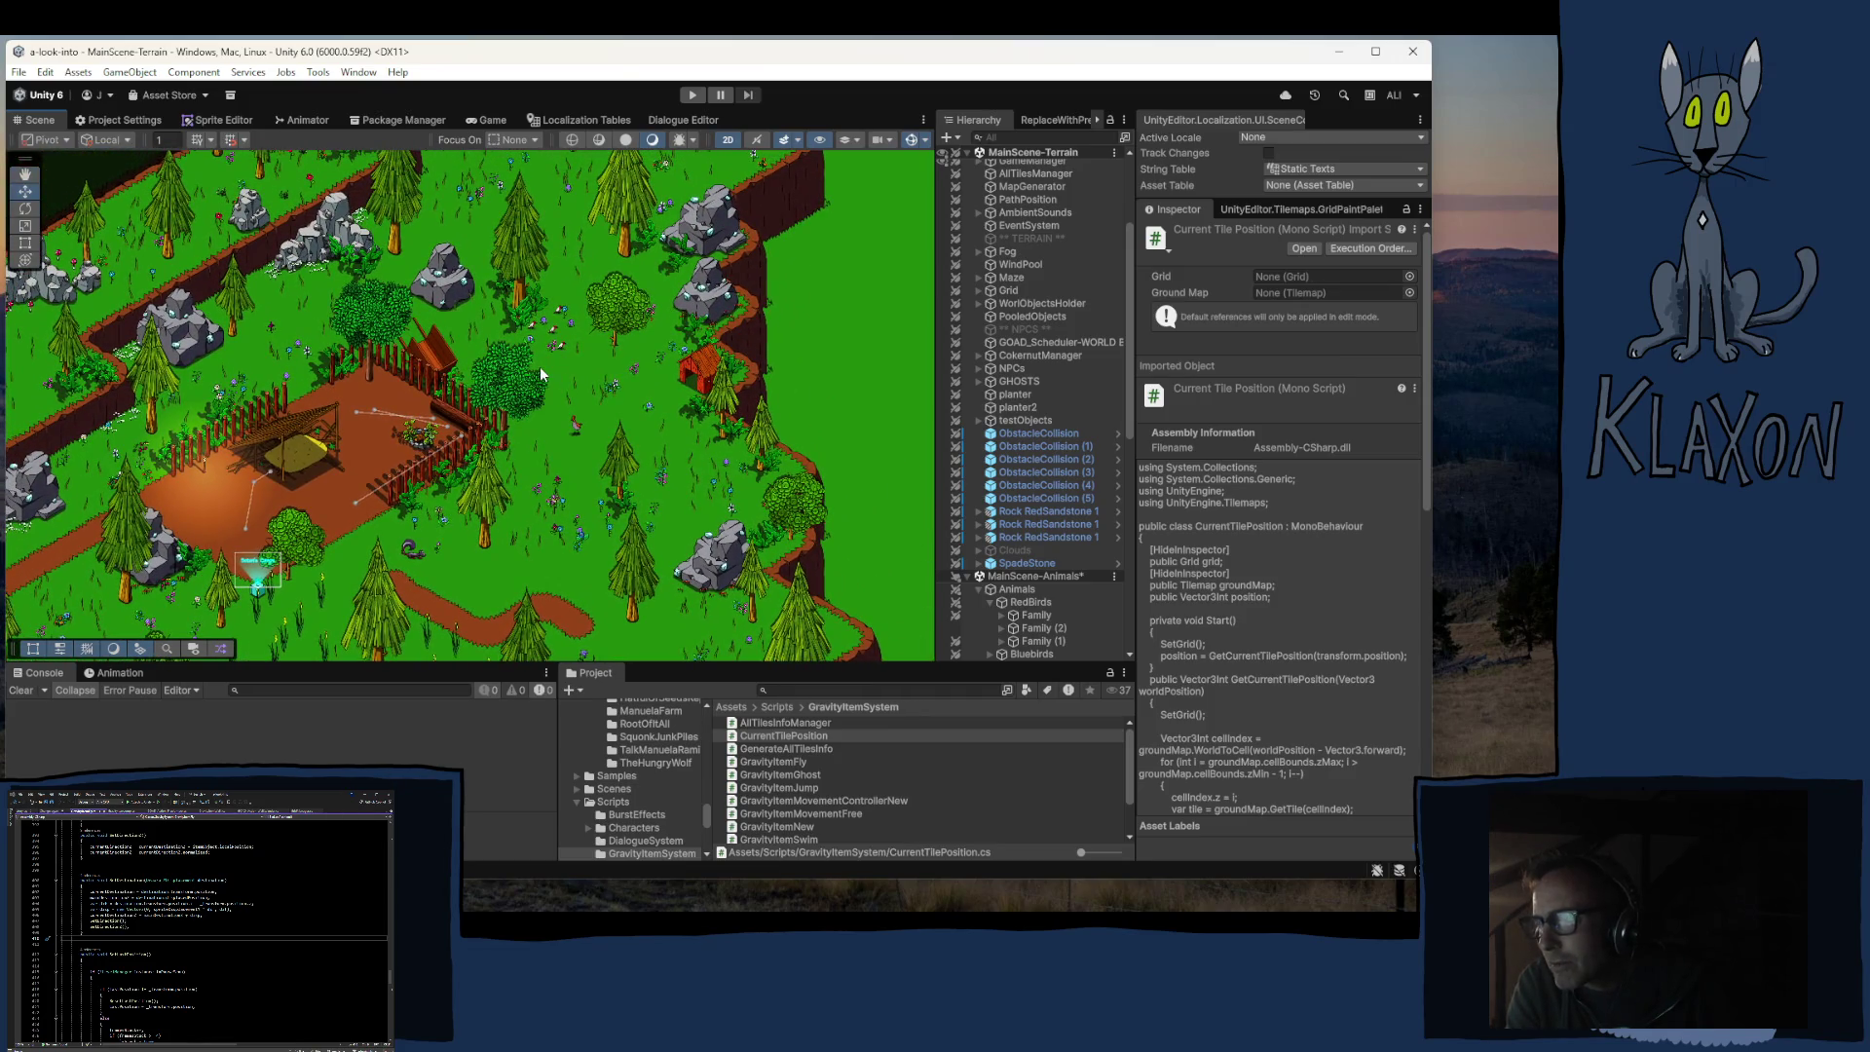
pyautogui.moveTo(450, 405)
pyautogui.mouseDown()
pyautogui.moveTo(555, 333)
pyautogui.moveTo(635, 361)
pyautogui.mouseUp()
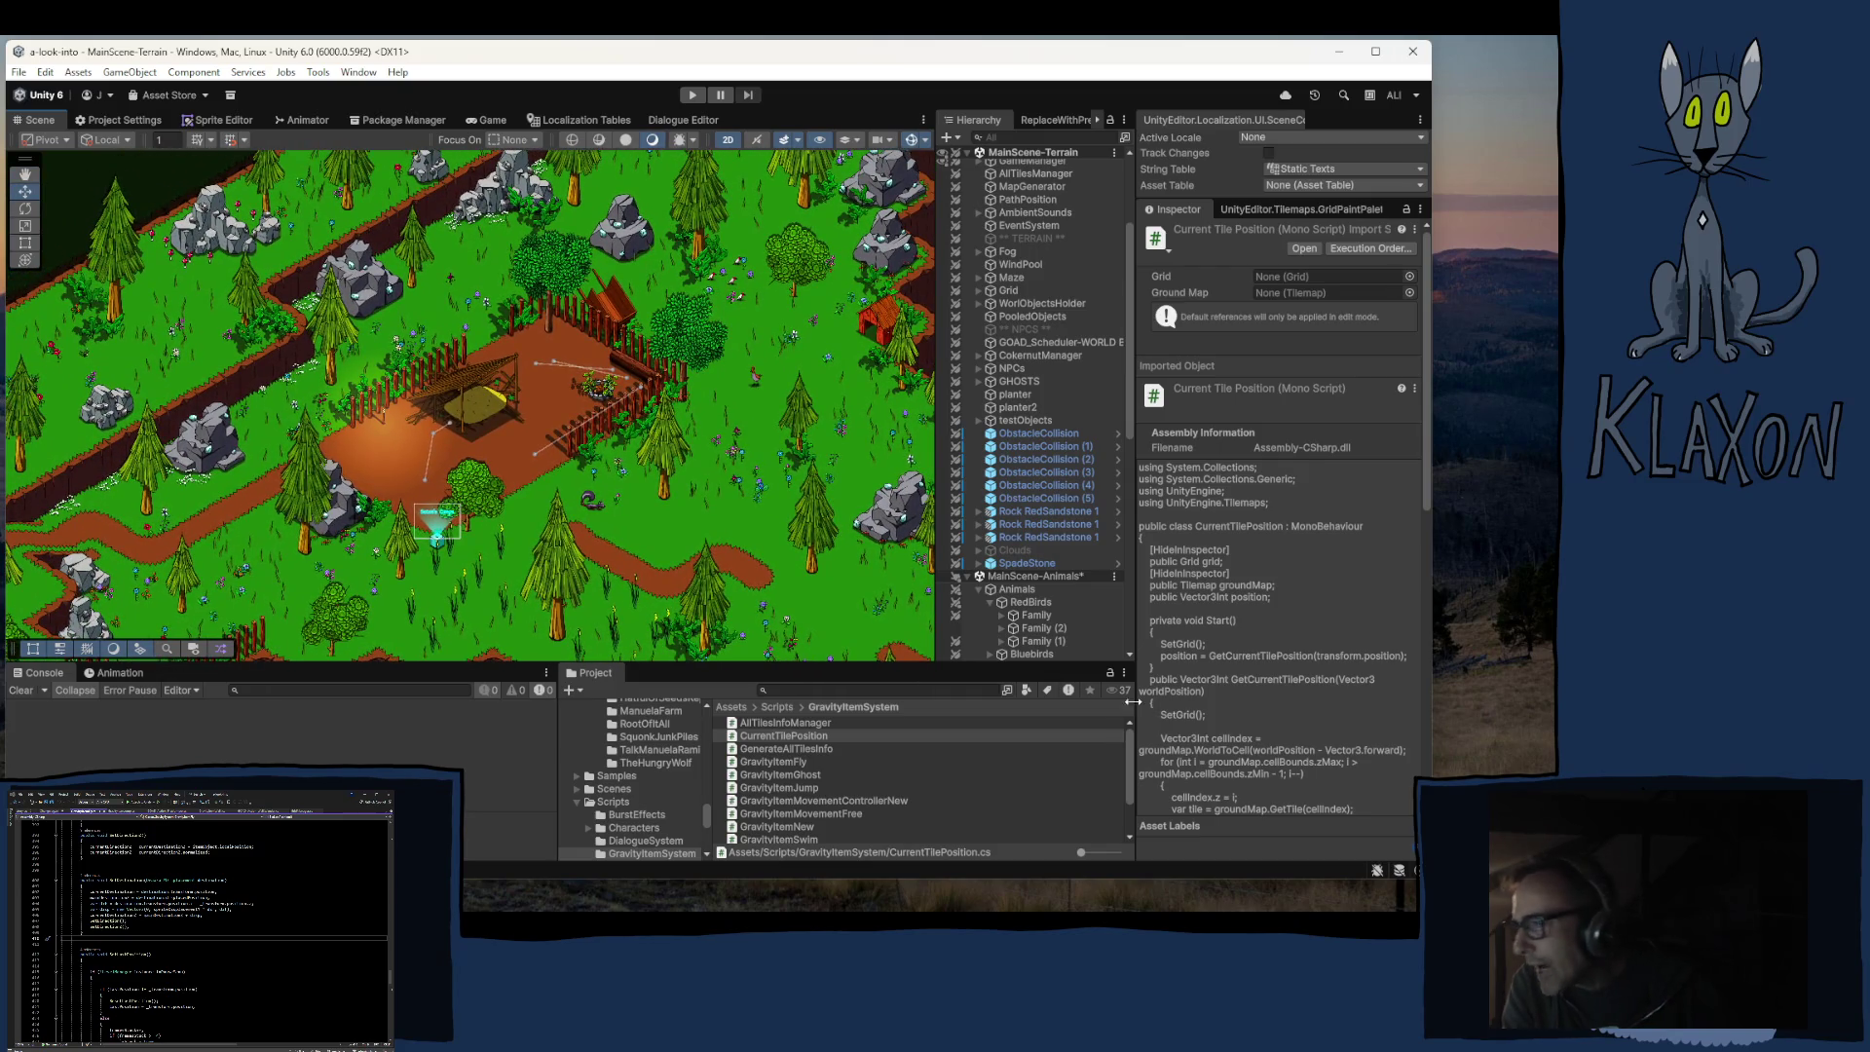
pyautogui.scroll(-5, 1003, 487)
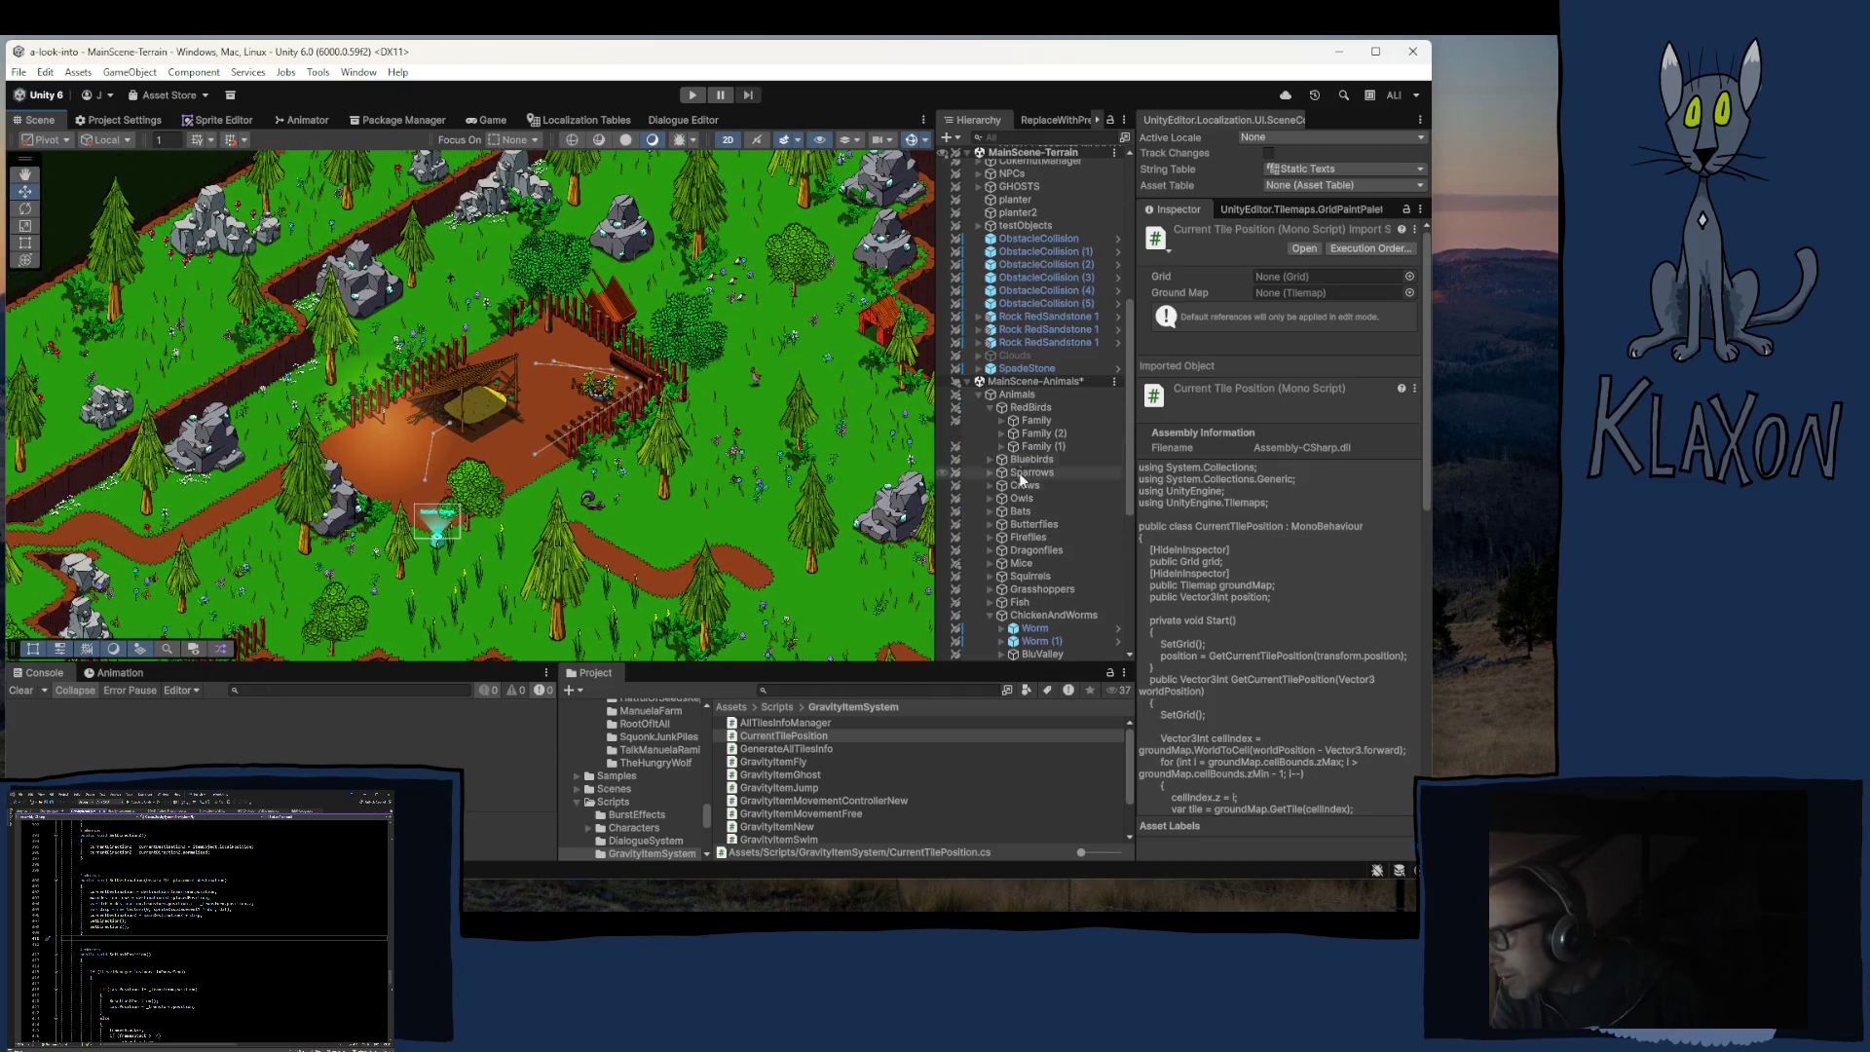
# Step: Collapse RedBirds and ChickenAndWorms, then select the Butterflies group
pyautogui.click(990, 408)
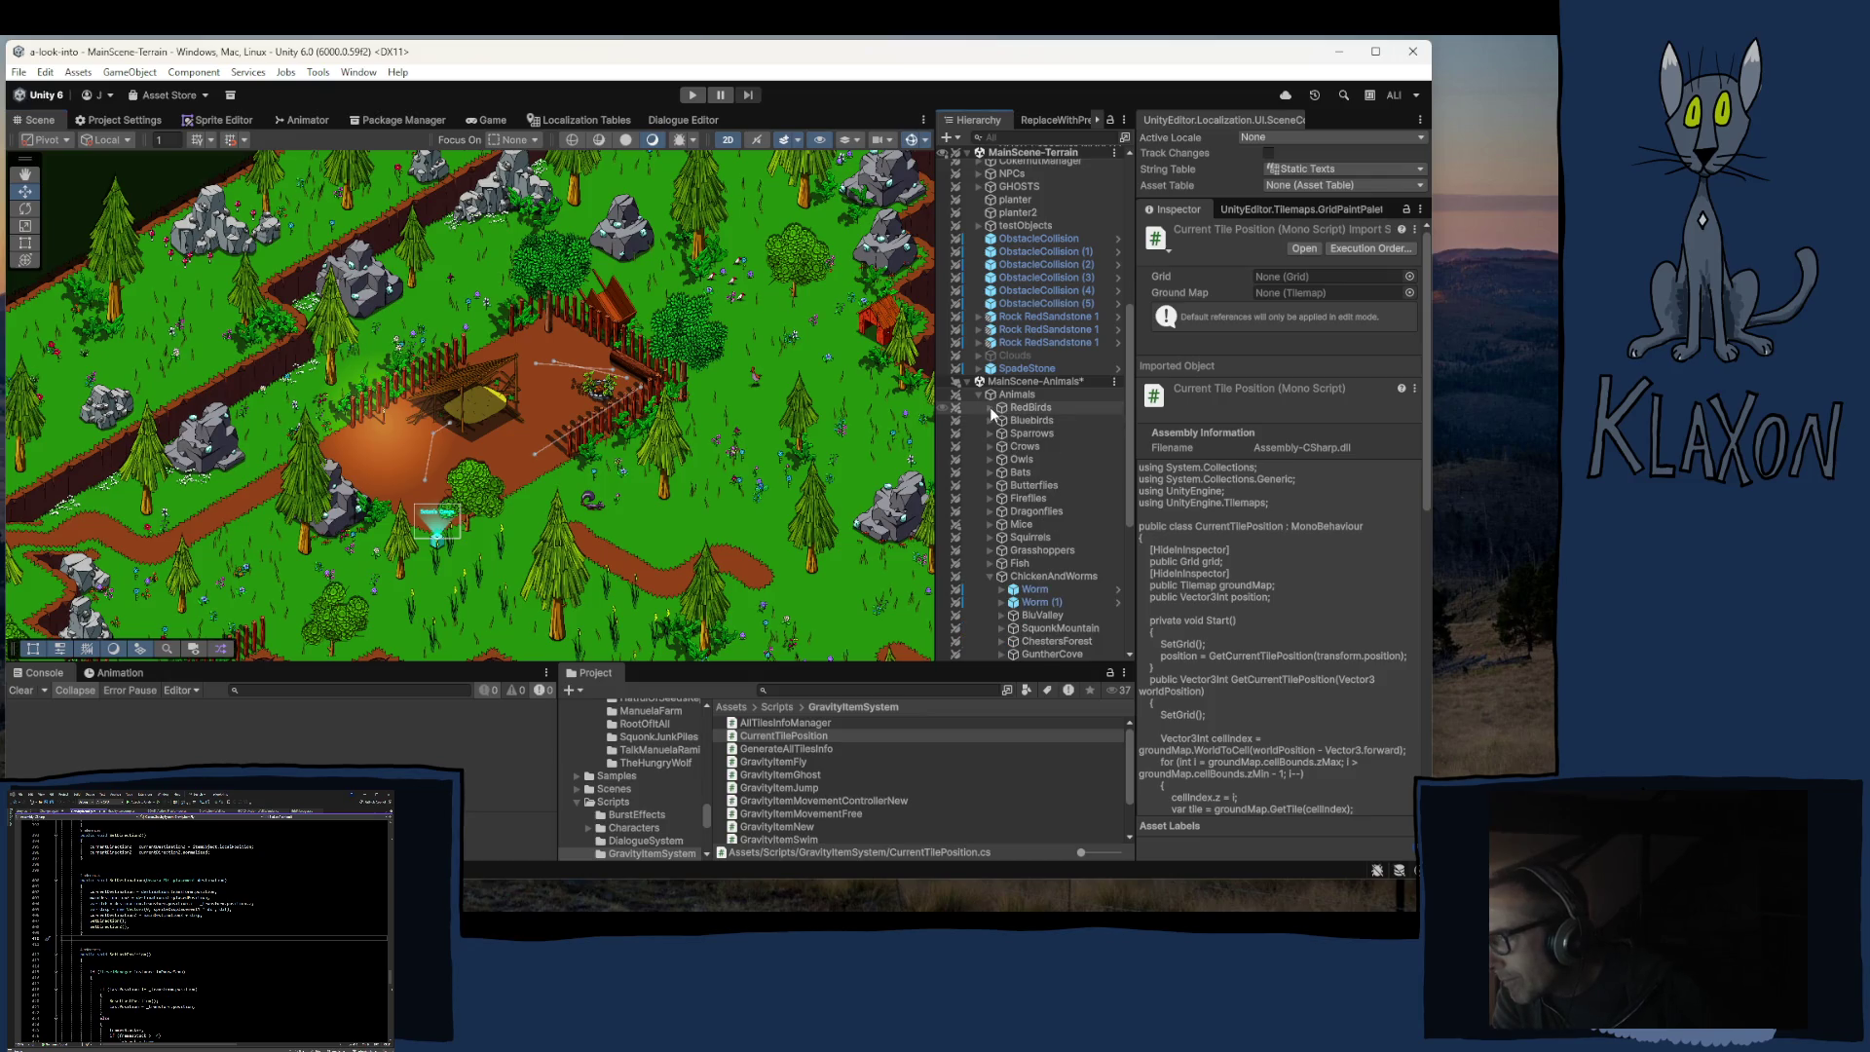
pyautogui.click(991, 576)
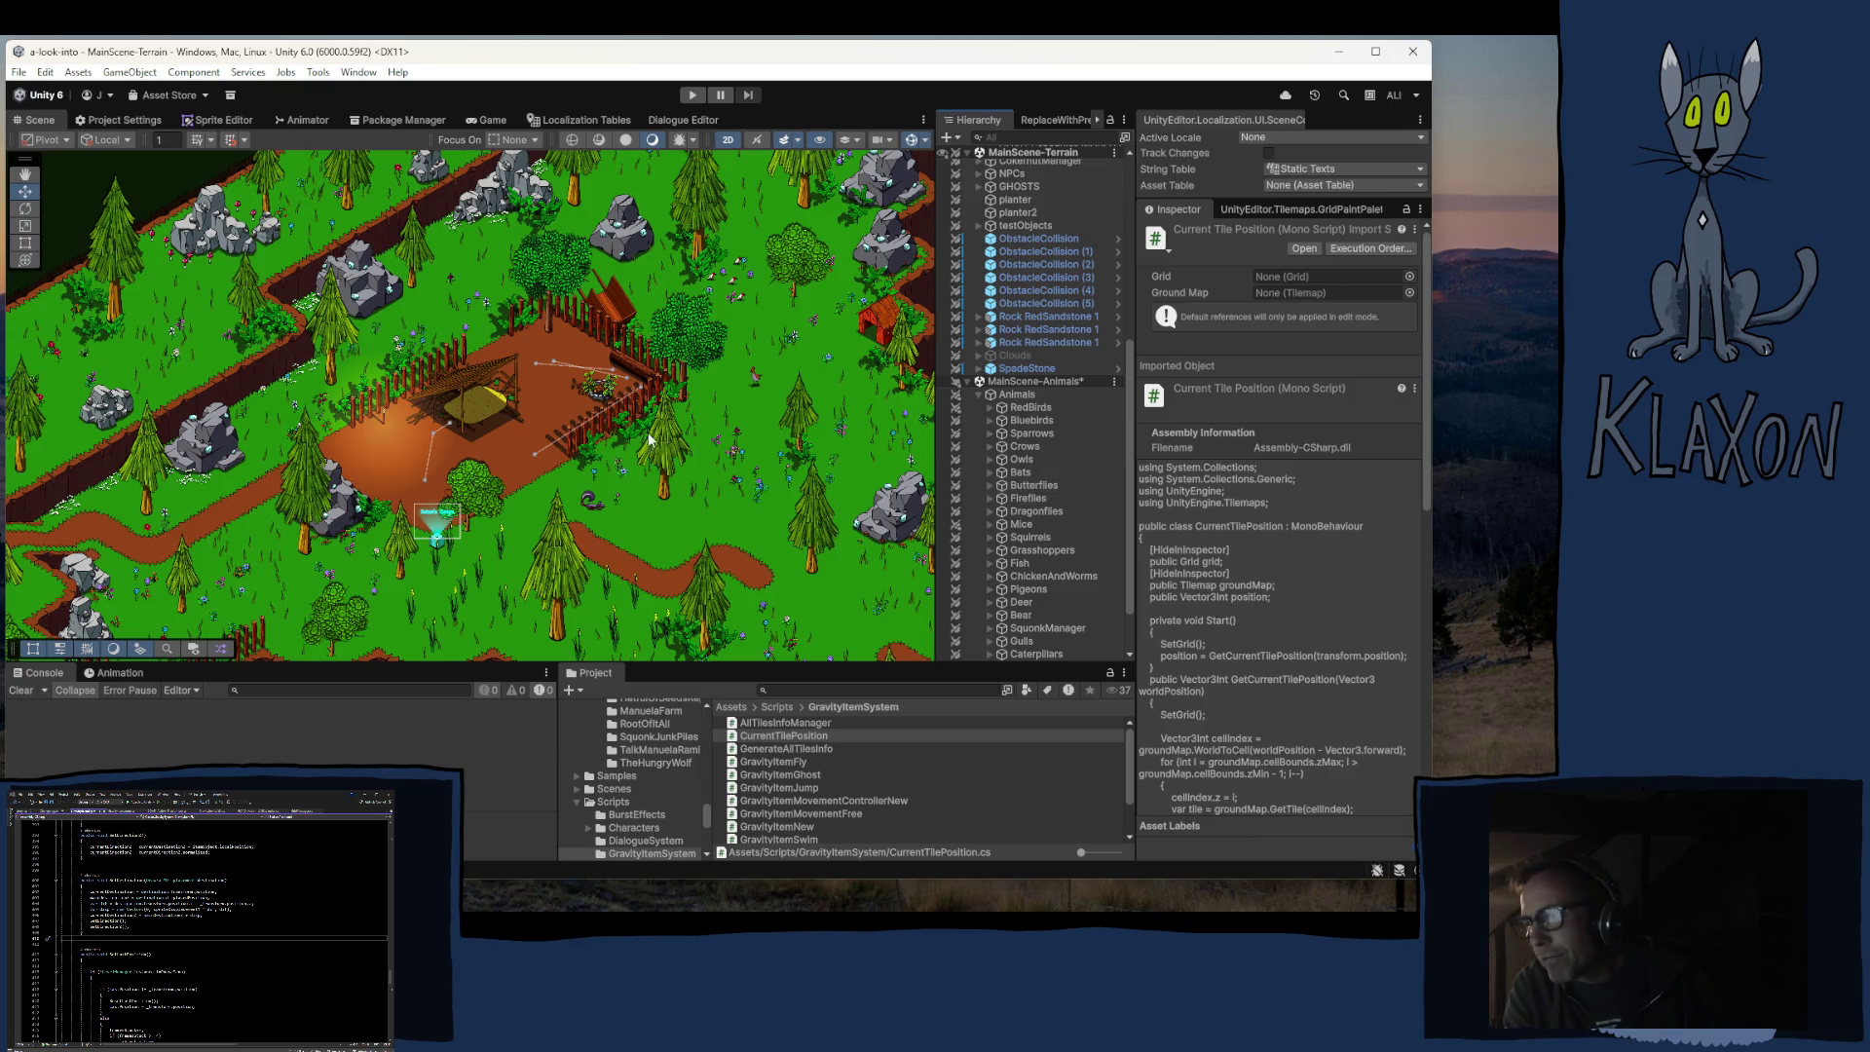
pyautogui.click(1033, 486)
# Step: Select Butterfly_Blue (1) and view its Gravity Item Fly: Flight Speed 0.1, Roaming Distance 1.5, Fly Z 1.1–2
pyautogui.click(990, 486)
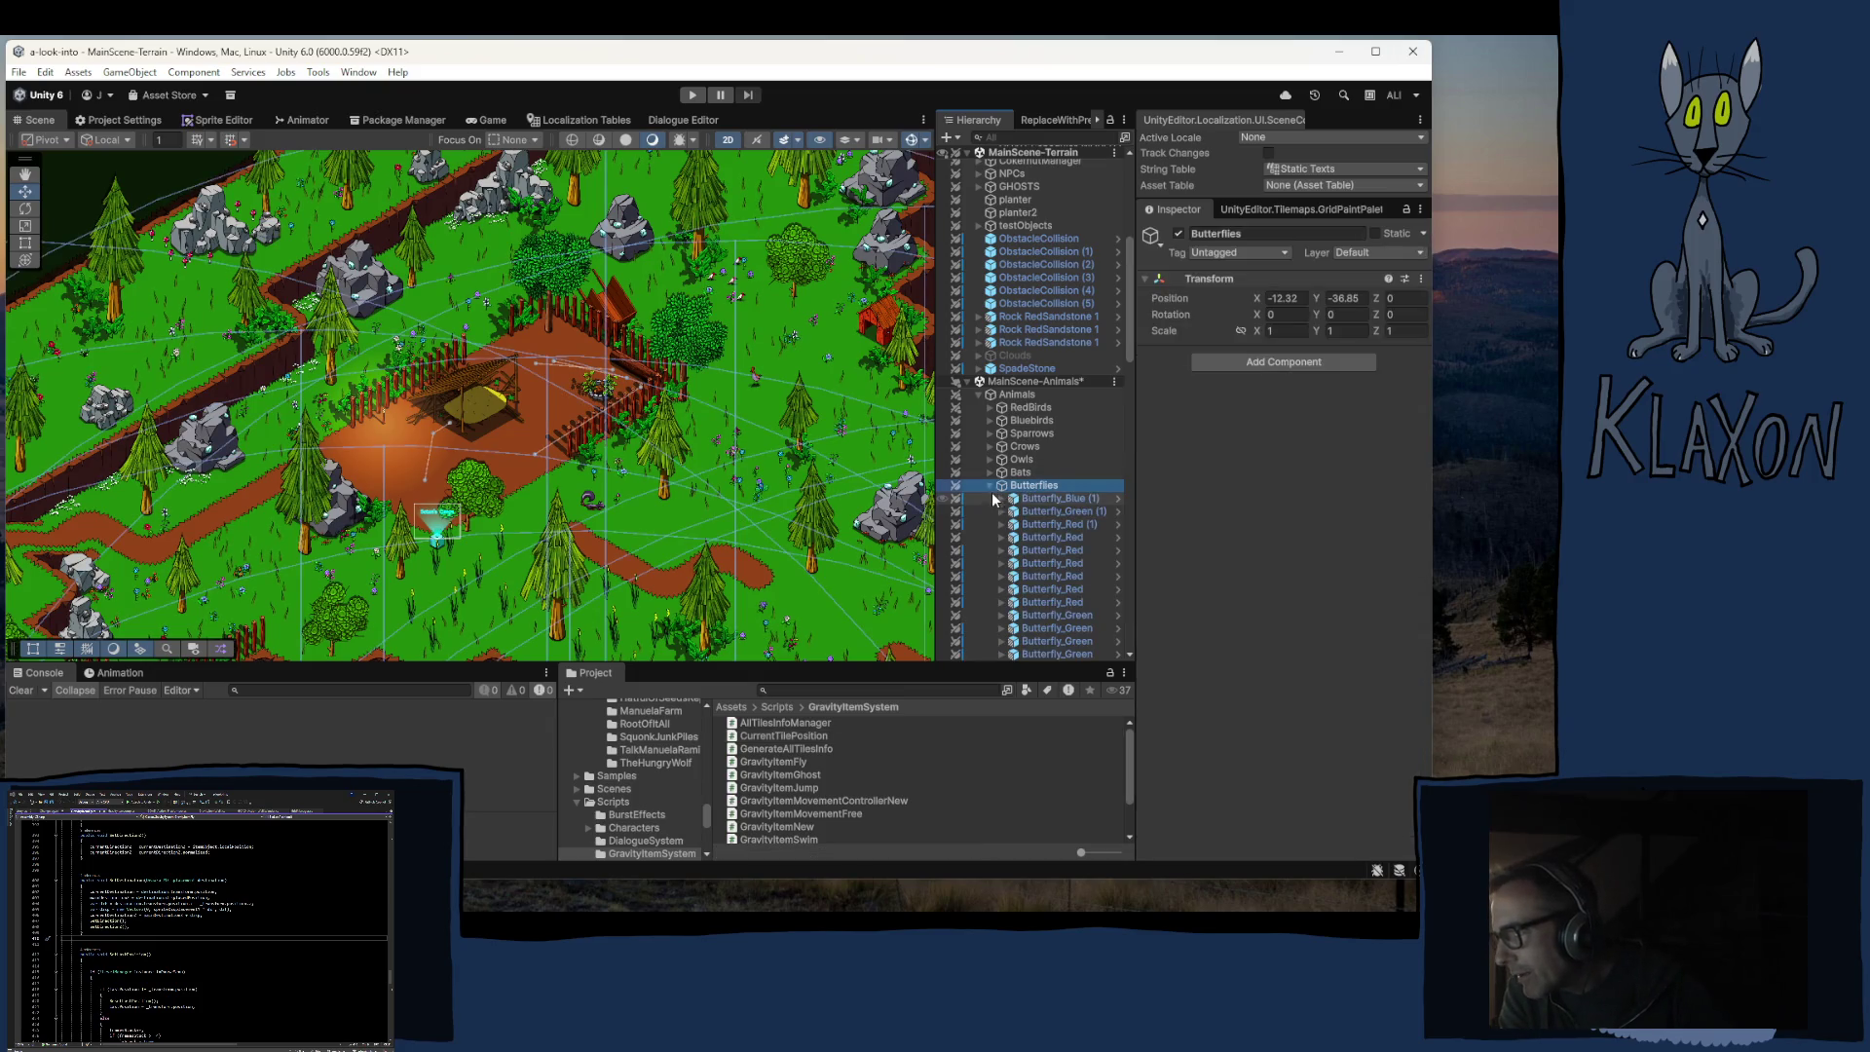
pyautogui.click(991, 495)
pyautogui.scroll(-3, 1204, 570)
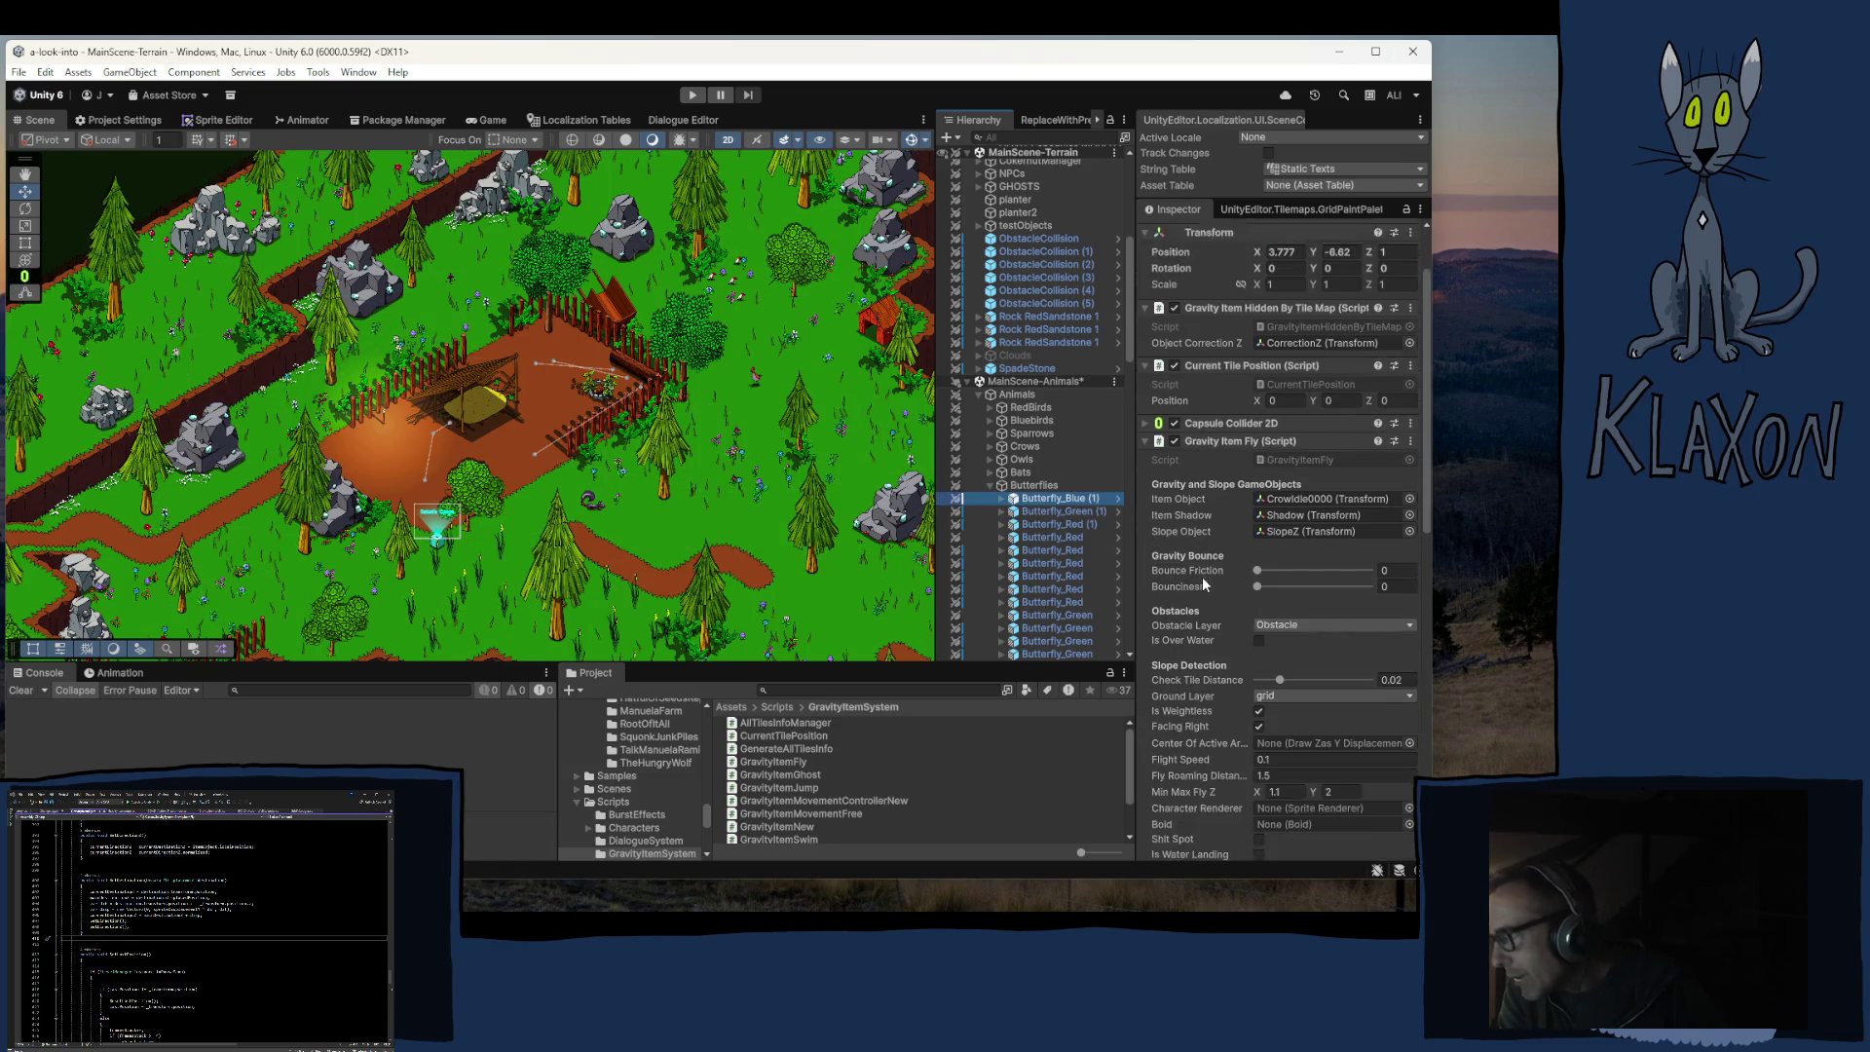
pyautogui.scroll(-2, 1203, 584)
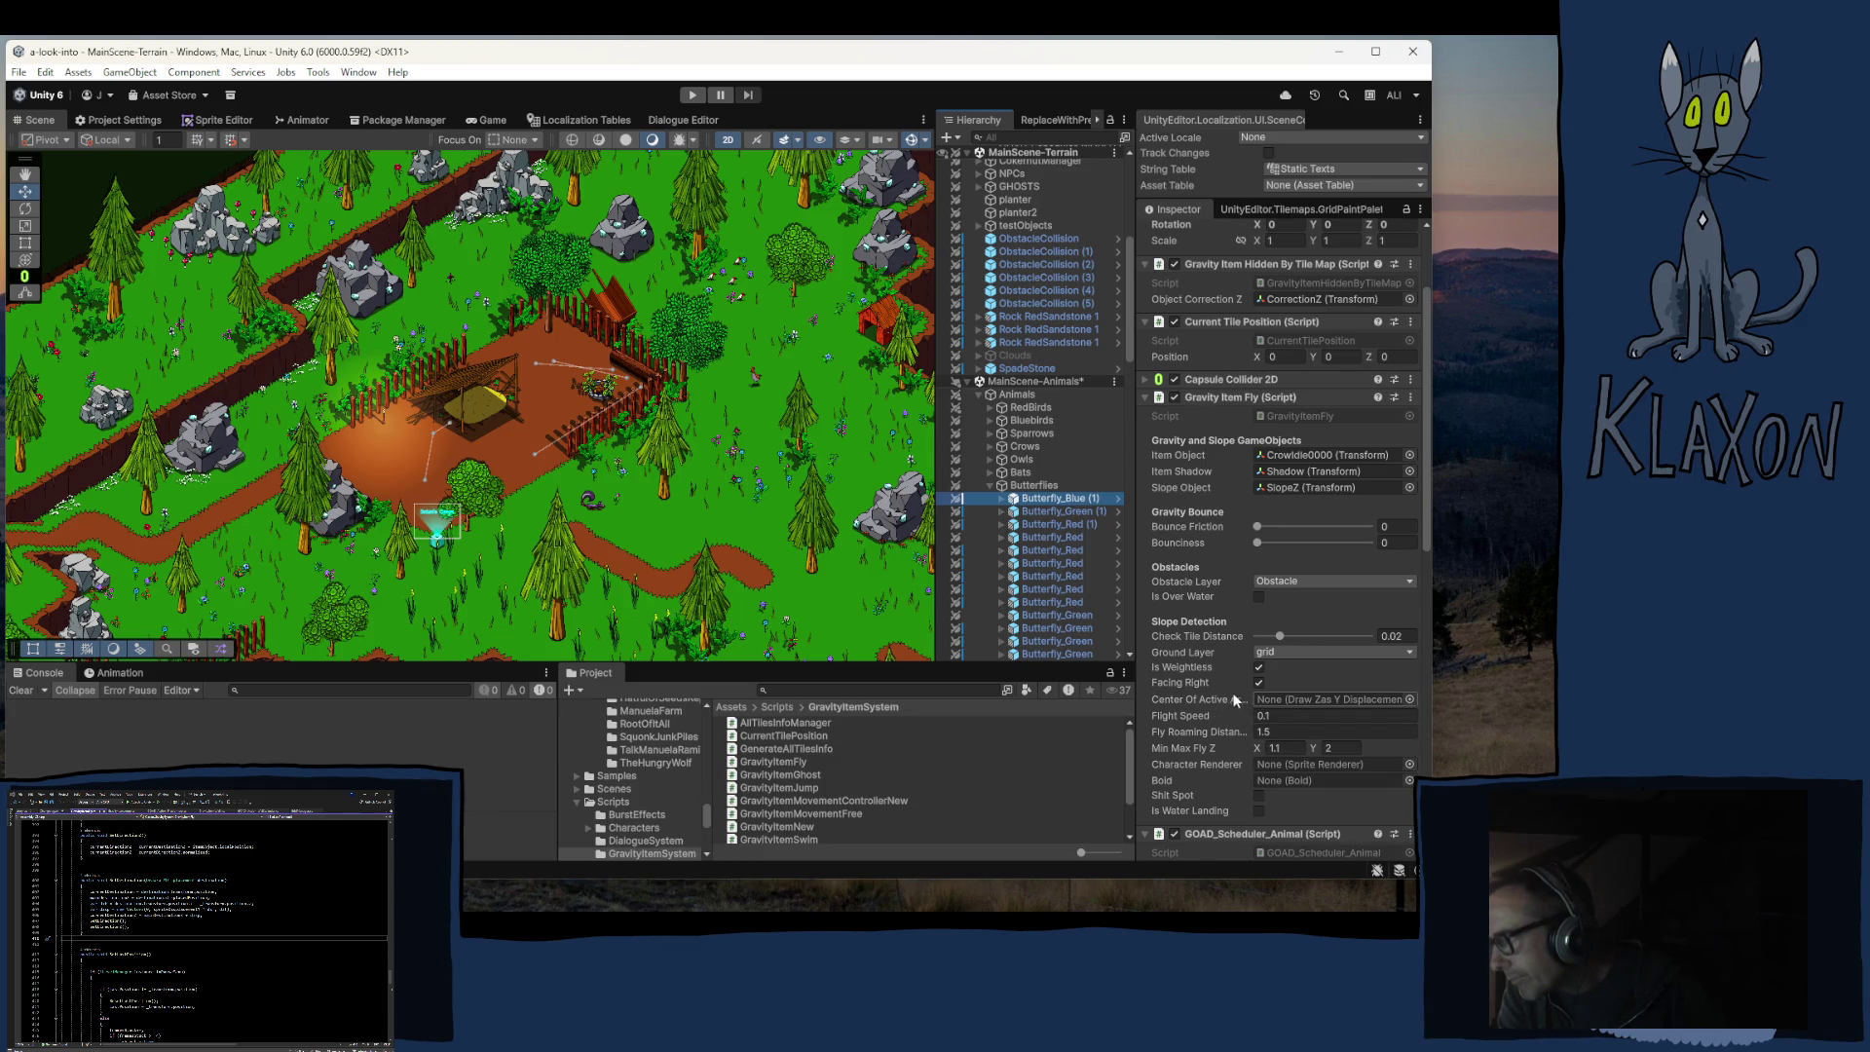
pyautogui.click(991, 408)
# Step: Inspect the Family's Redbird flight settings: Flight Speed 1.2, Roaming Distance 3, Fly Z 1.1–5
pyautogui.click(1002, 421)
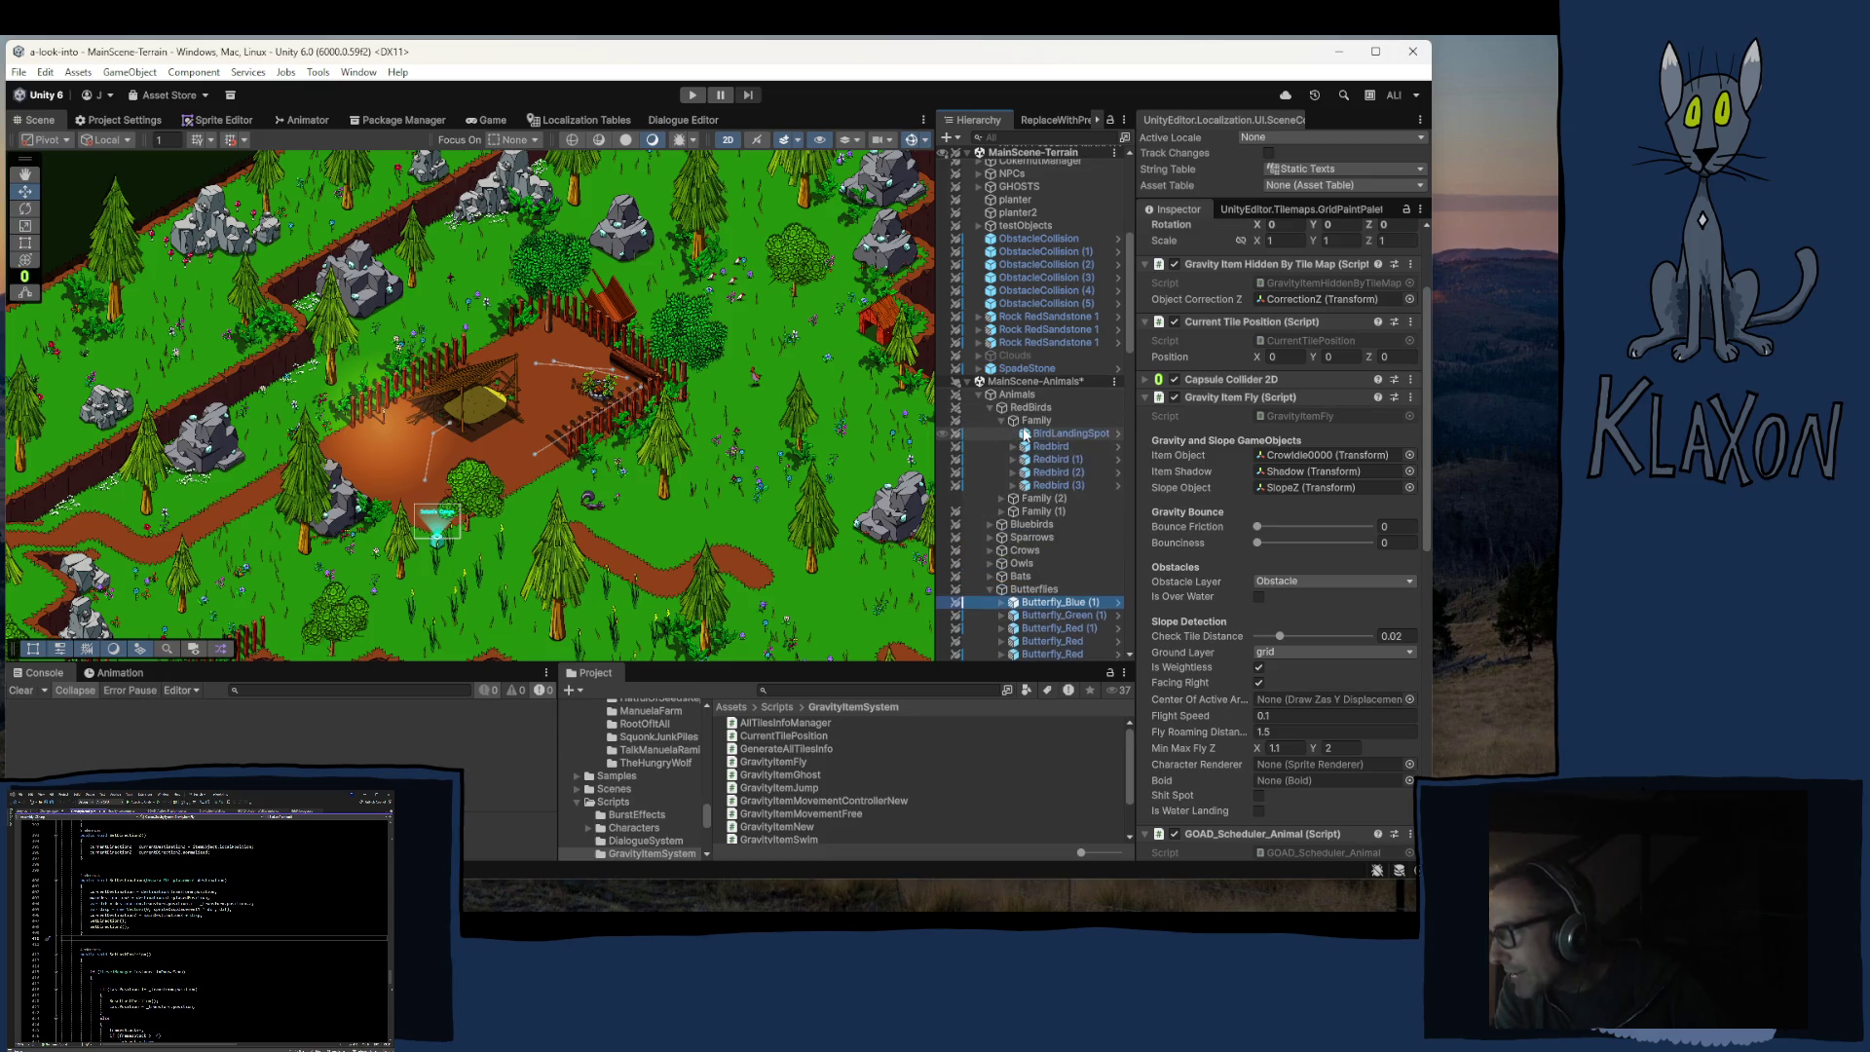
pyautogui.click(1042, 446)
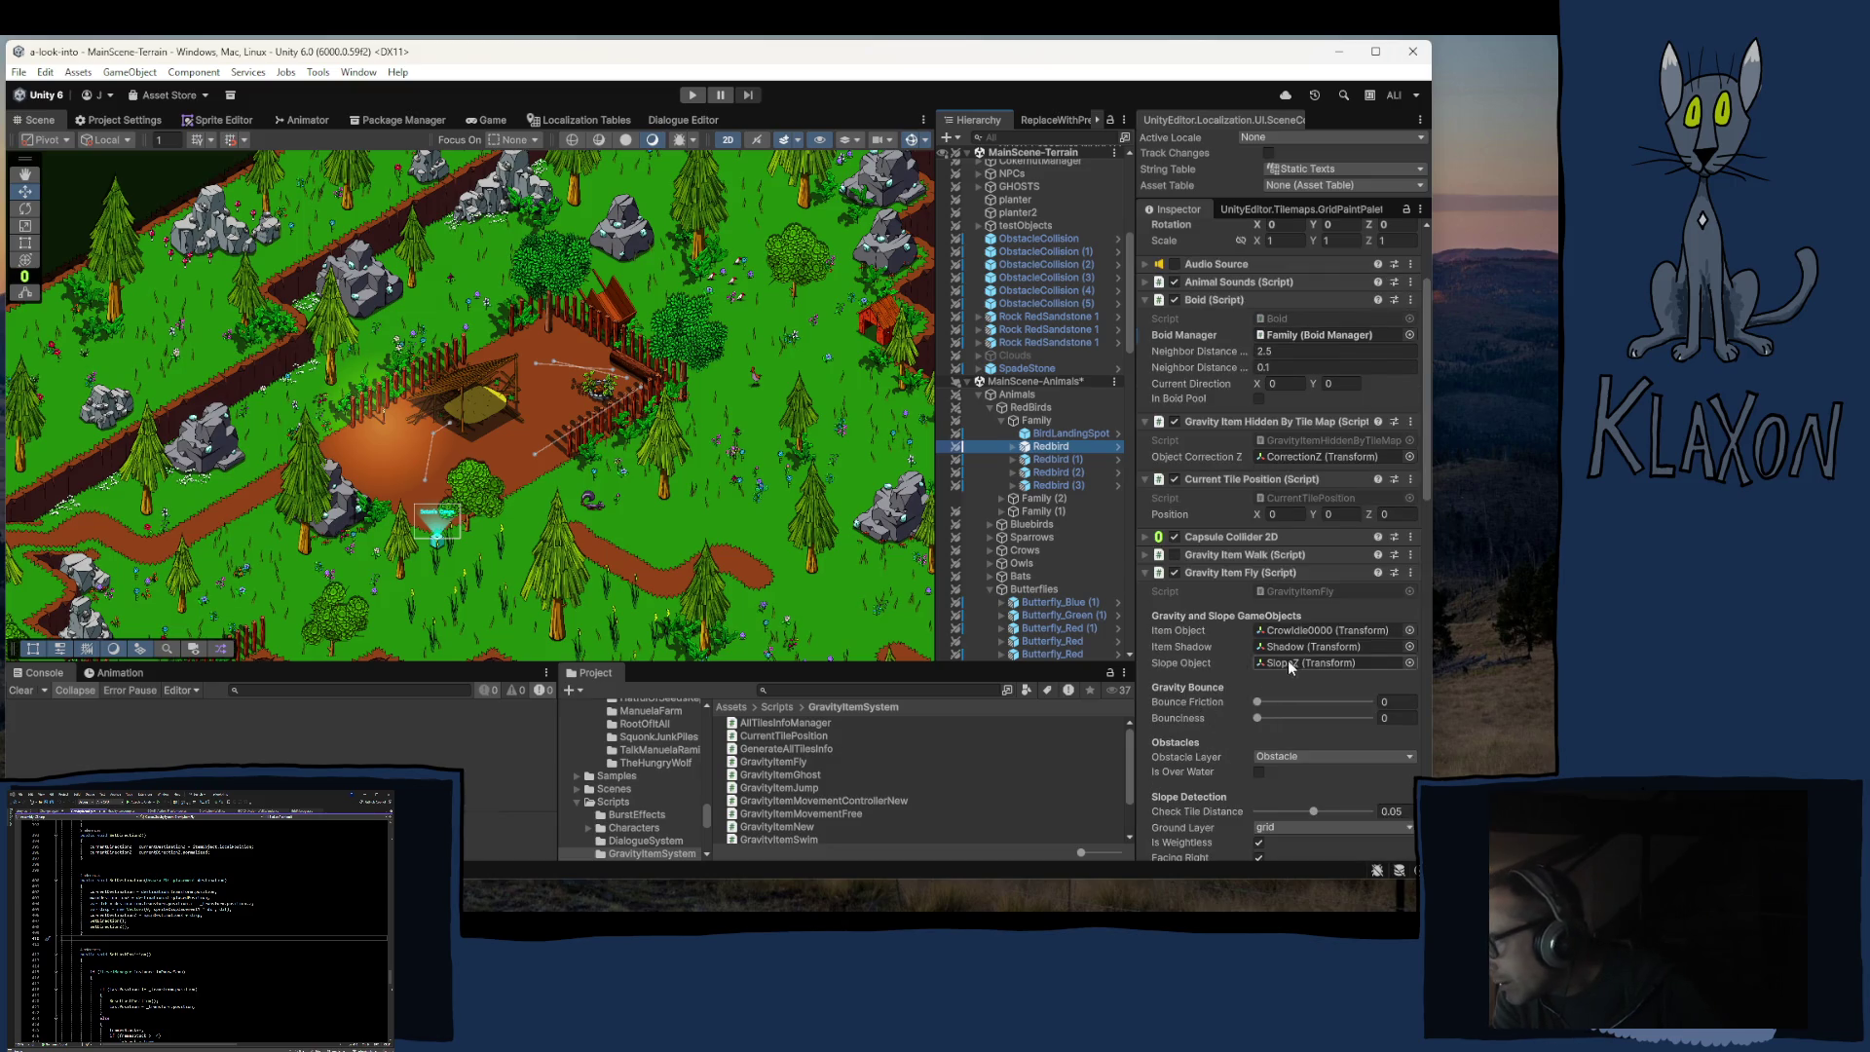
pyautogui.scroll(-4, 1224, 590)
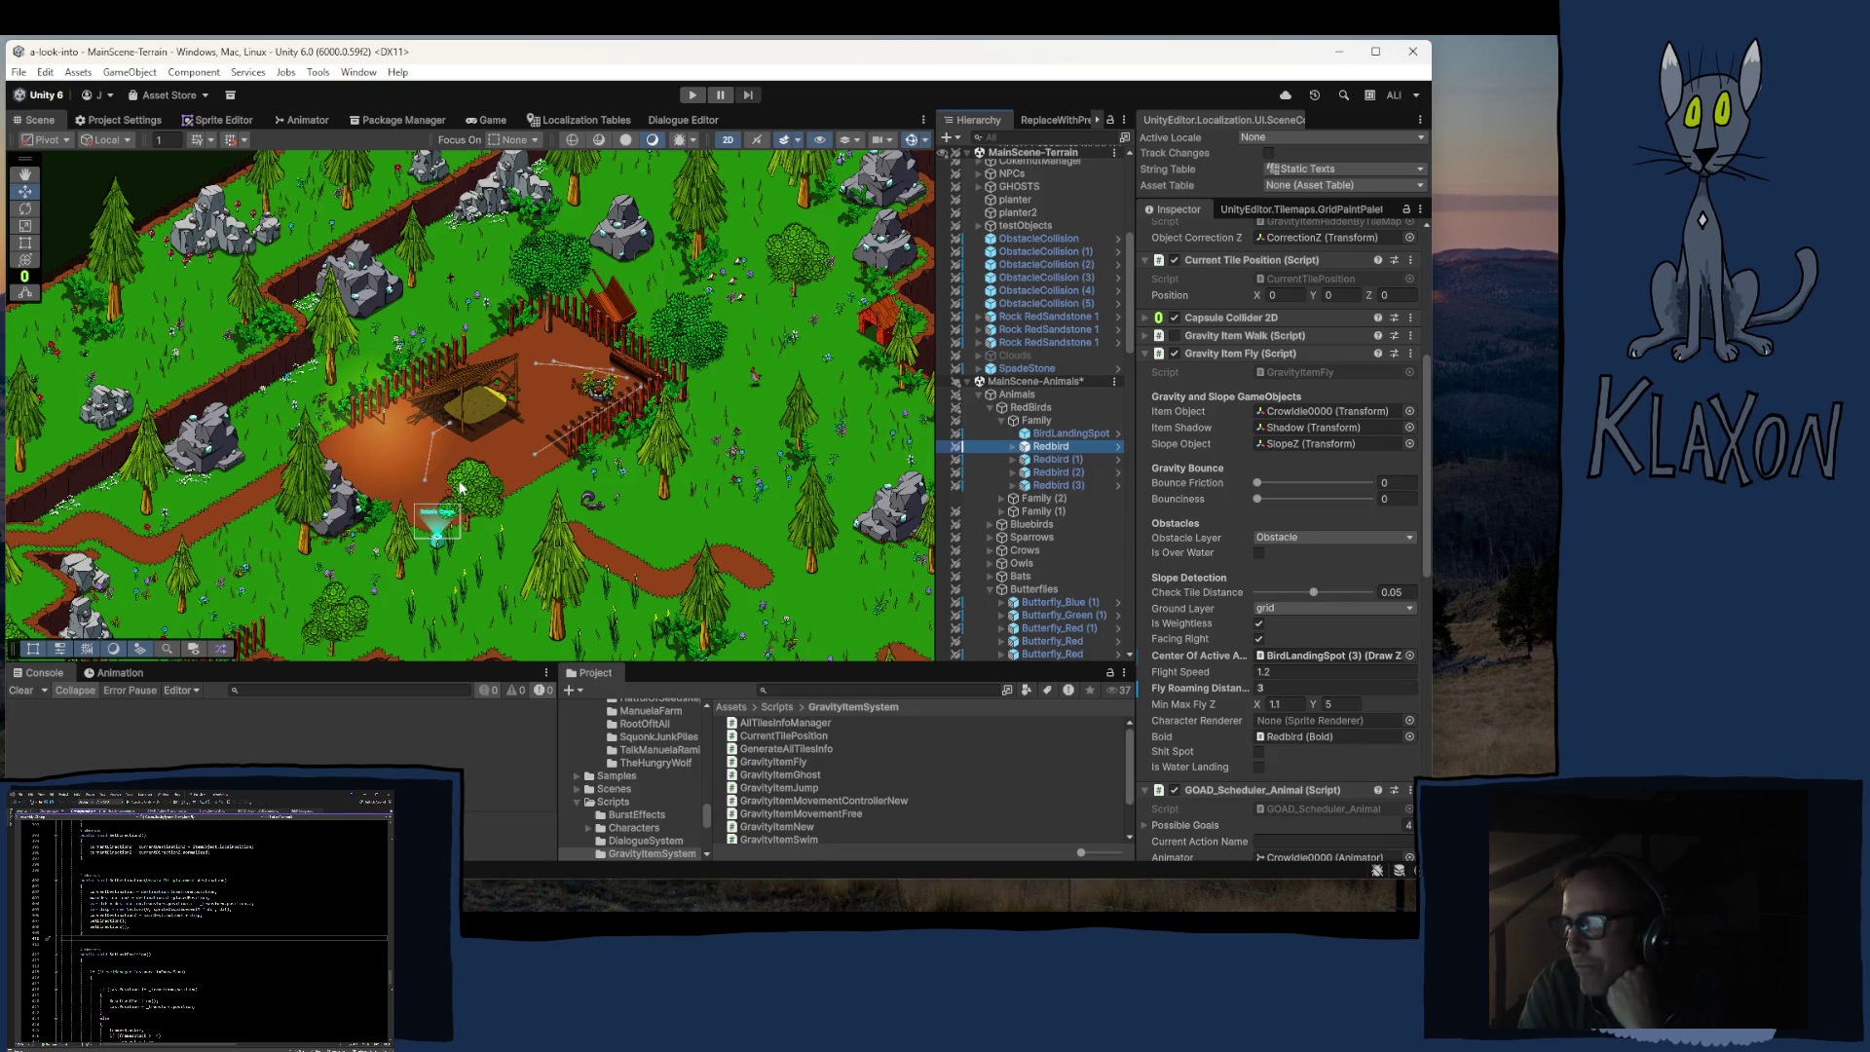
# Step: Pan the Scene view away from the farm and centre it on the blue portal
pyautogui.moveTo(721, 393); pyautogui.dragTo(575, 447)
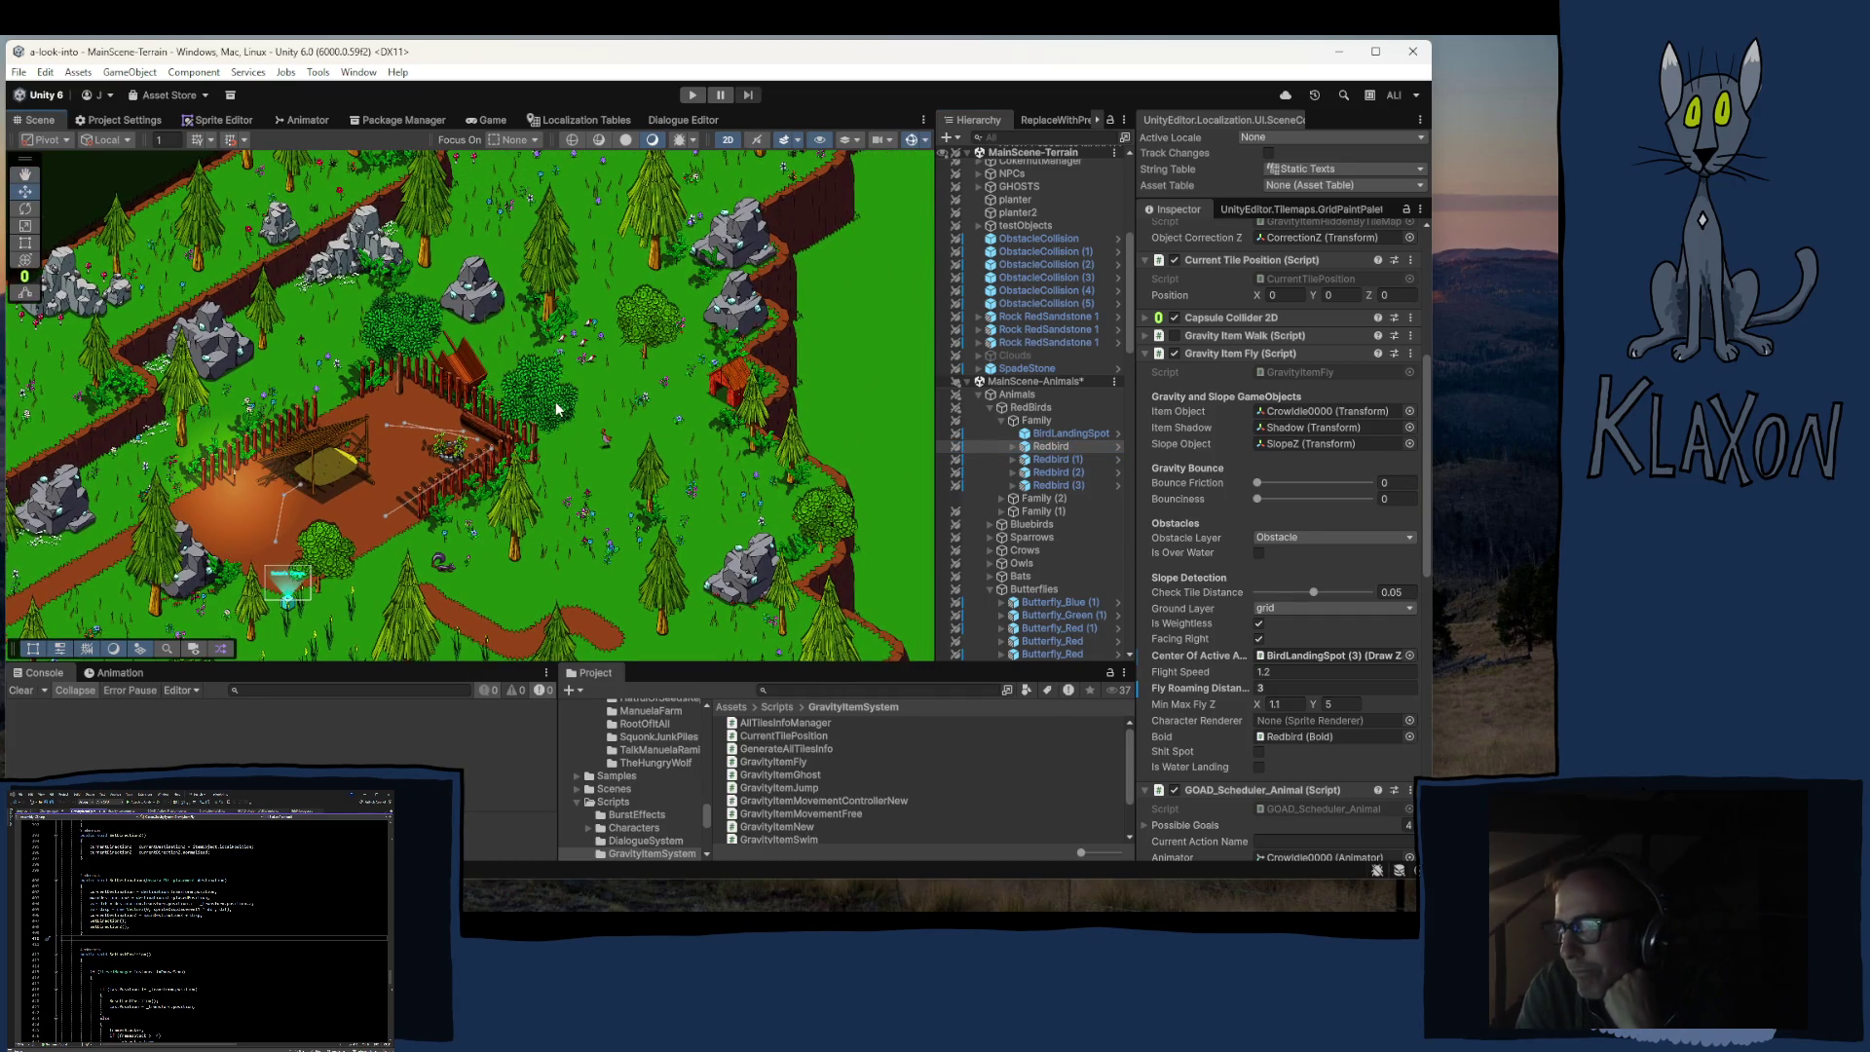
pyautogui.moveTo(185, 433); pyautogui.dragTo(464, 382)
pyautogui.moveTo(165, 555)
pyautogui.mouseDown()
pyautogui.moveTo(351, 453)
pyautogui.moveTo(612, 420)
pyautogui.mouseUp()
pyautogui.moveTo(487, 584); pyautogui.dragTo(604, 380)
pyautogui.moveTo(516, 429); pyautogui.dragTo(601, 388)
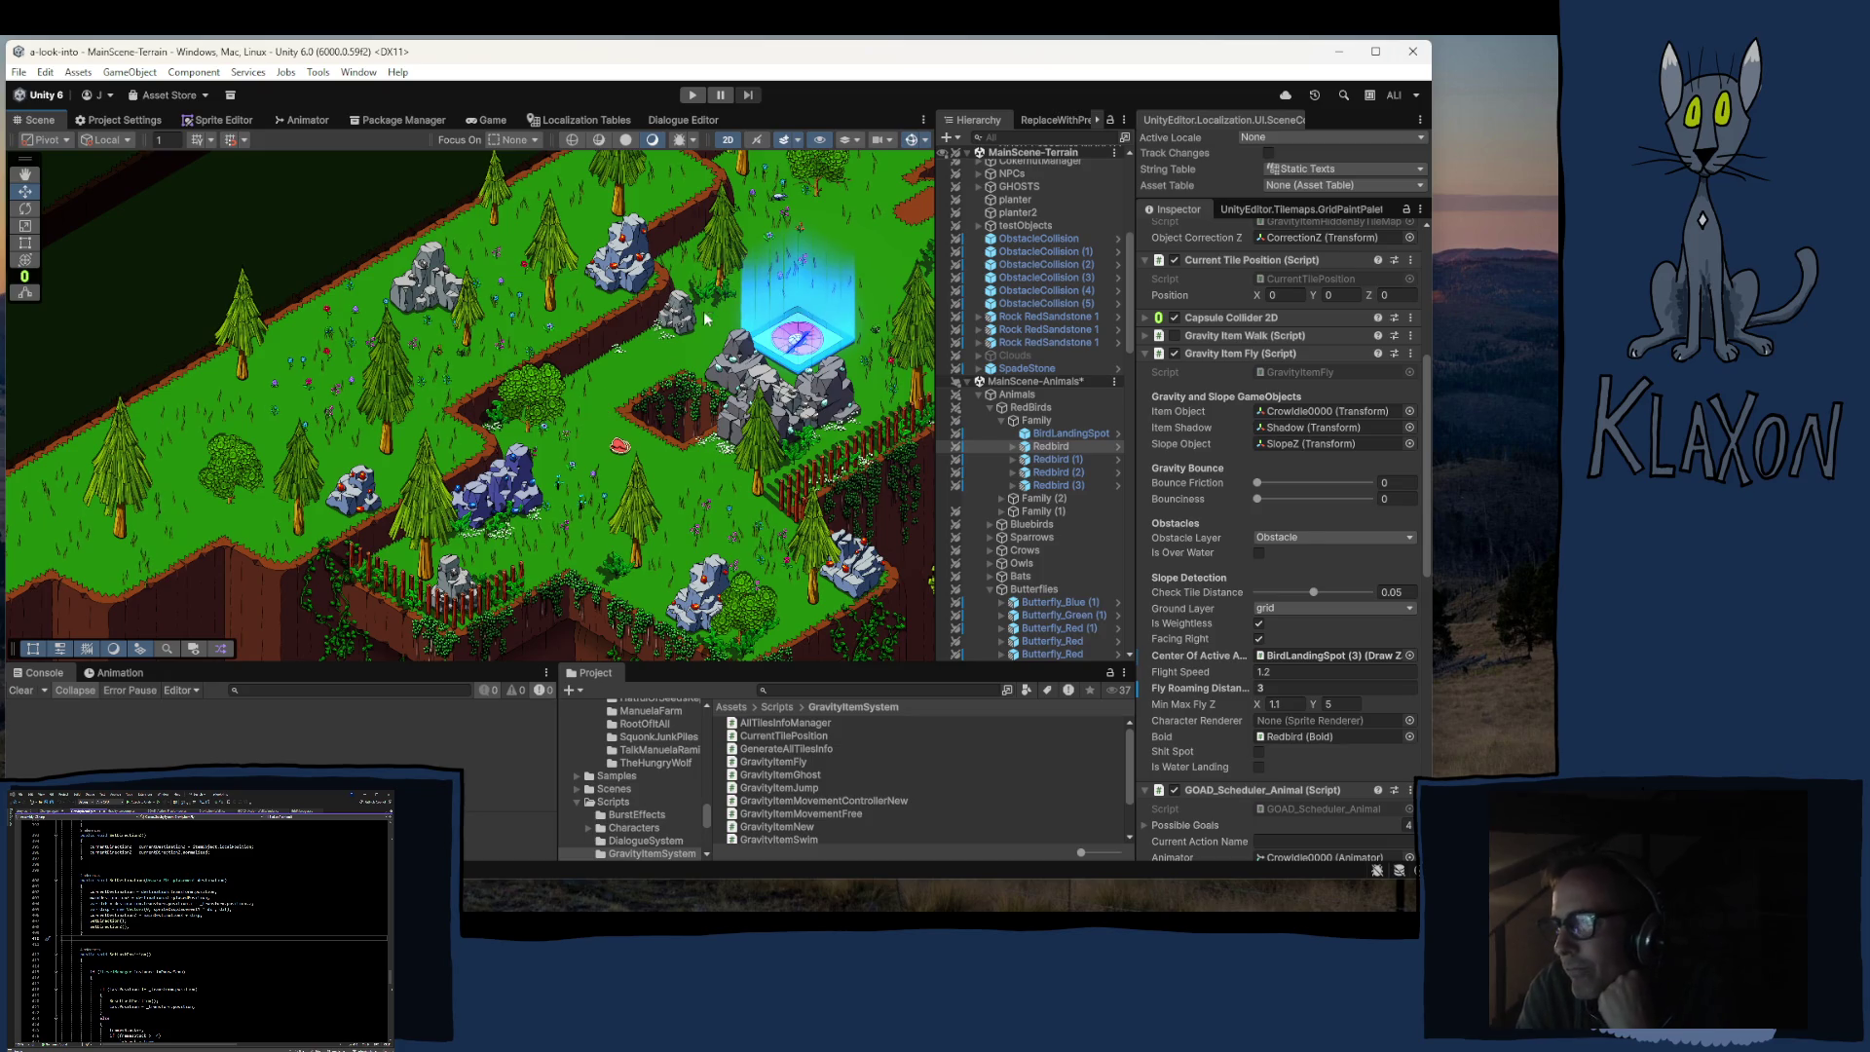
# Step: Collapse the Family, RedBirds and Butterflies foldouts, then enter Play mode to reach the title screen
pyautogui.click(1001, 419)
pyautogui.click(1001, 418)
pyautogui.click(989, 407)
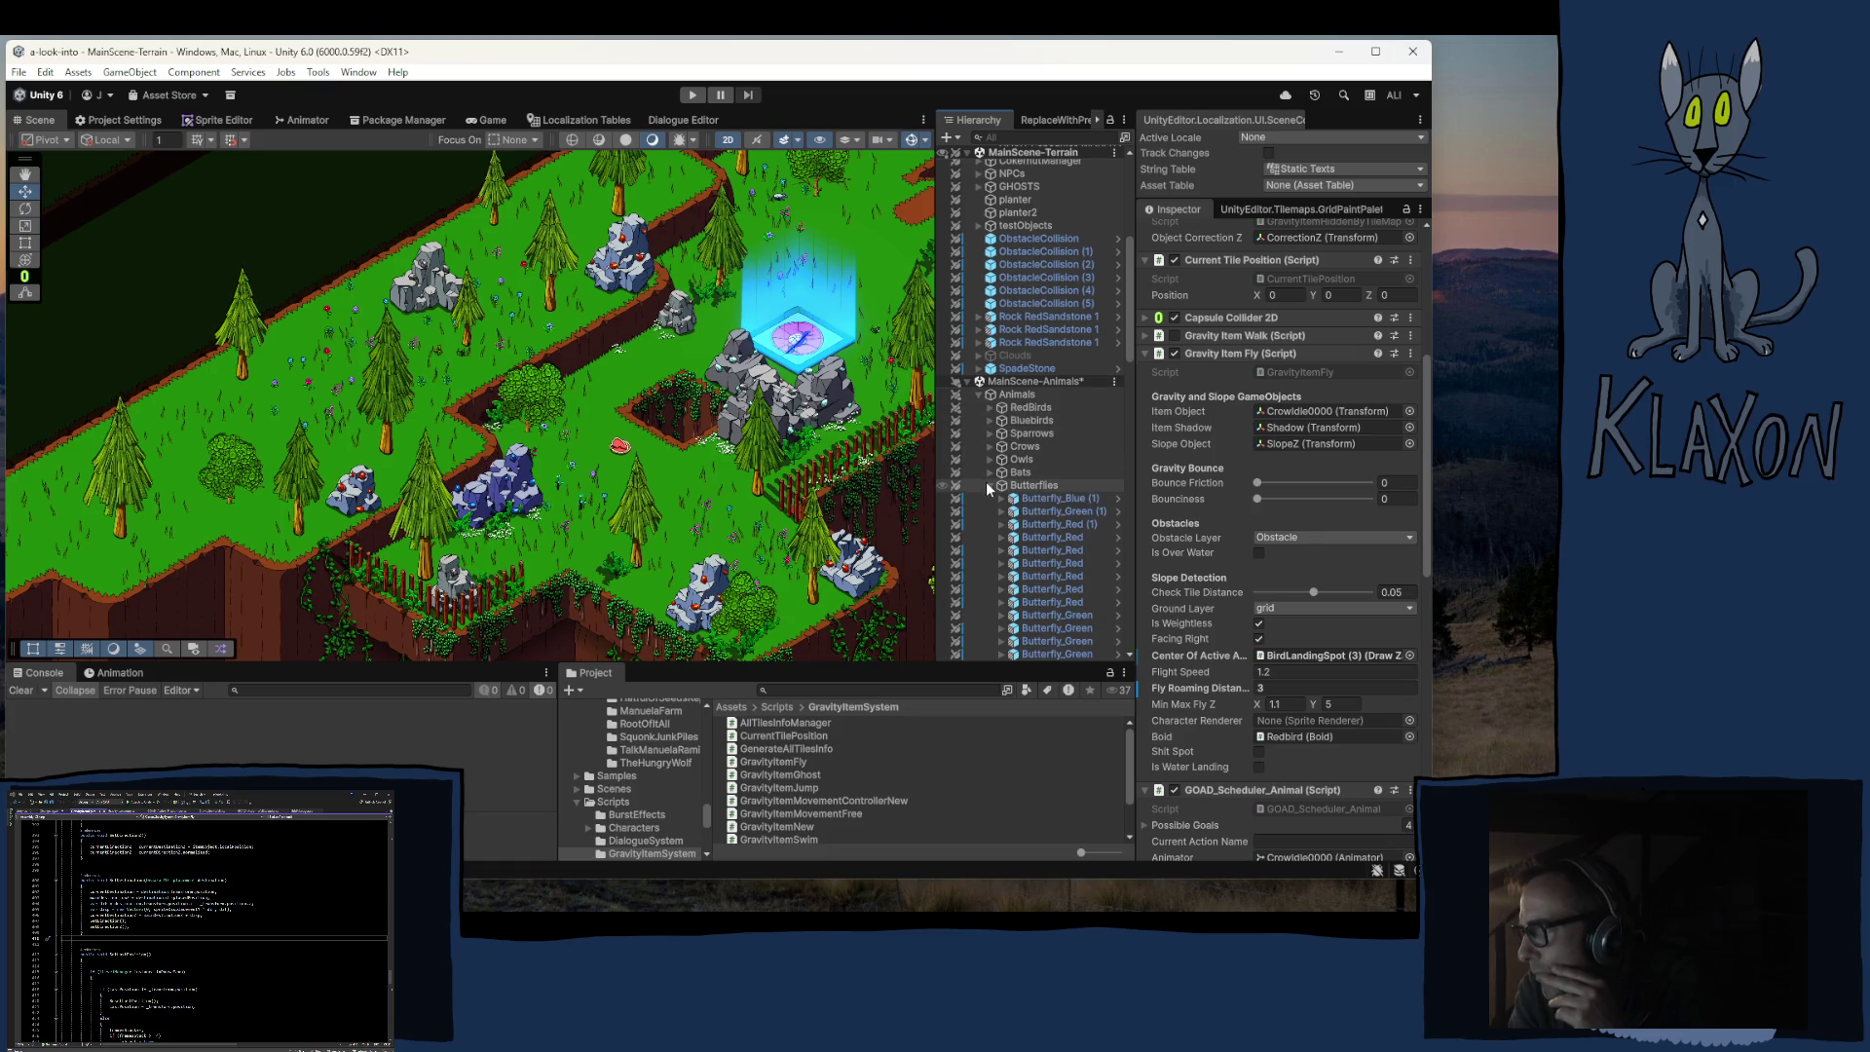
pyautogui.click(987, 484)
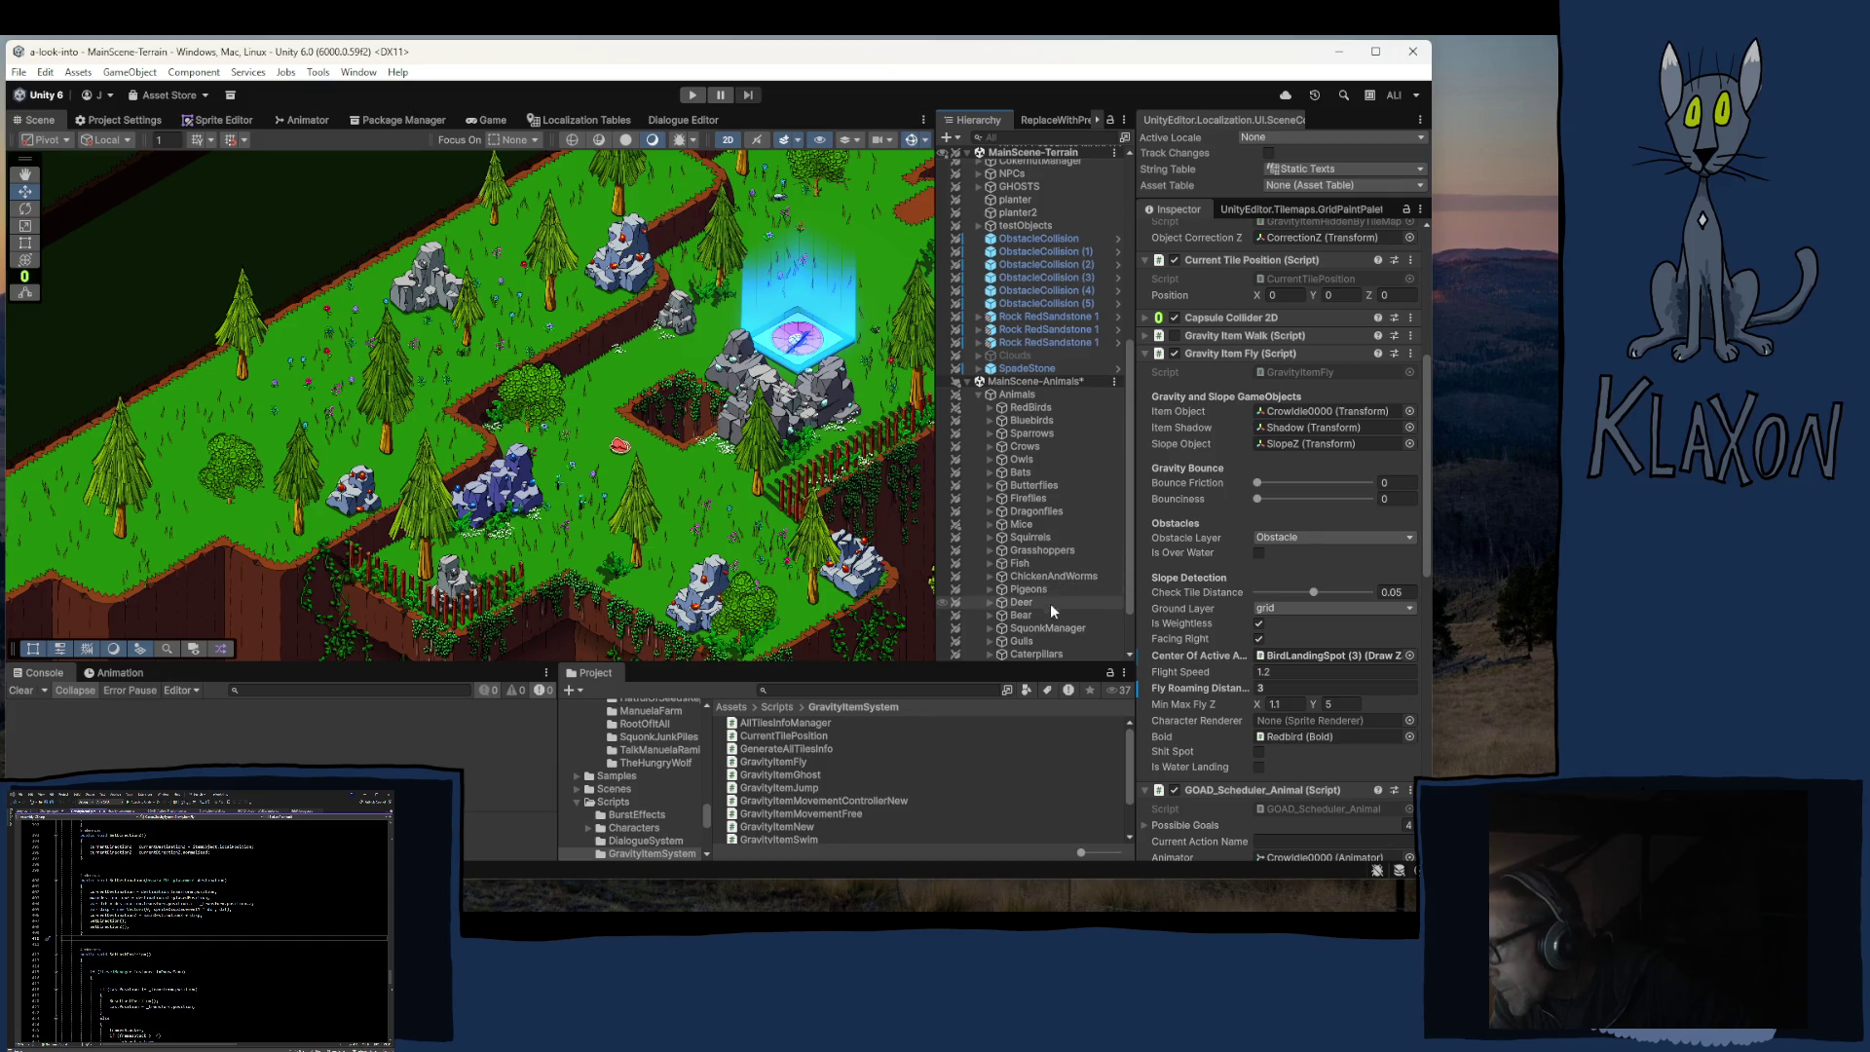
pyautogui.scroll(-2, 1052, 610)
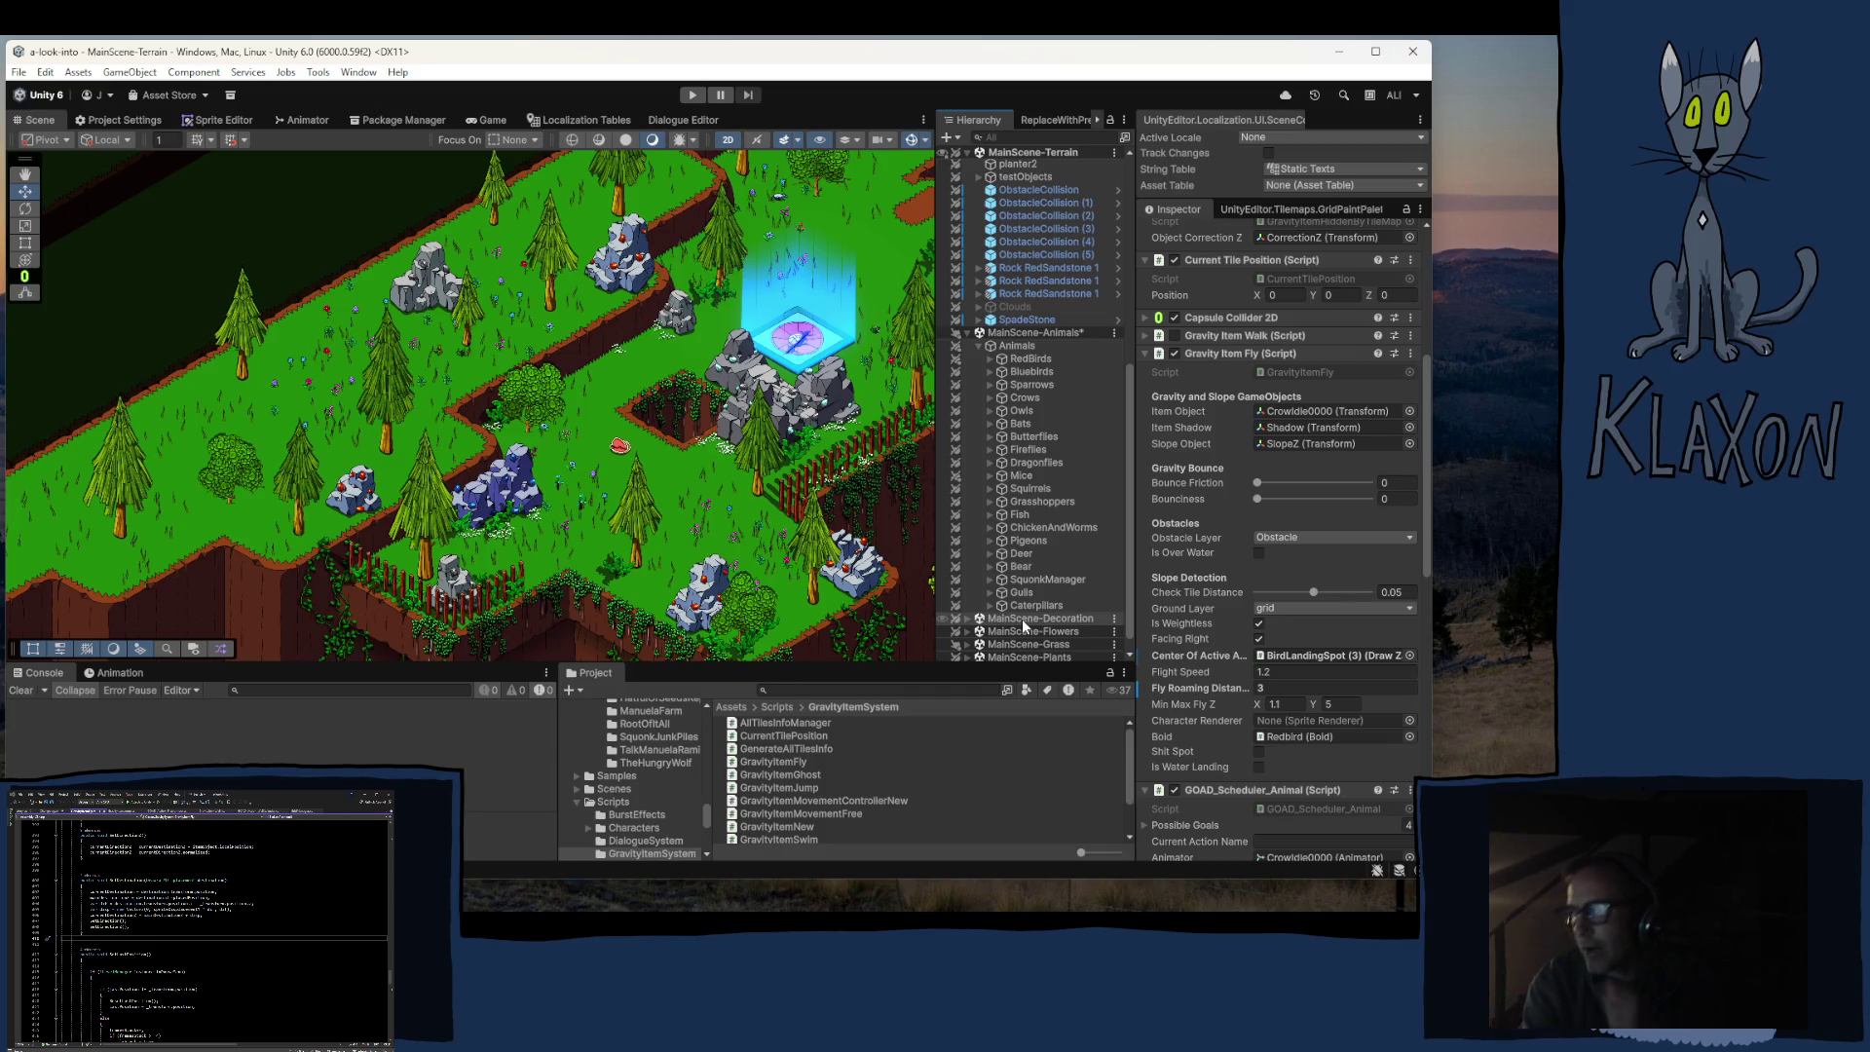
pyautogui.click(690, 95)
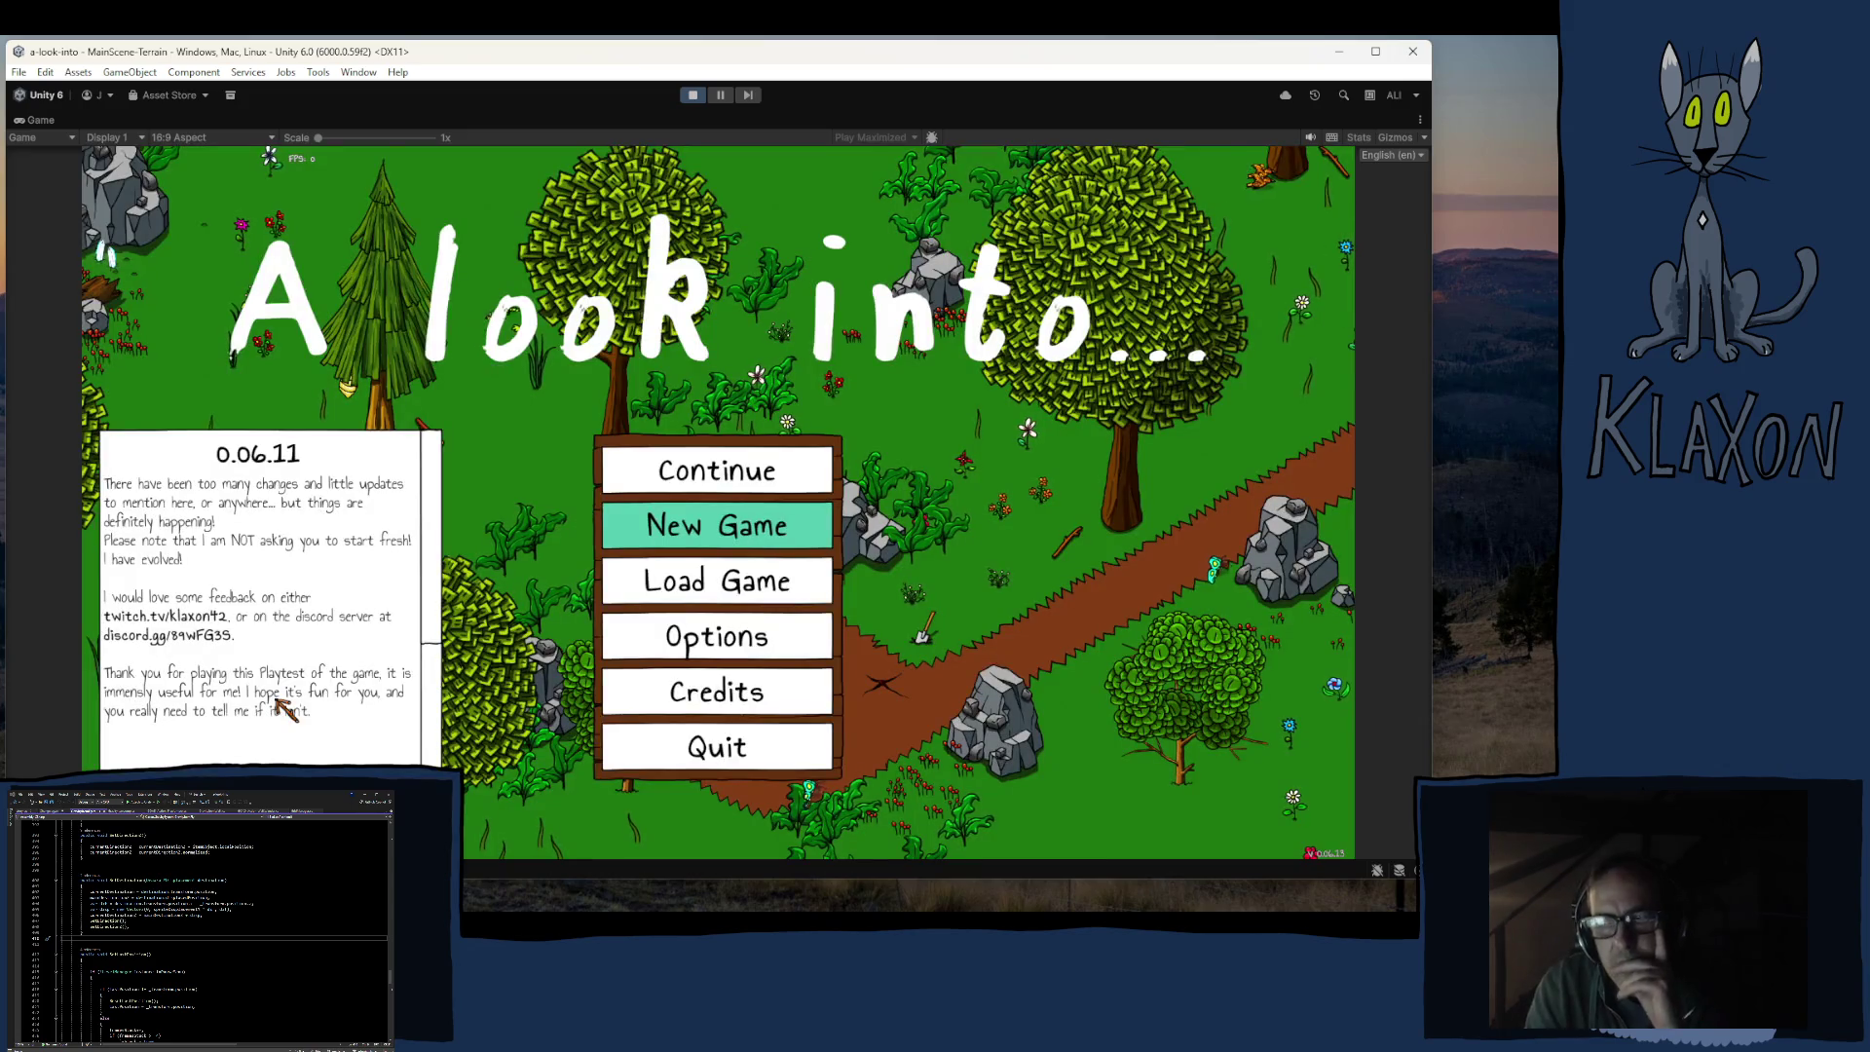
# Step: Start a new game with a fresh save and teleport the player to Breezy Peak
pyautogui.click(688, 530)
pyautogui.click(693, 626)
pyautogui.click(734, 629)
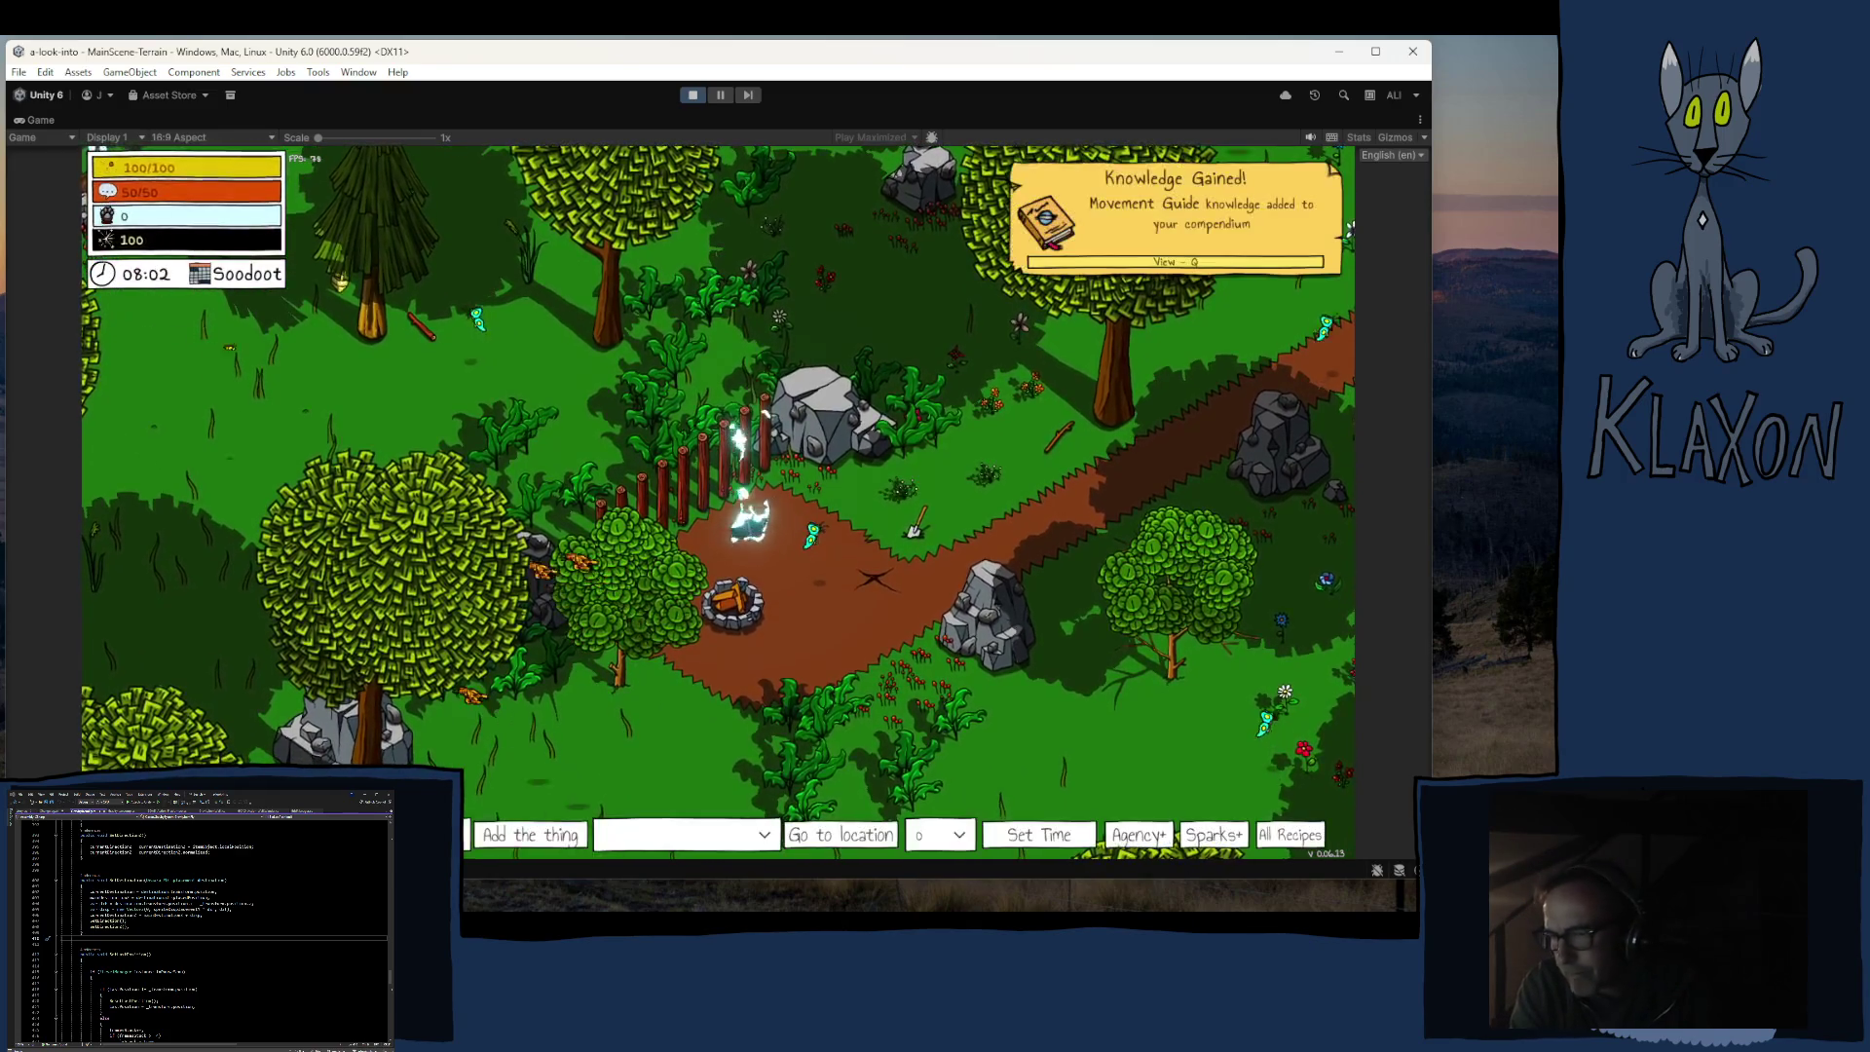
pyautogui.click(735, 838)
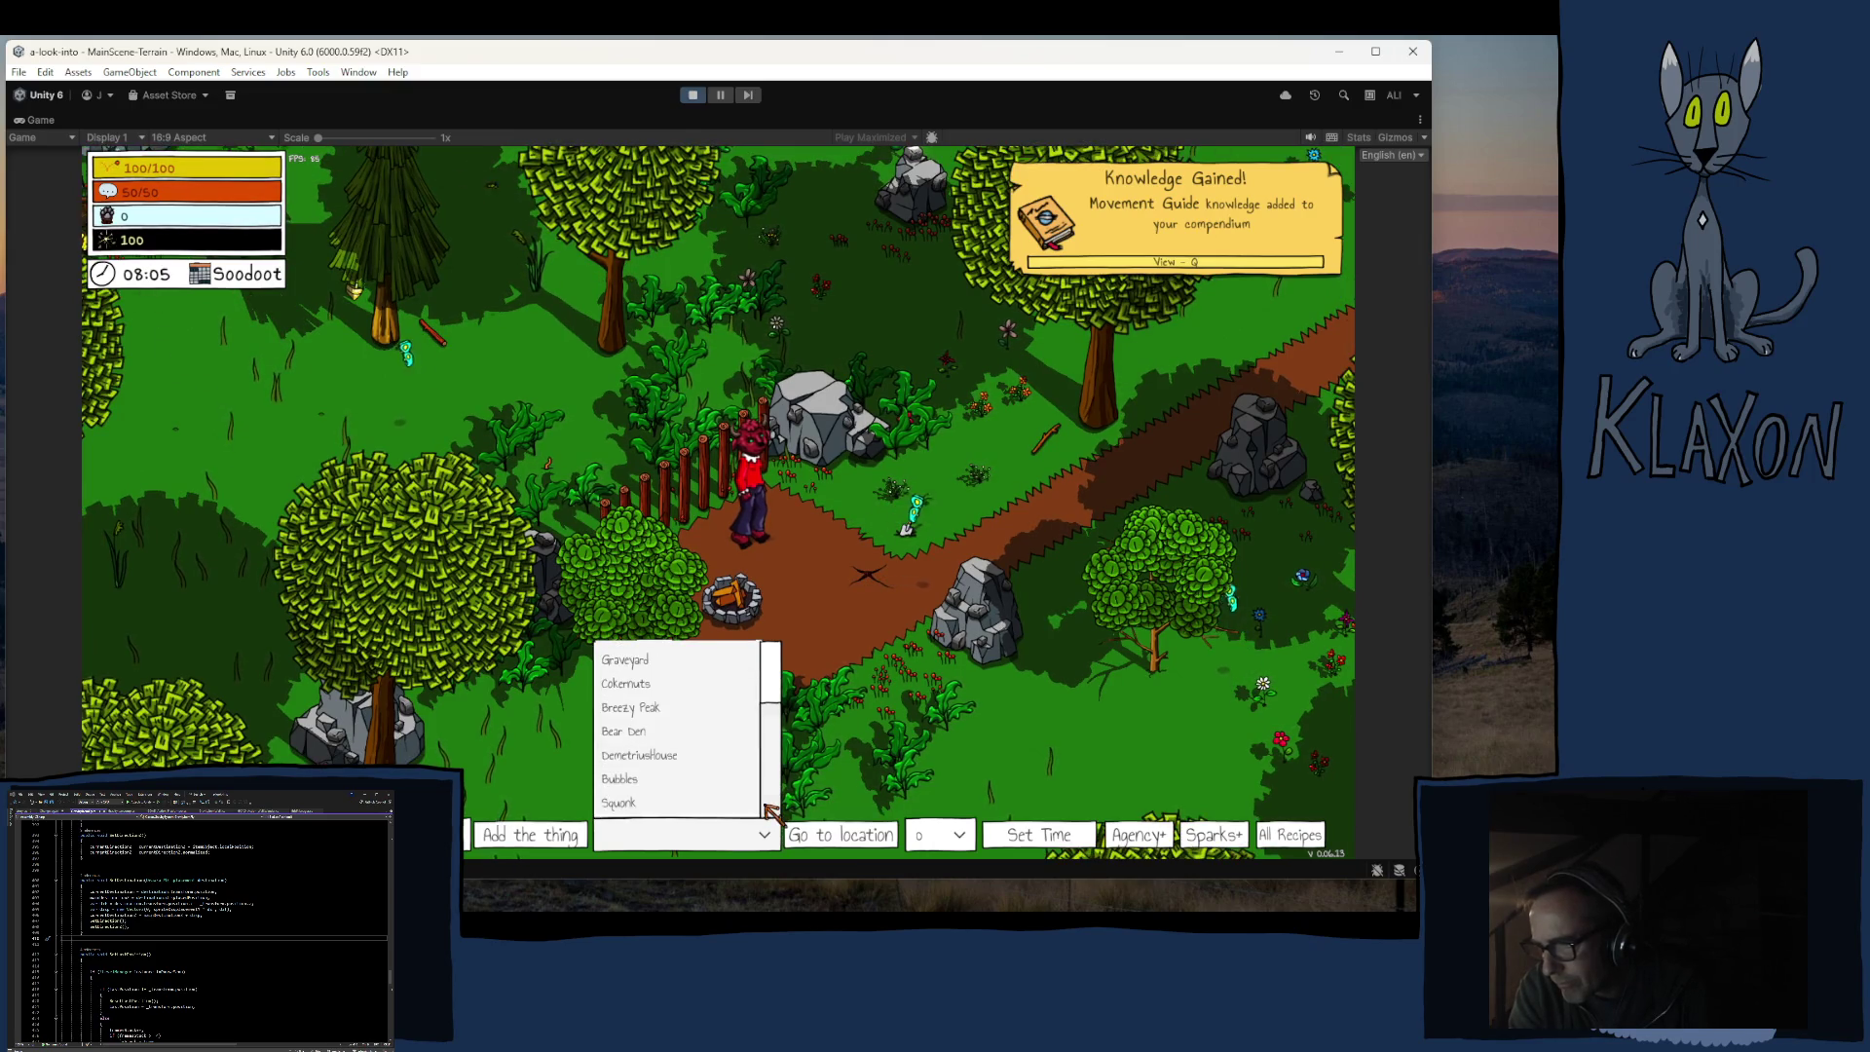
pyautogui.click(829, 838)
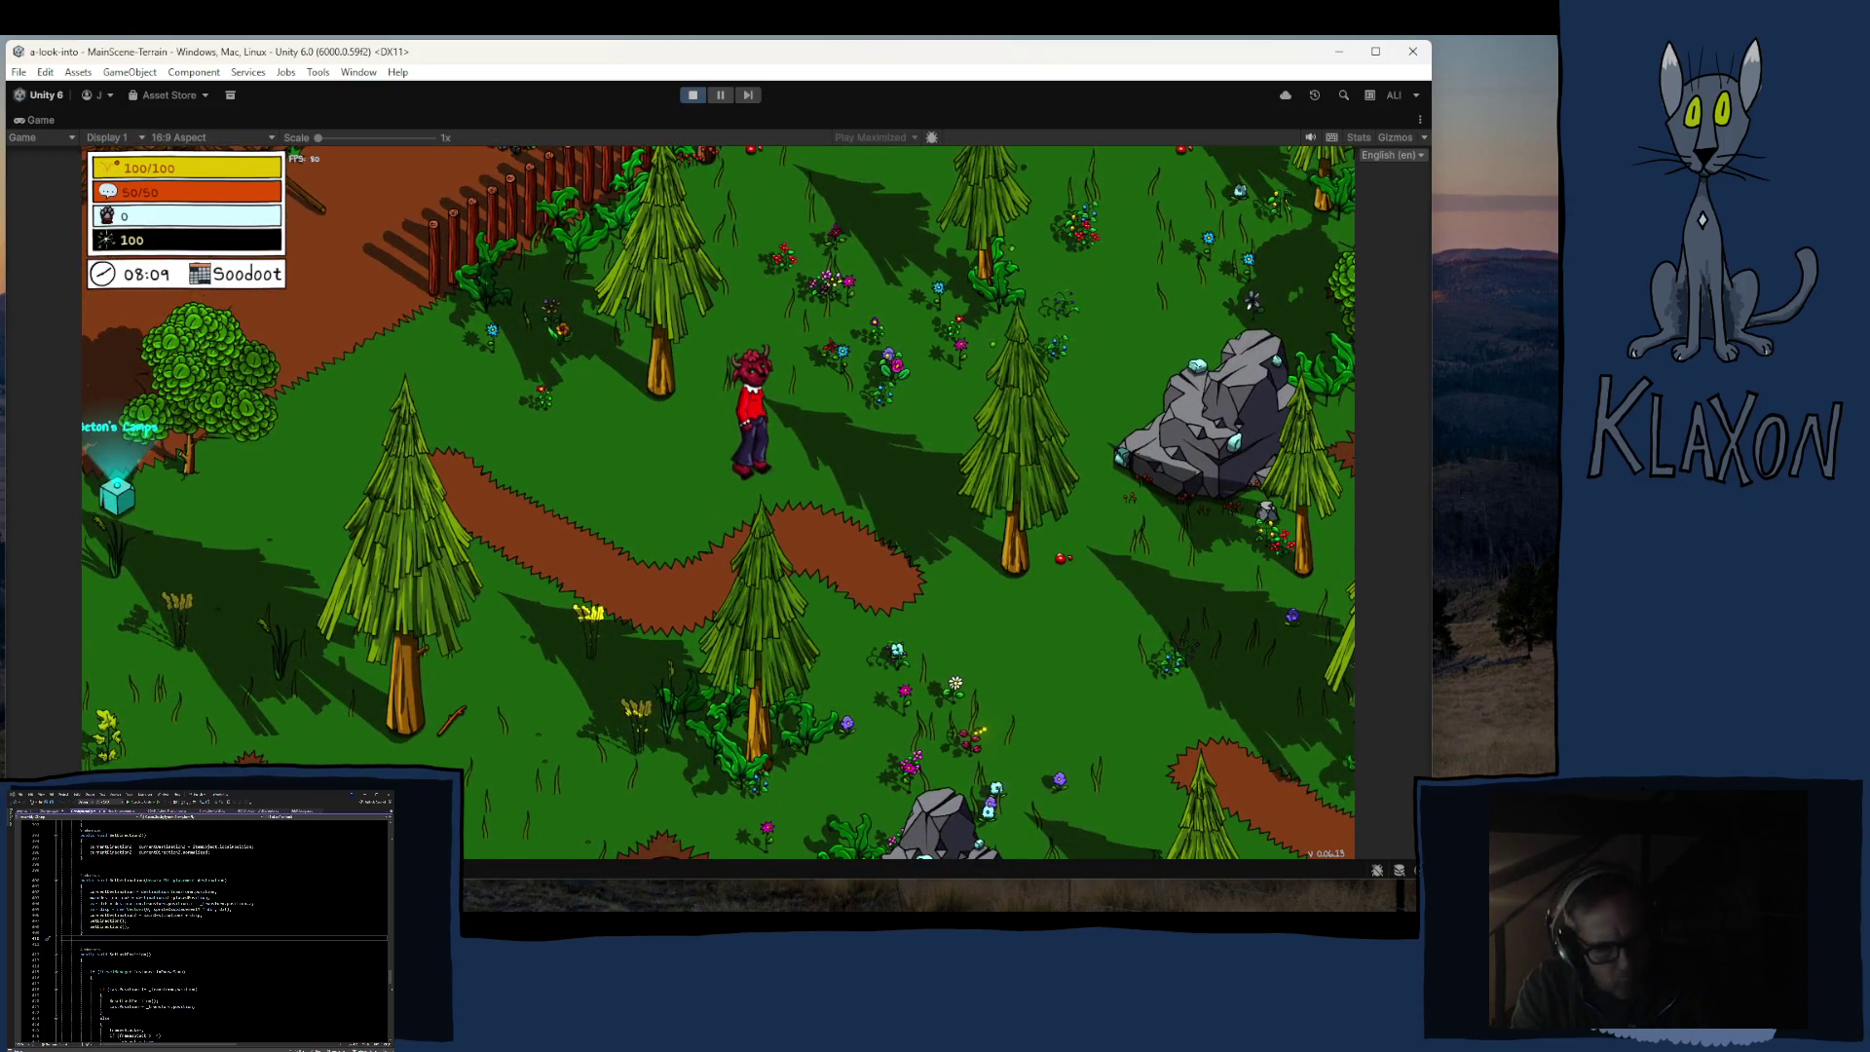
# Step: Run the character through the forest past the grey rocks to the fenced camp
pyautogui.press('a')
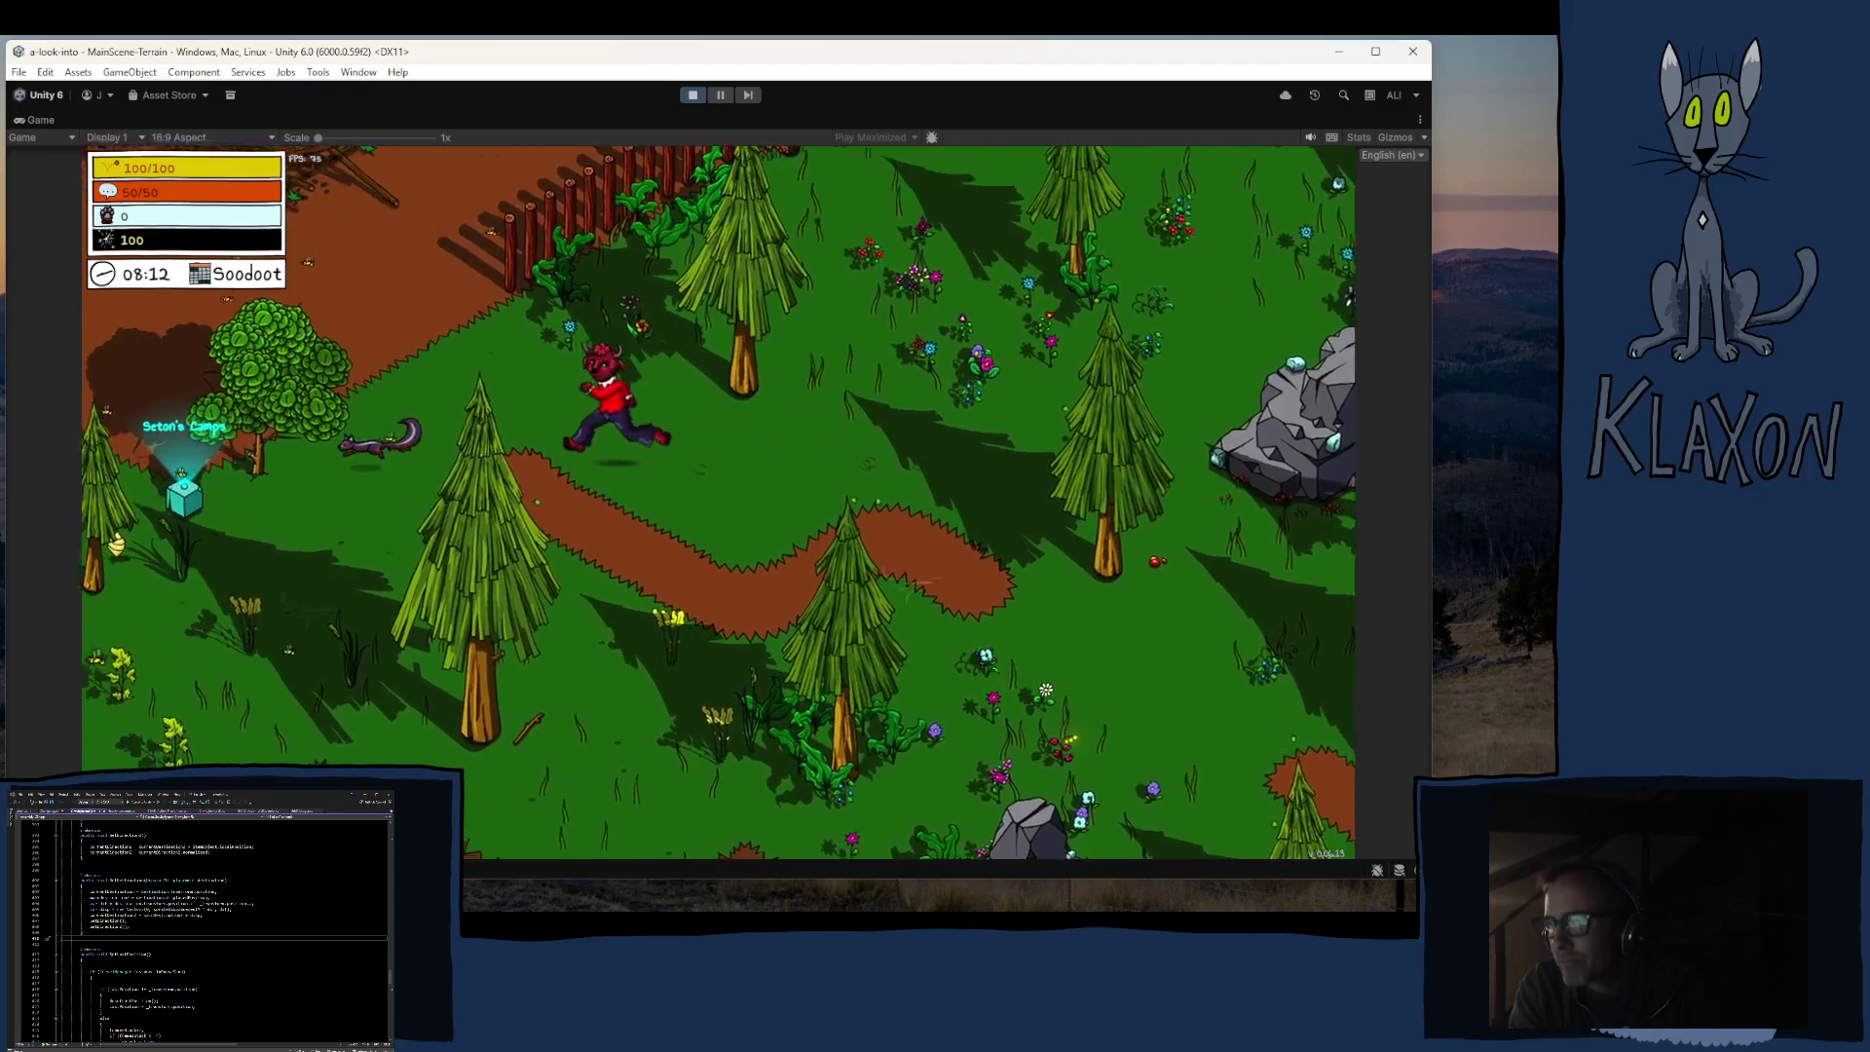
pyautogui.press('a')
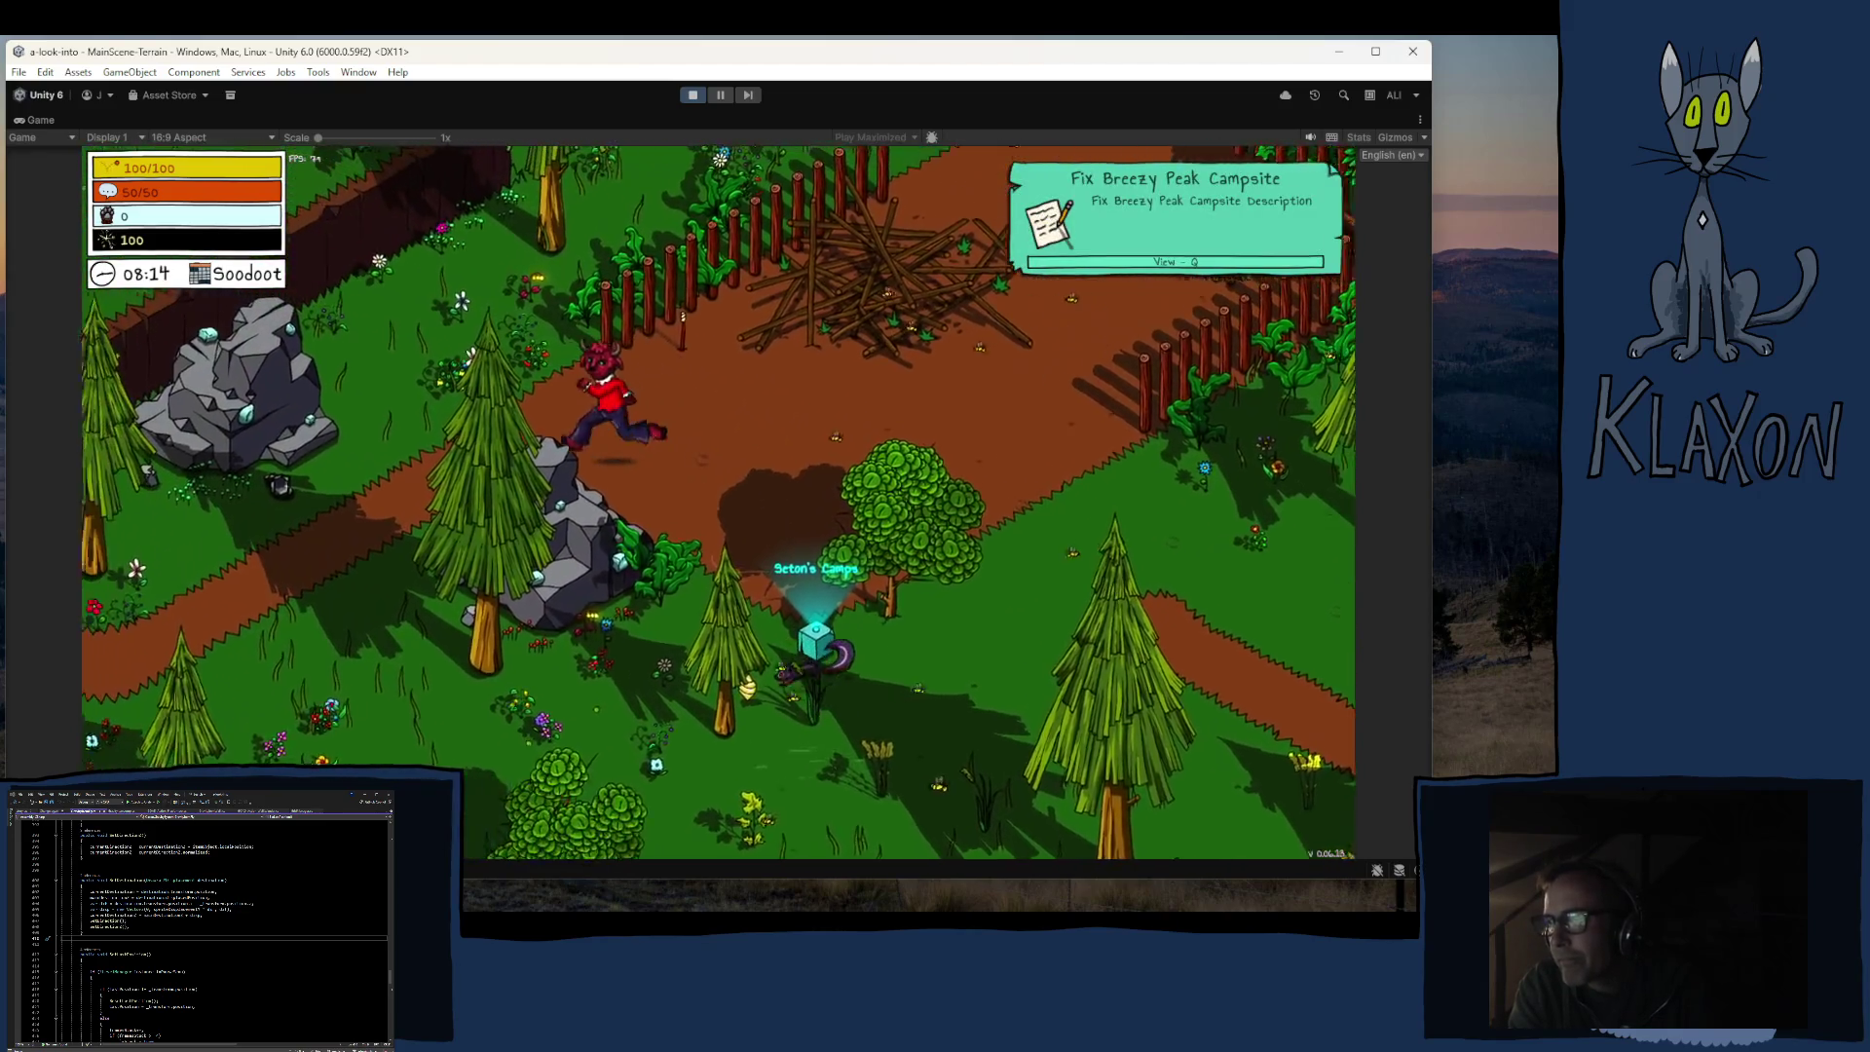
pyautogui.press('a')
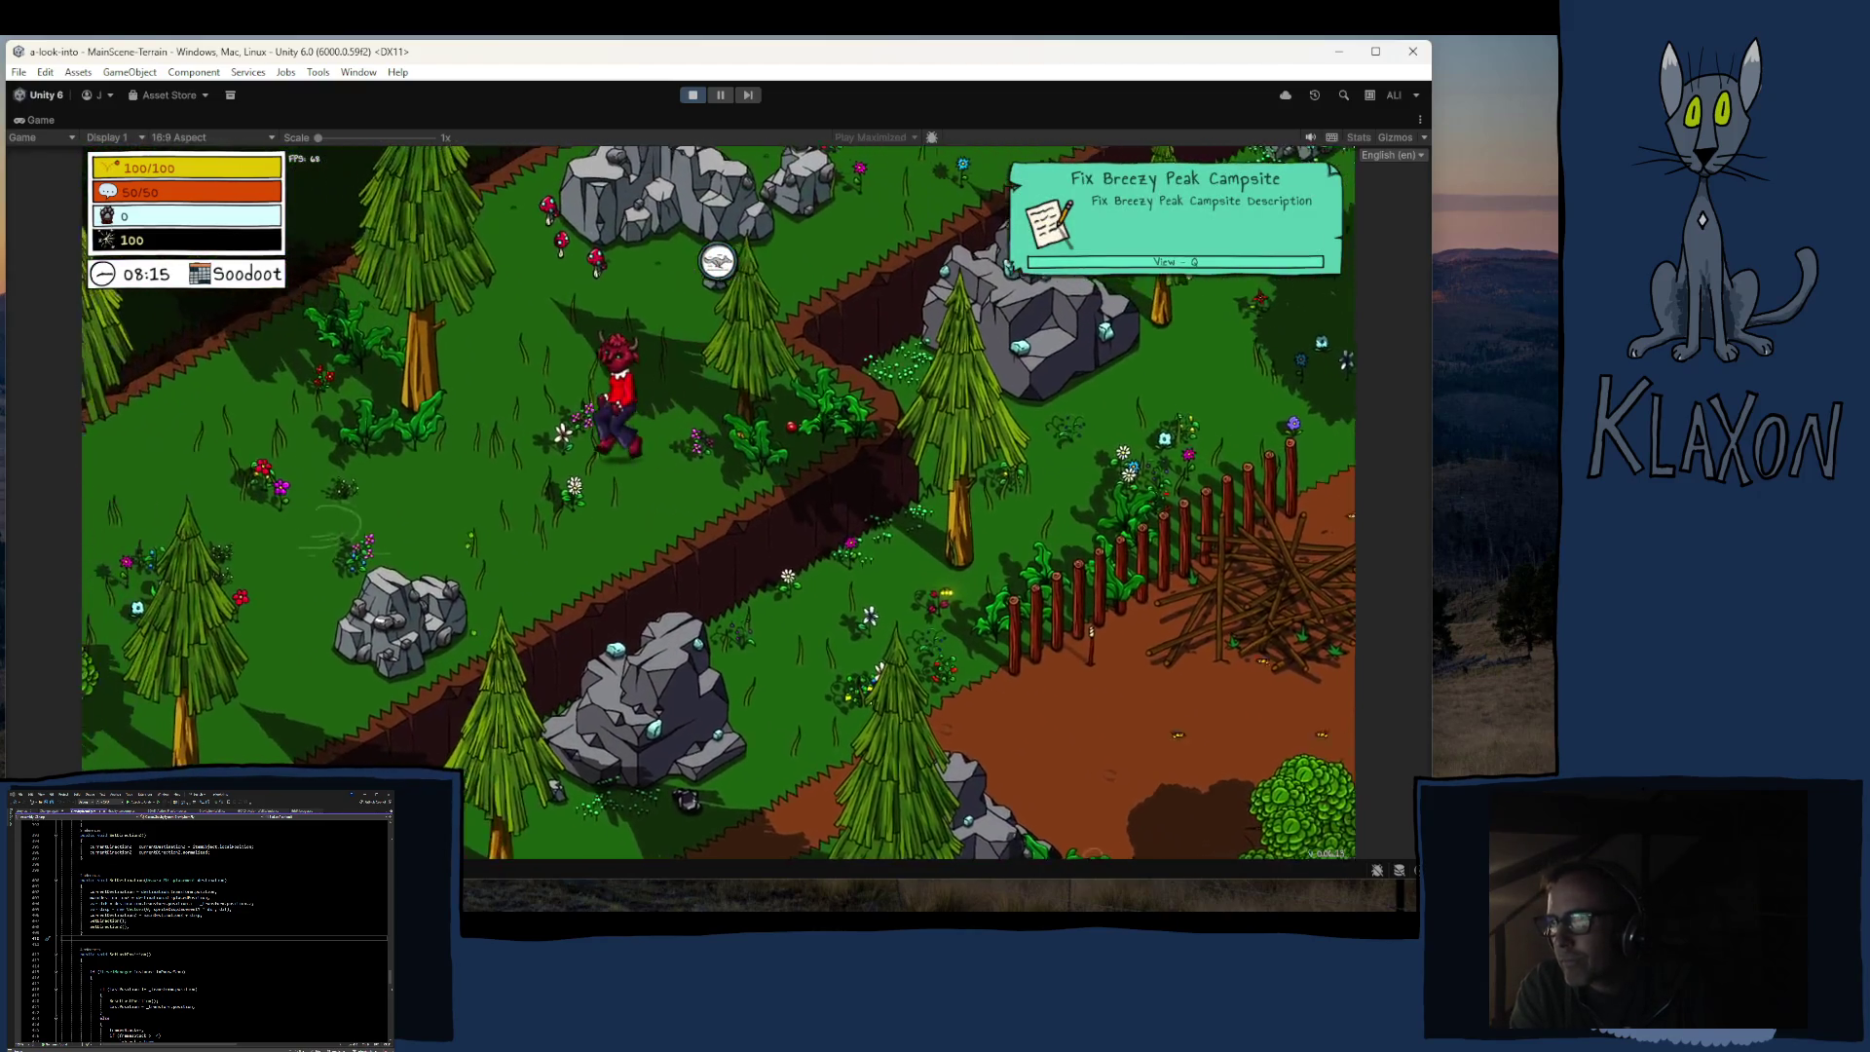
pyautogui.press('s')
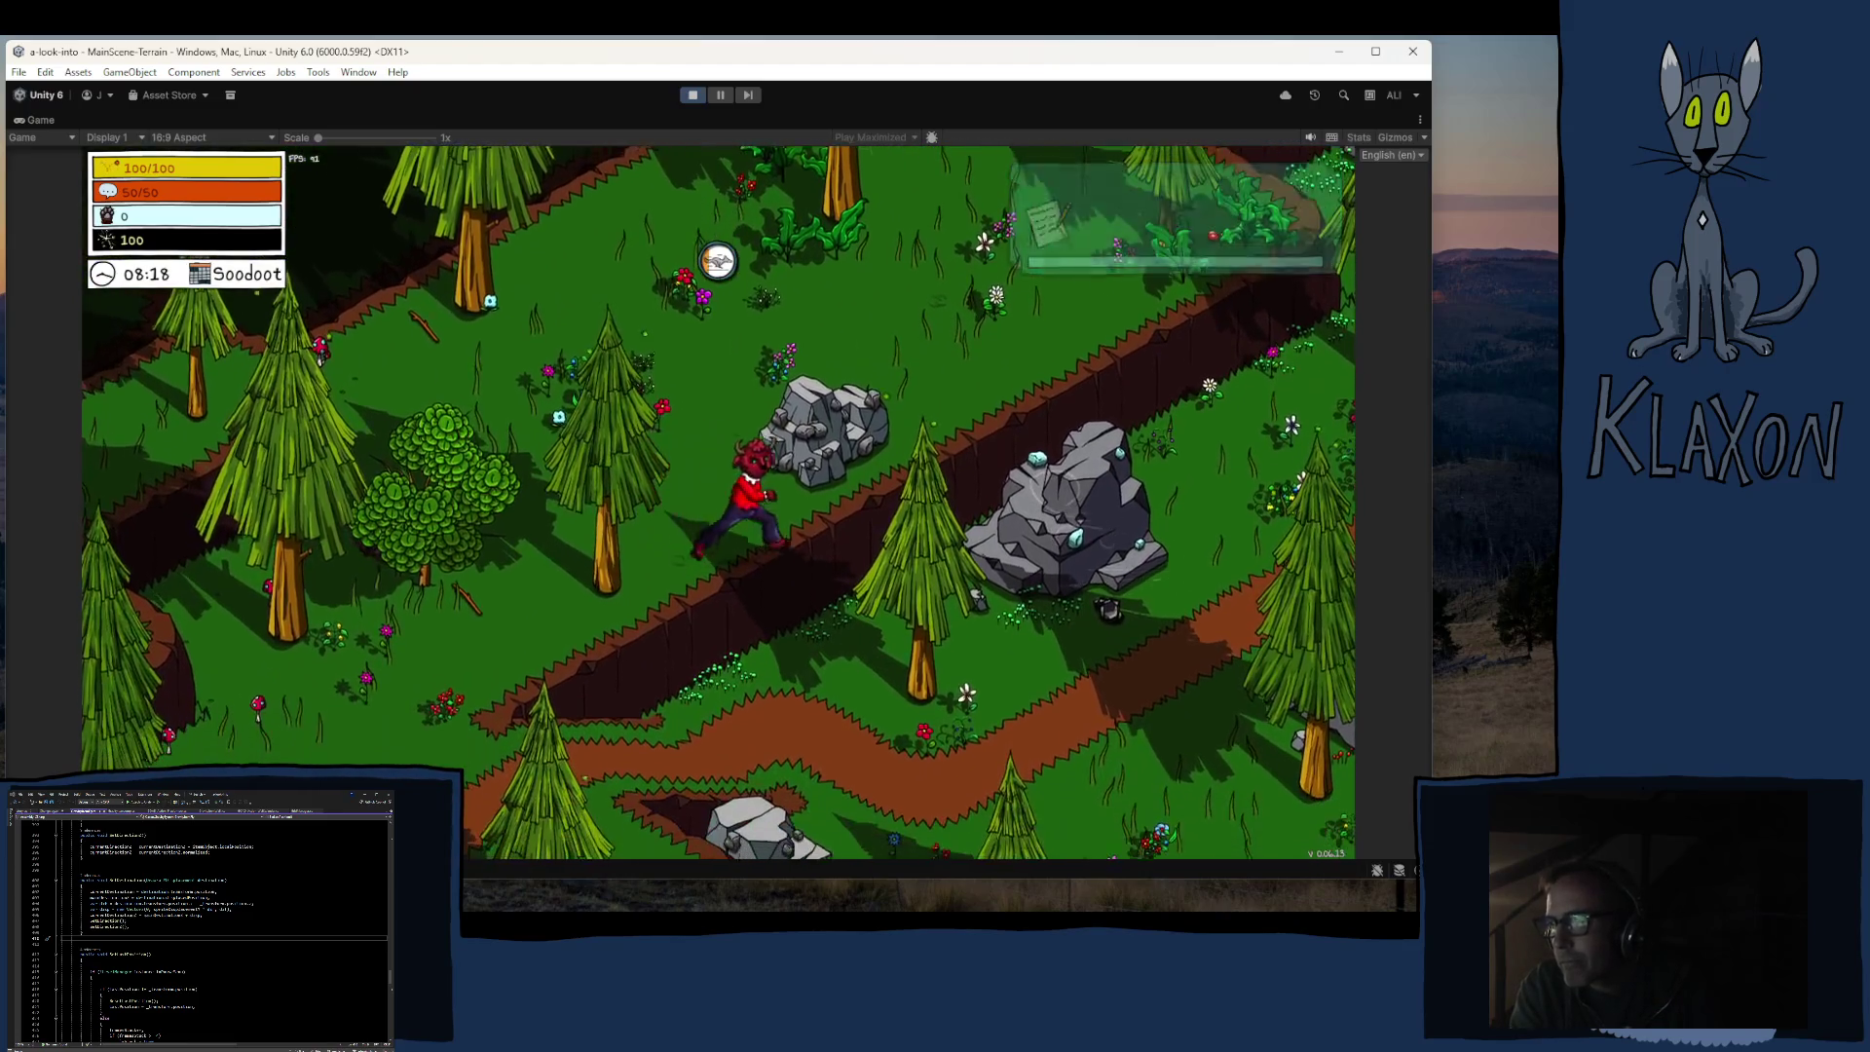
pyautogui.press('w')
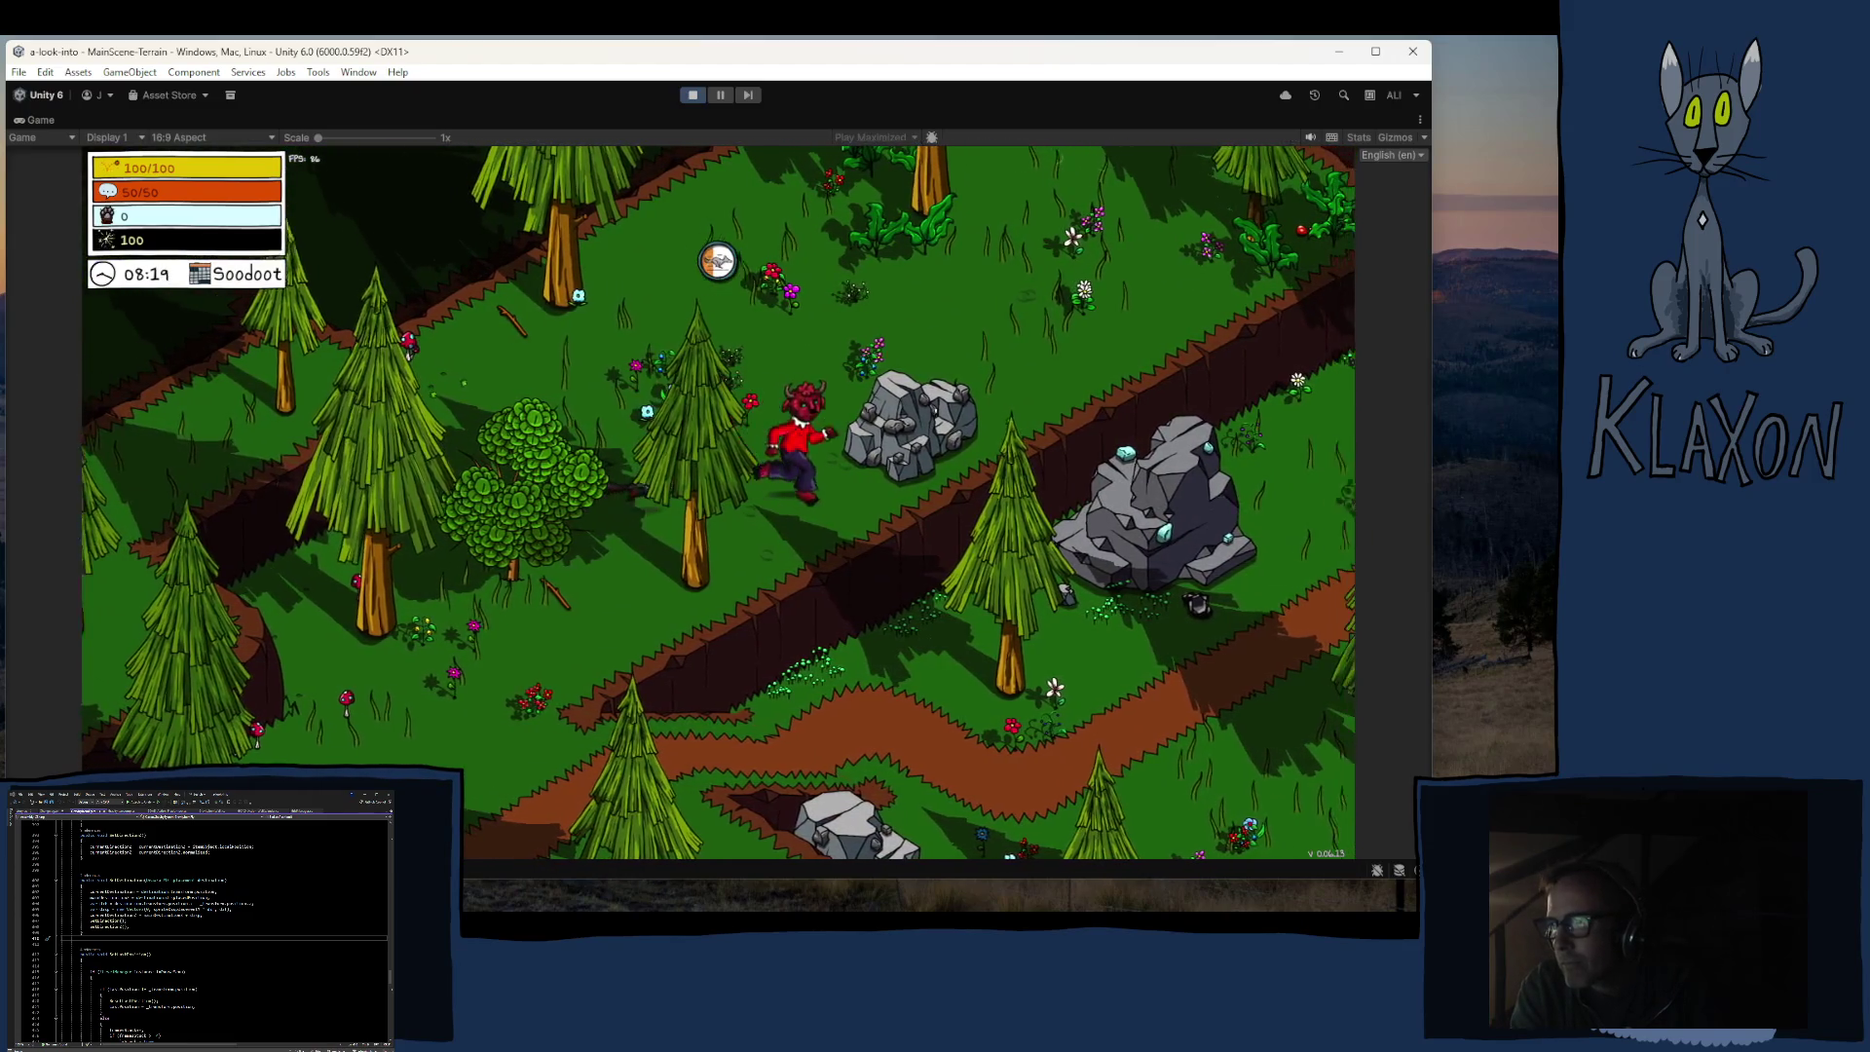
pyautogui.press('w')
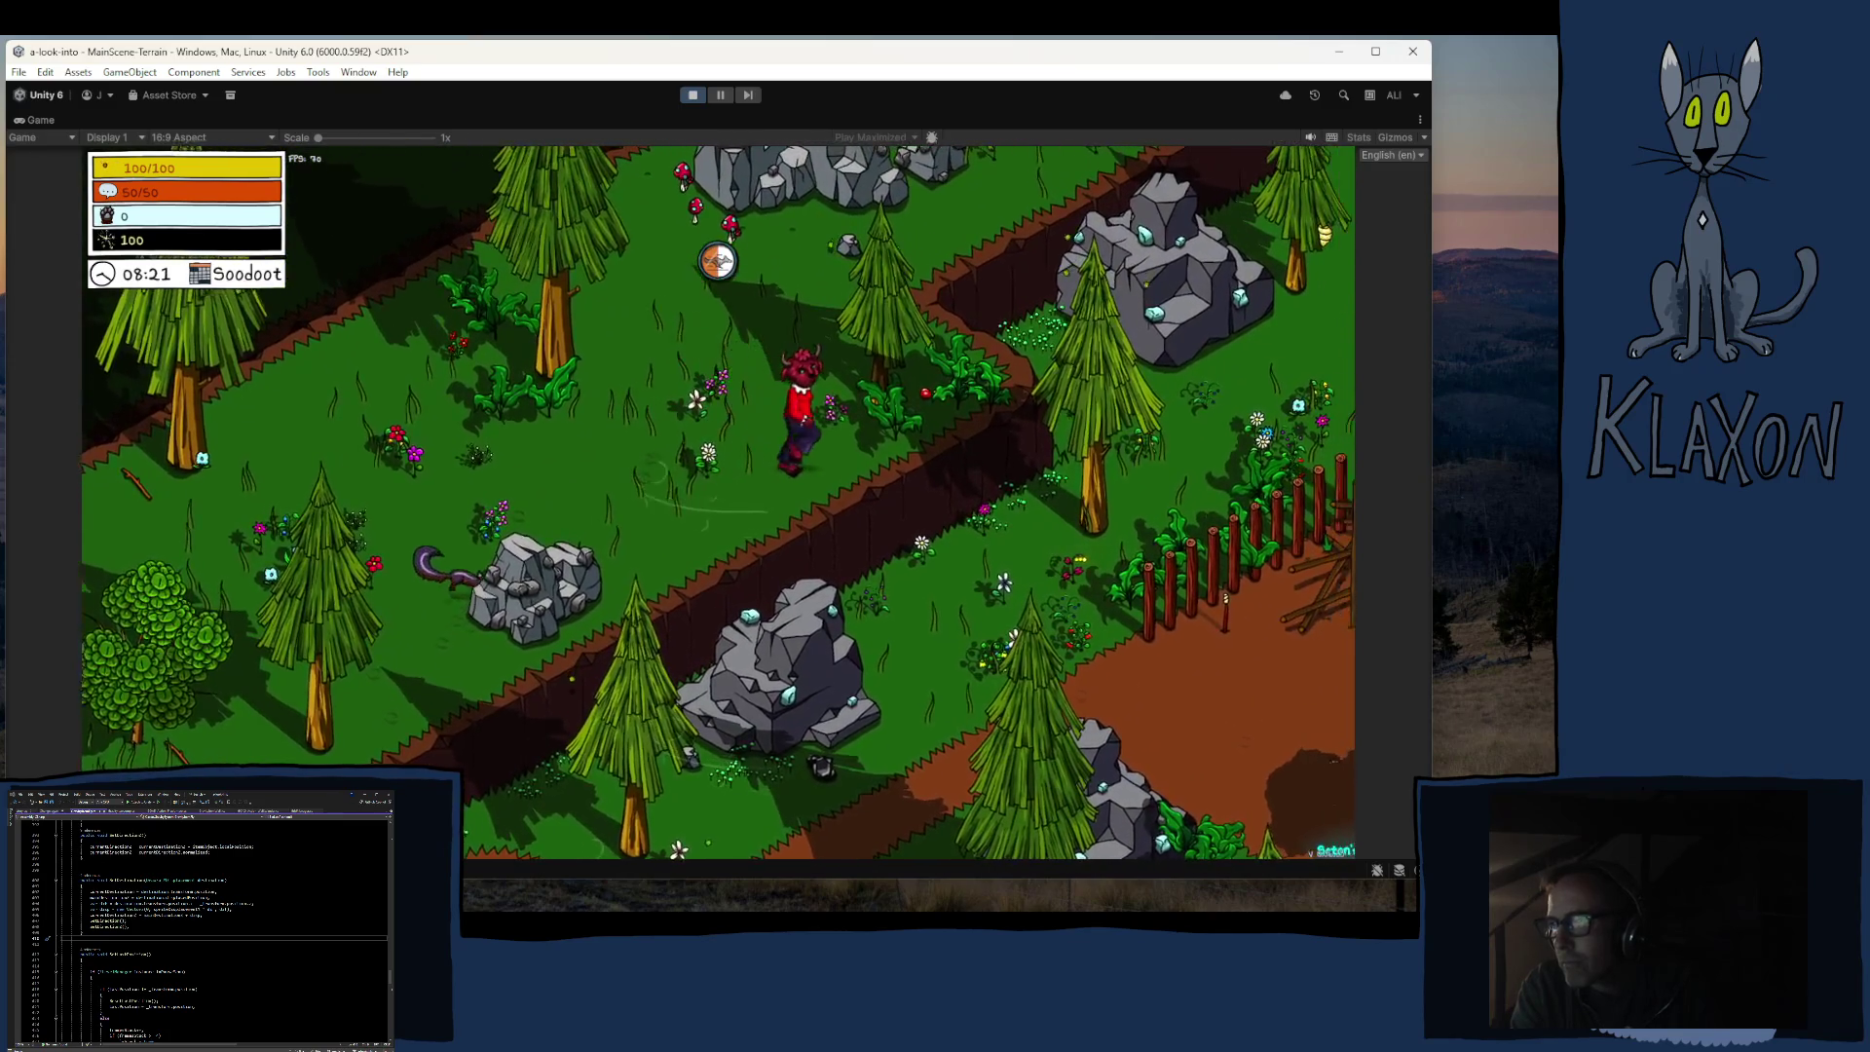
pyautogui.press('a')
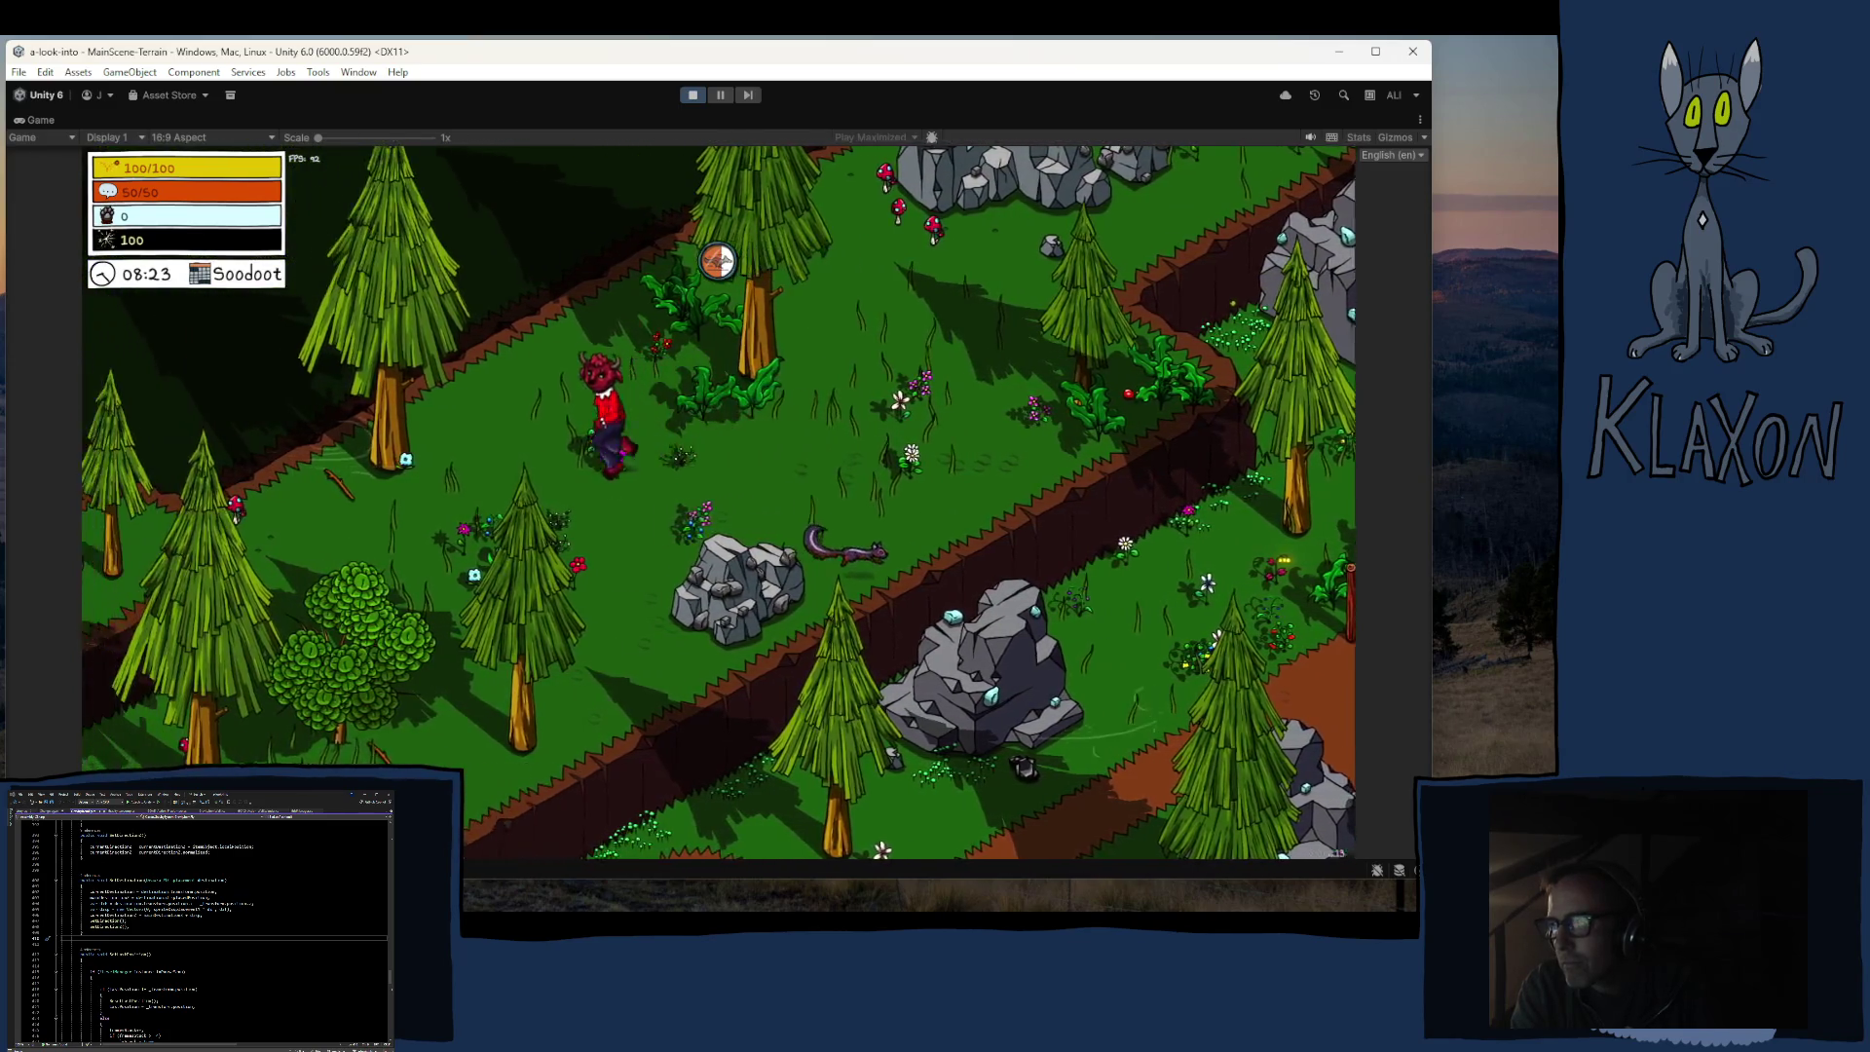
pyautogui.press('d')
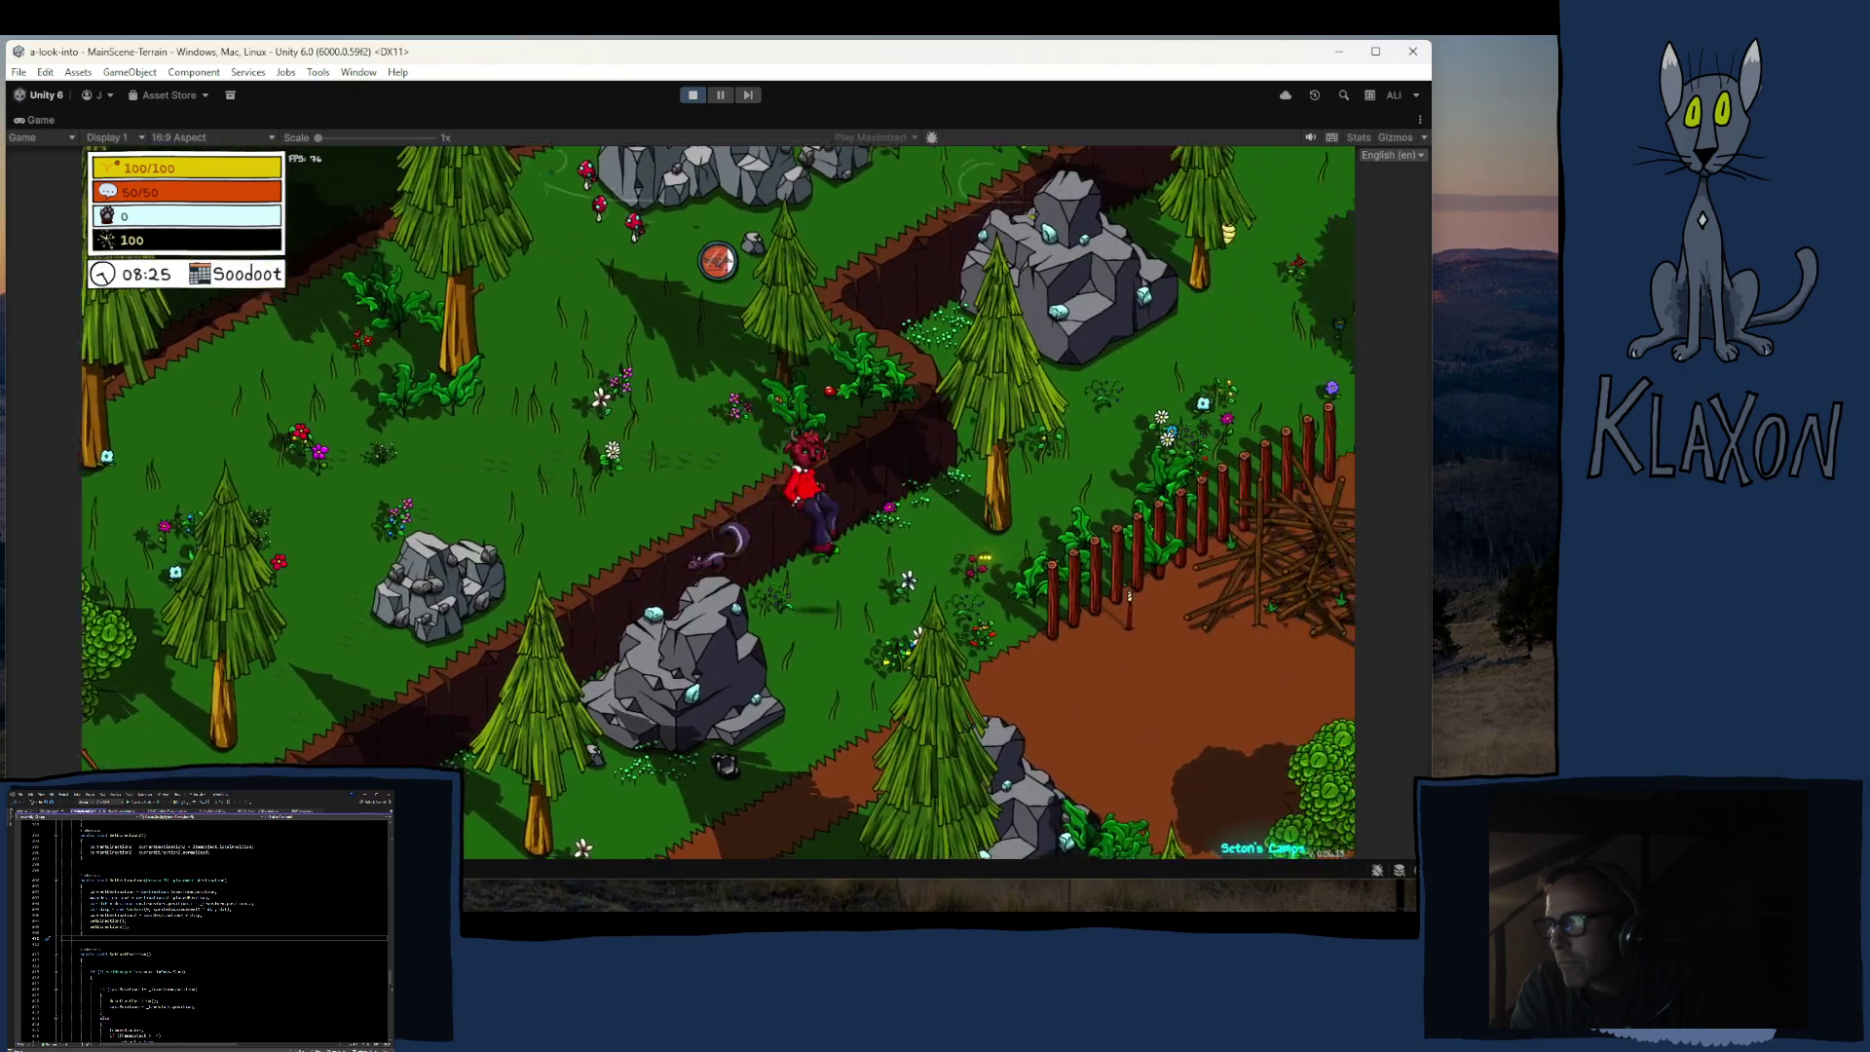
pyautogui.press('d')
pyautogui.press('w')
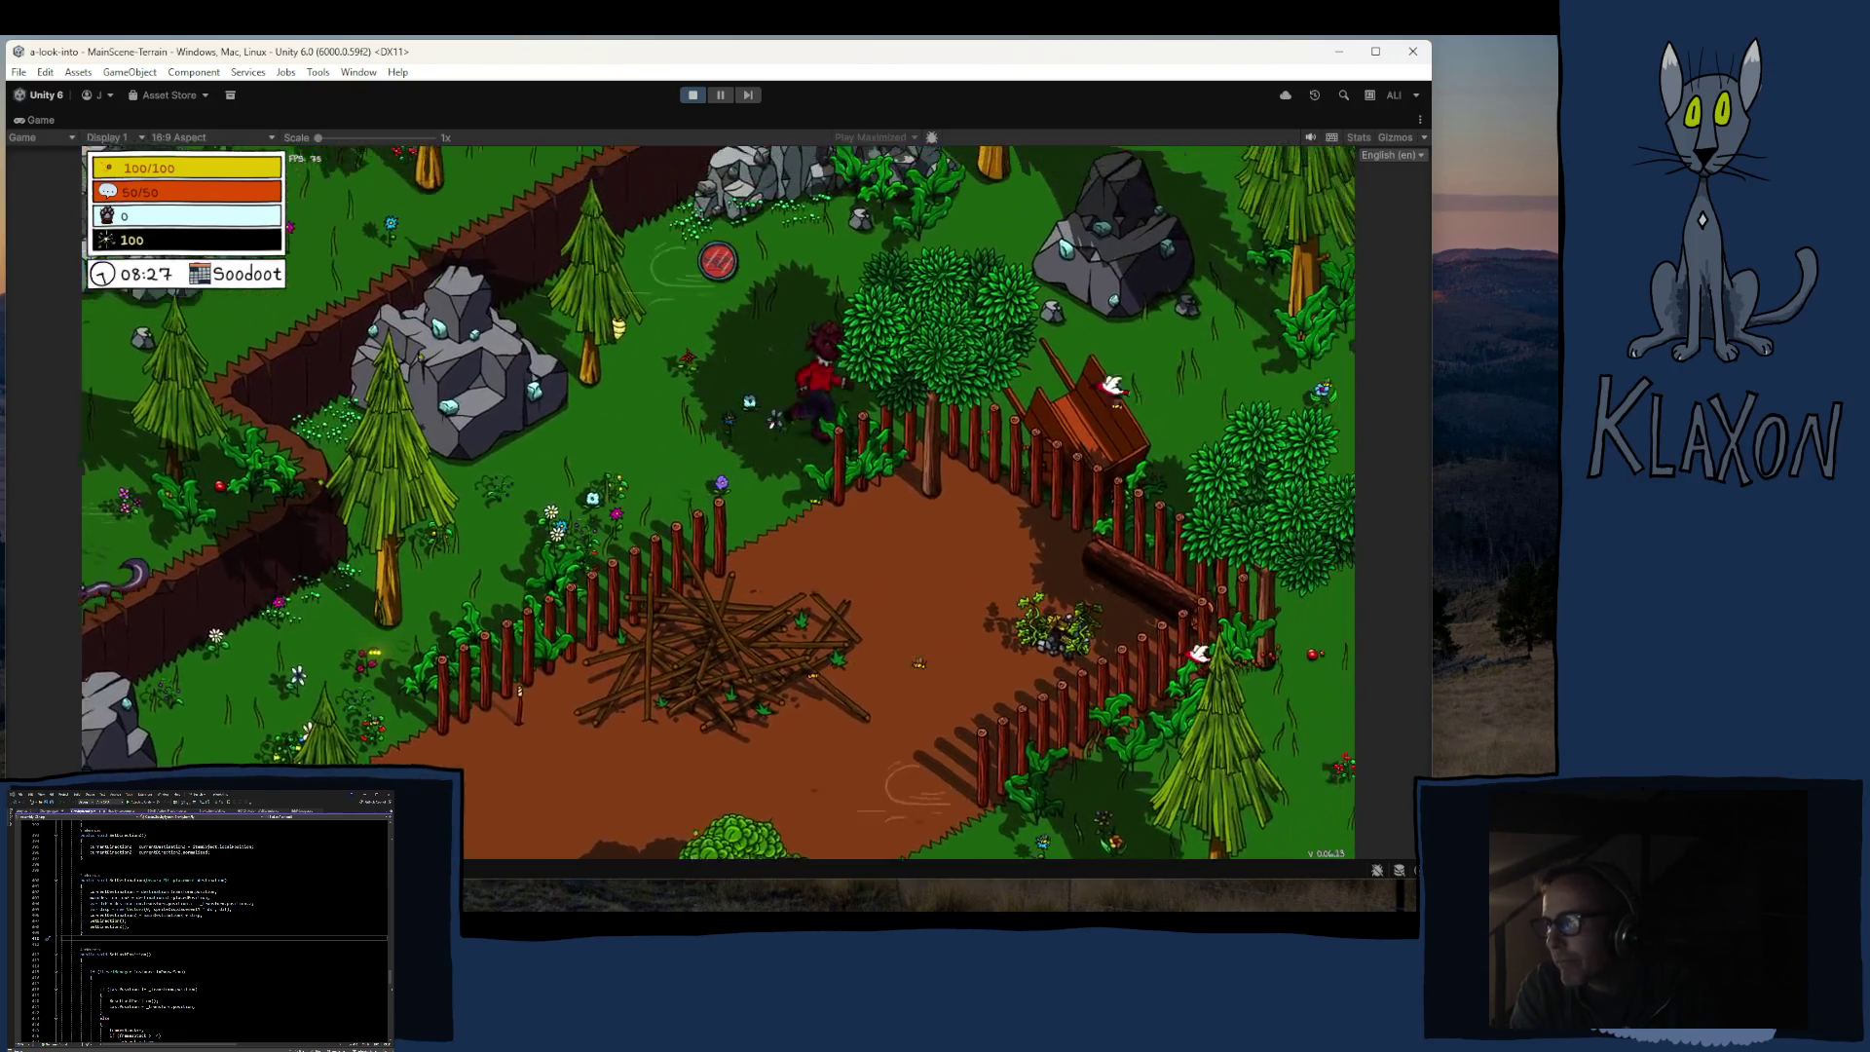
pyautogui.press('d')
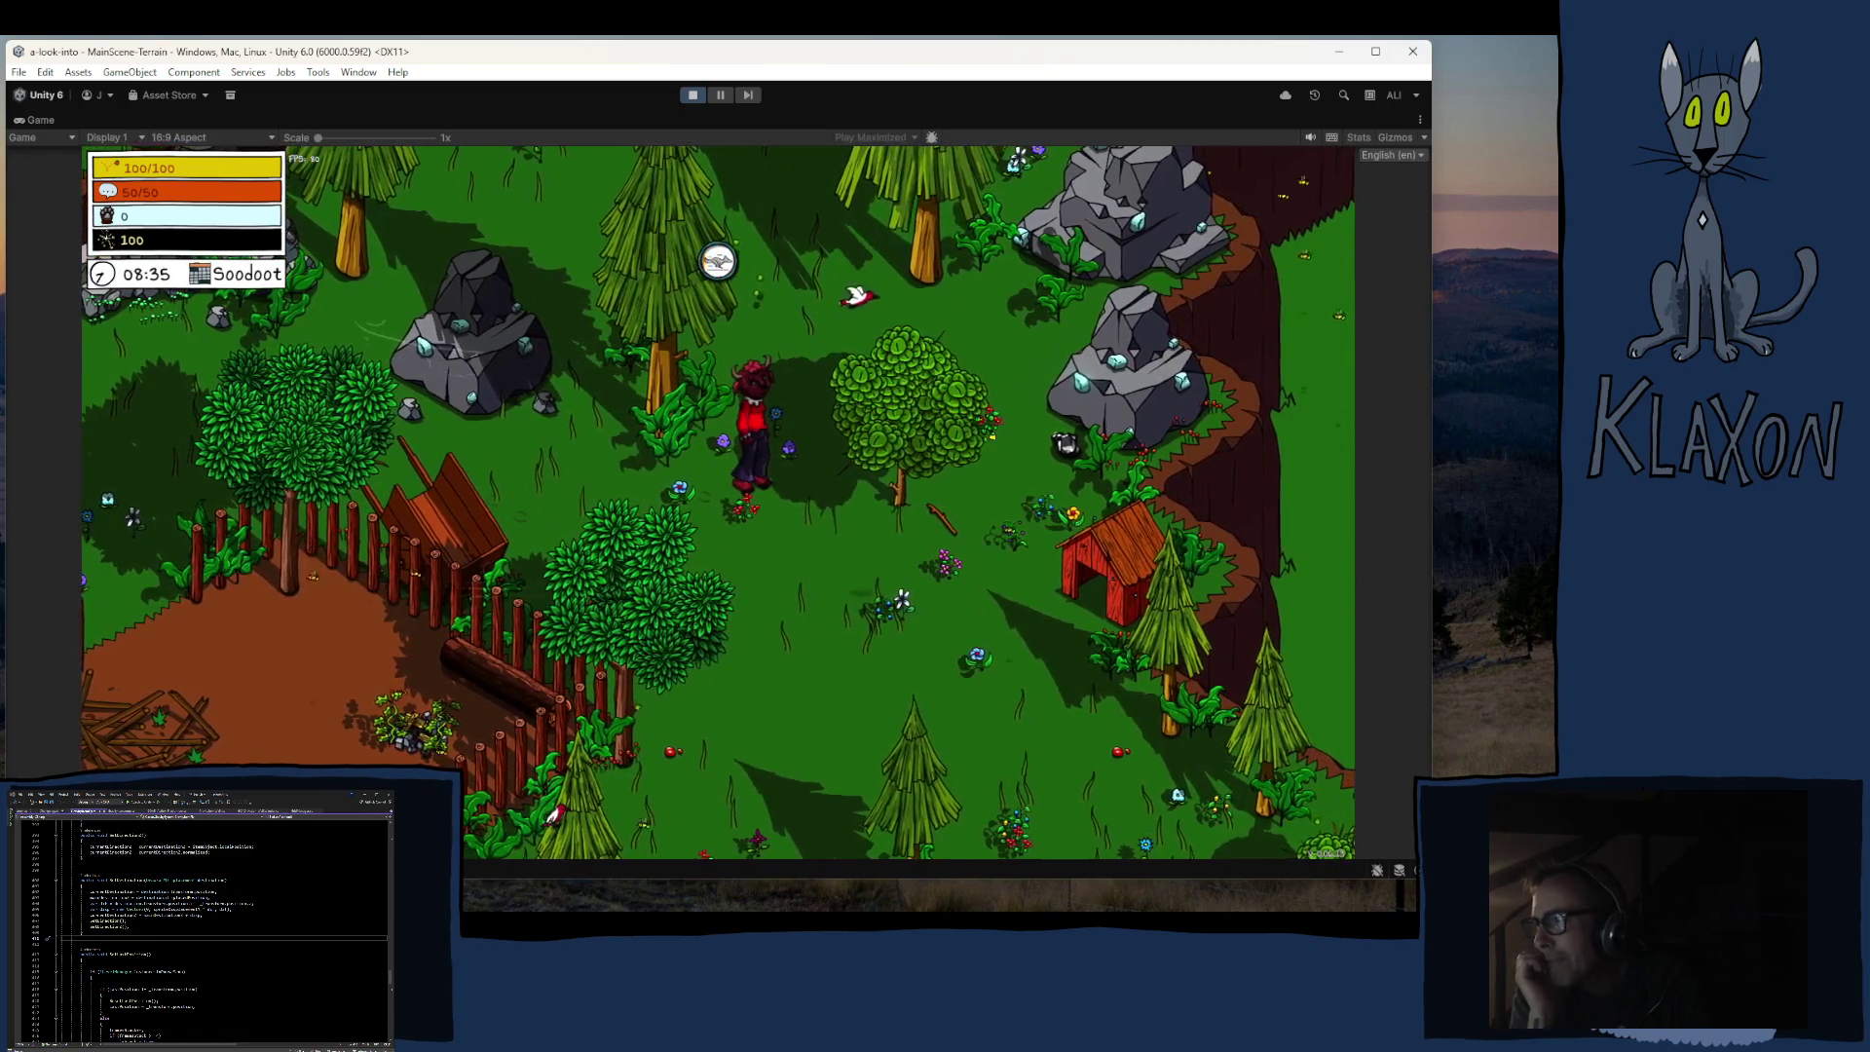
# Step: Walk the character up by the grey rocks, down past the pine, west, then south beside the fenced garden
pyautogui.press('w')
pyautogui.press('d')
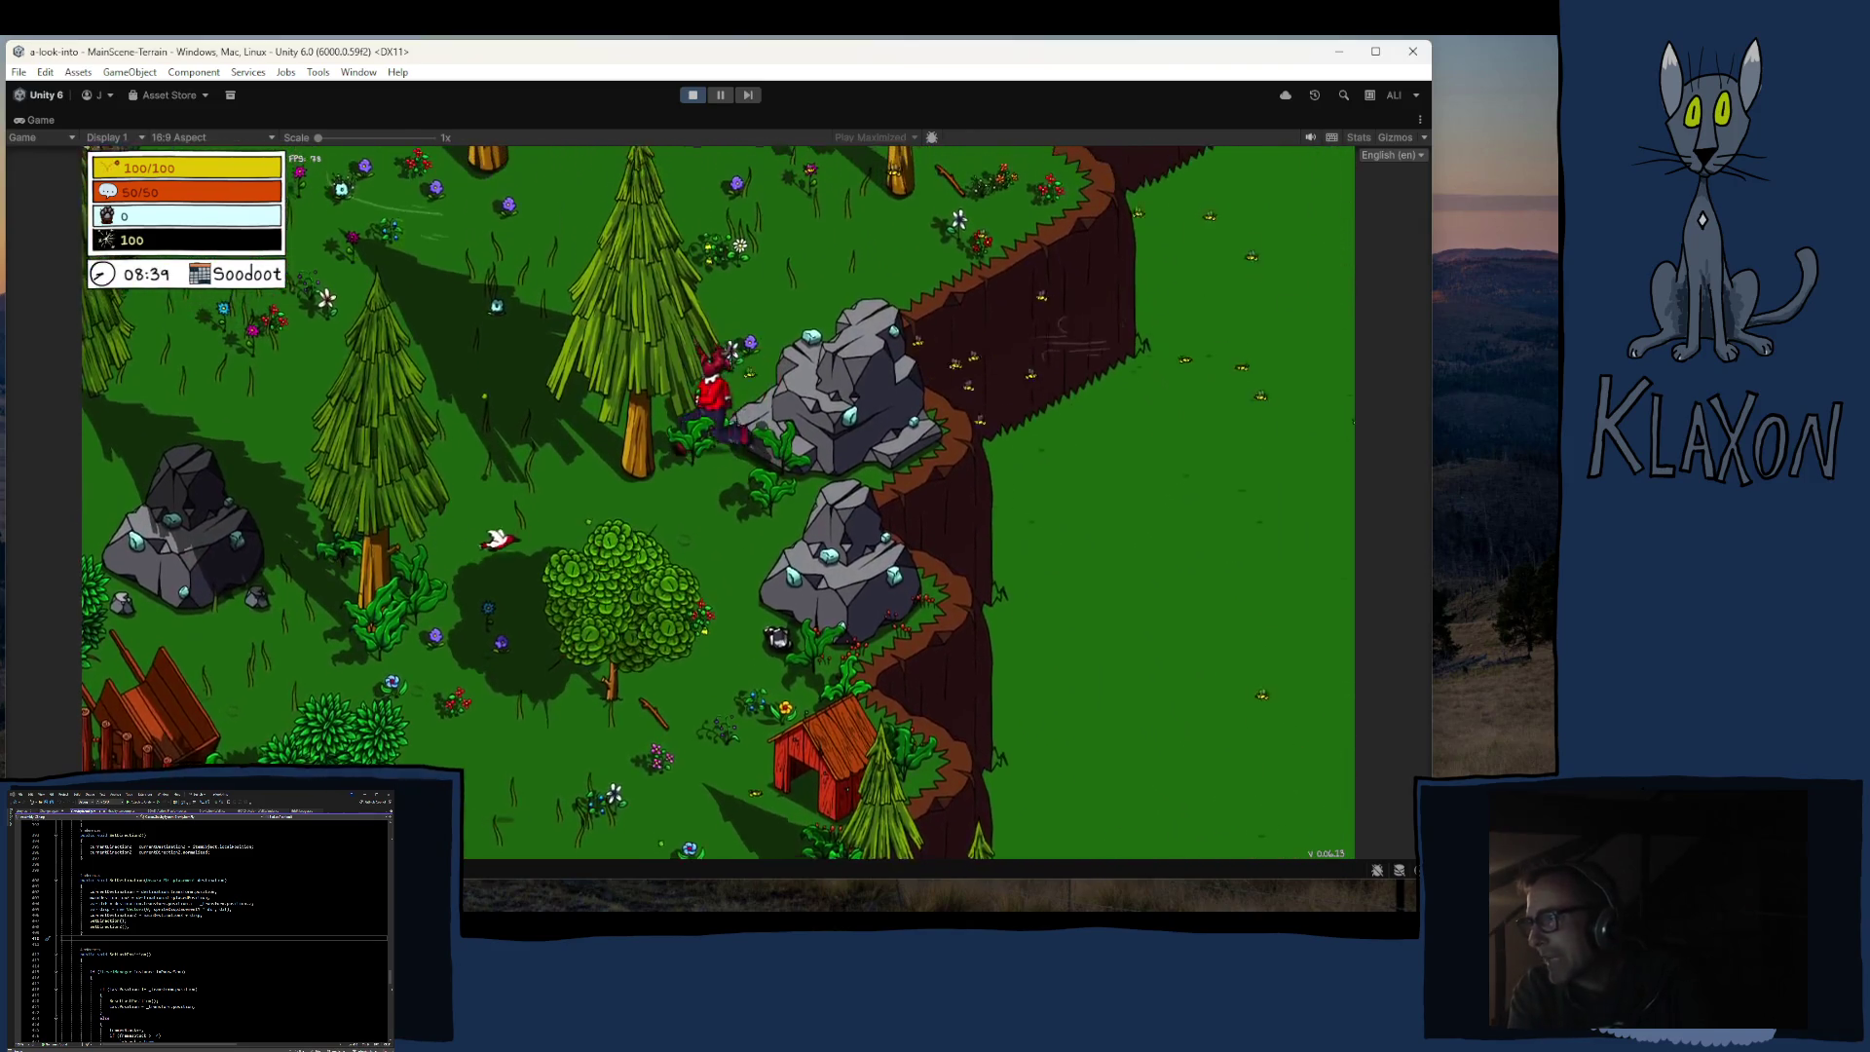
pyautogui.press('w')
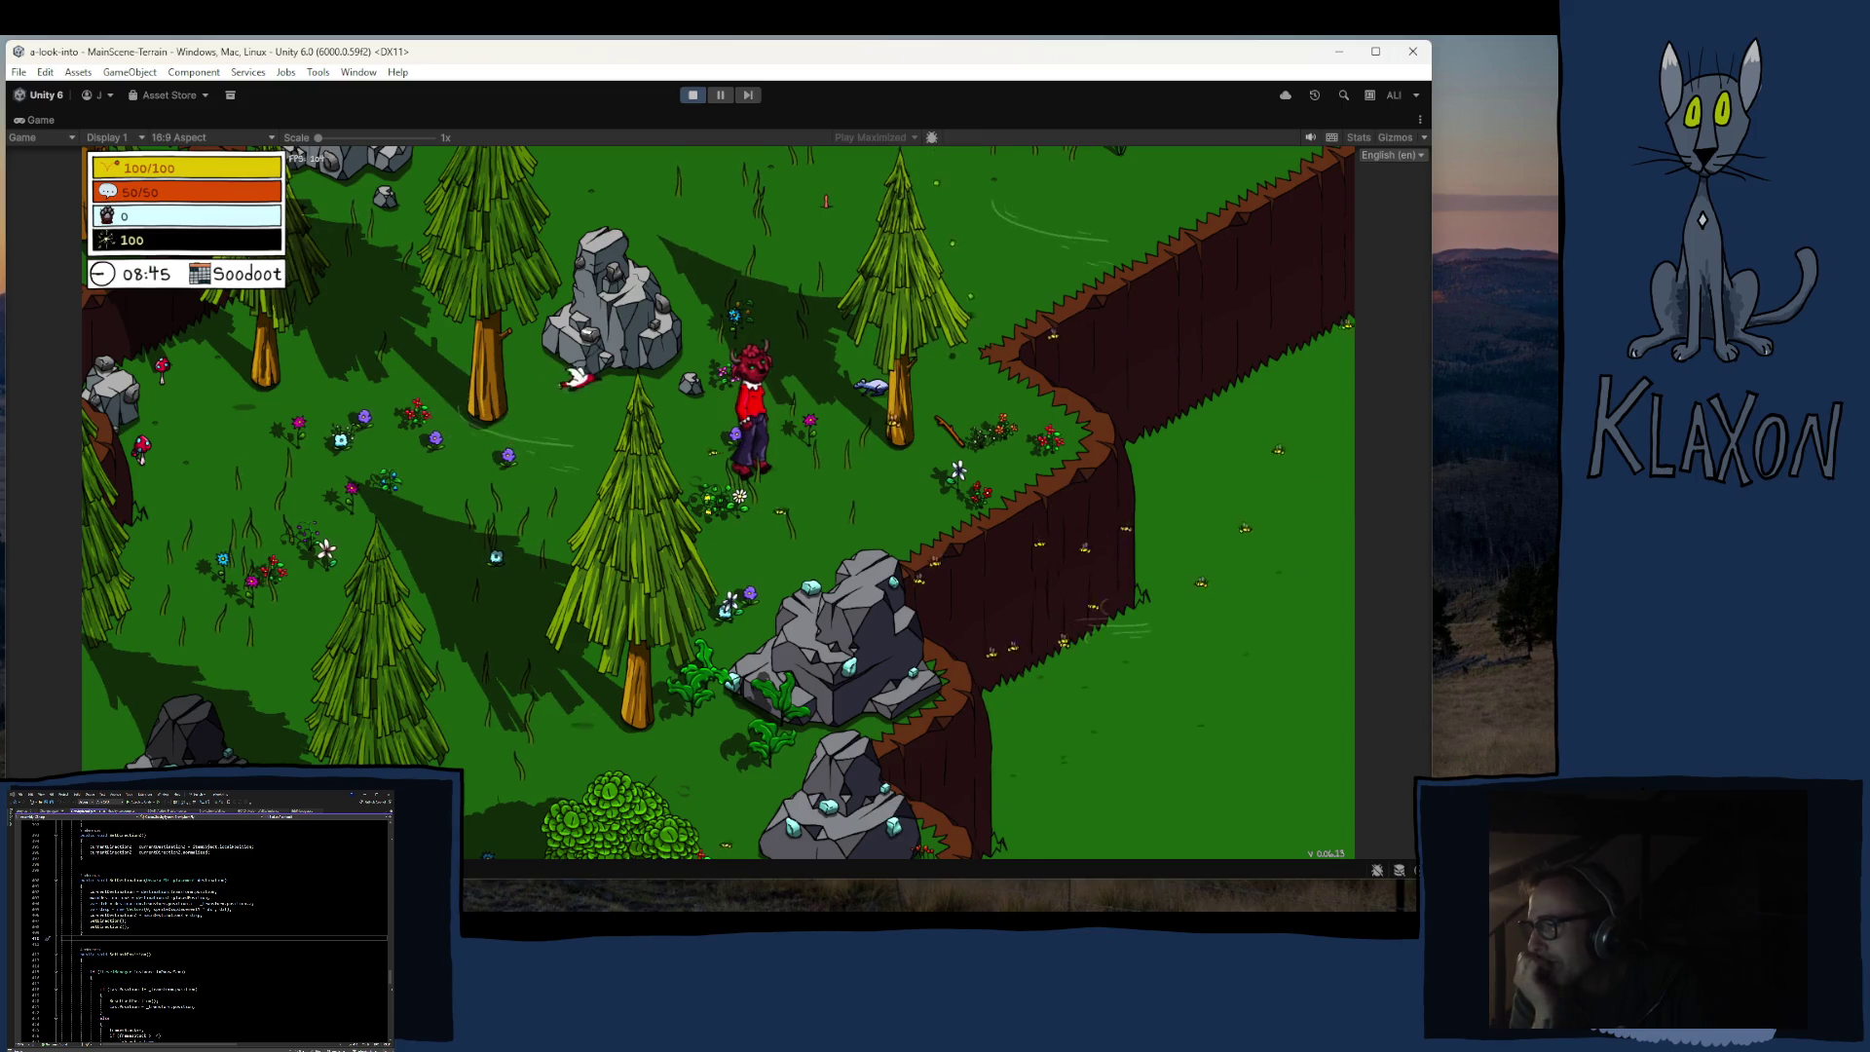
pyautogui.press('s')
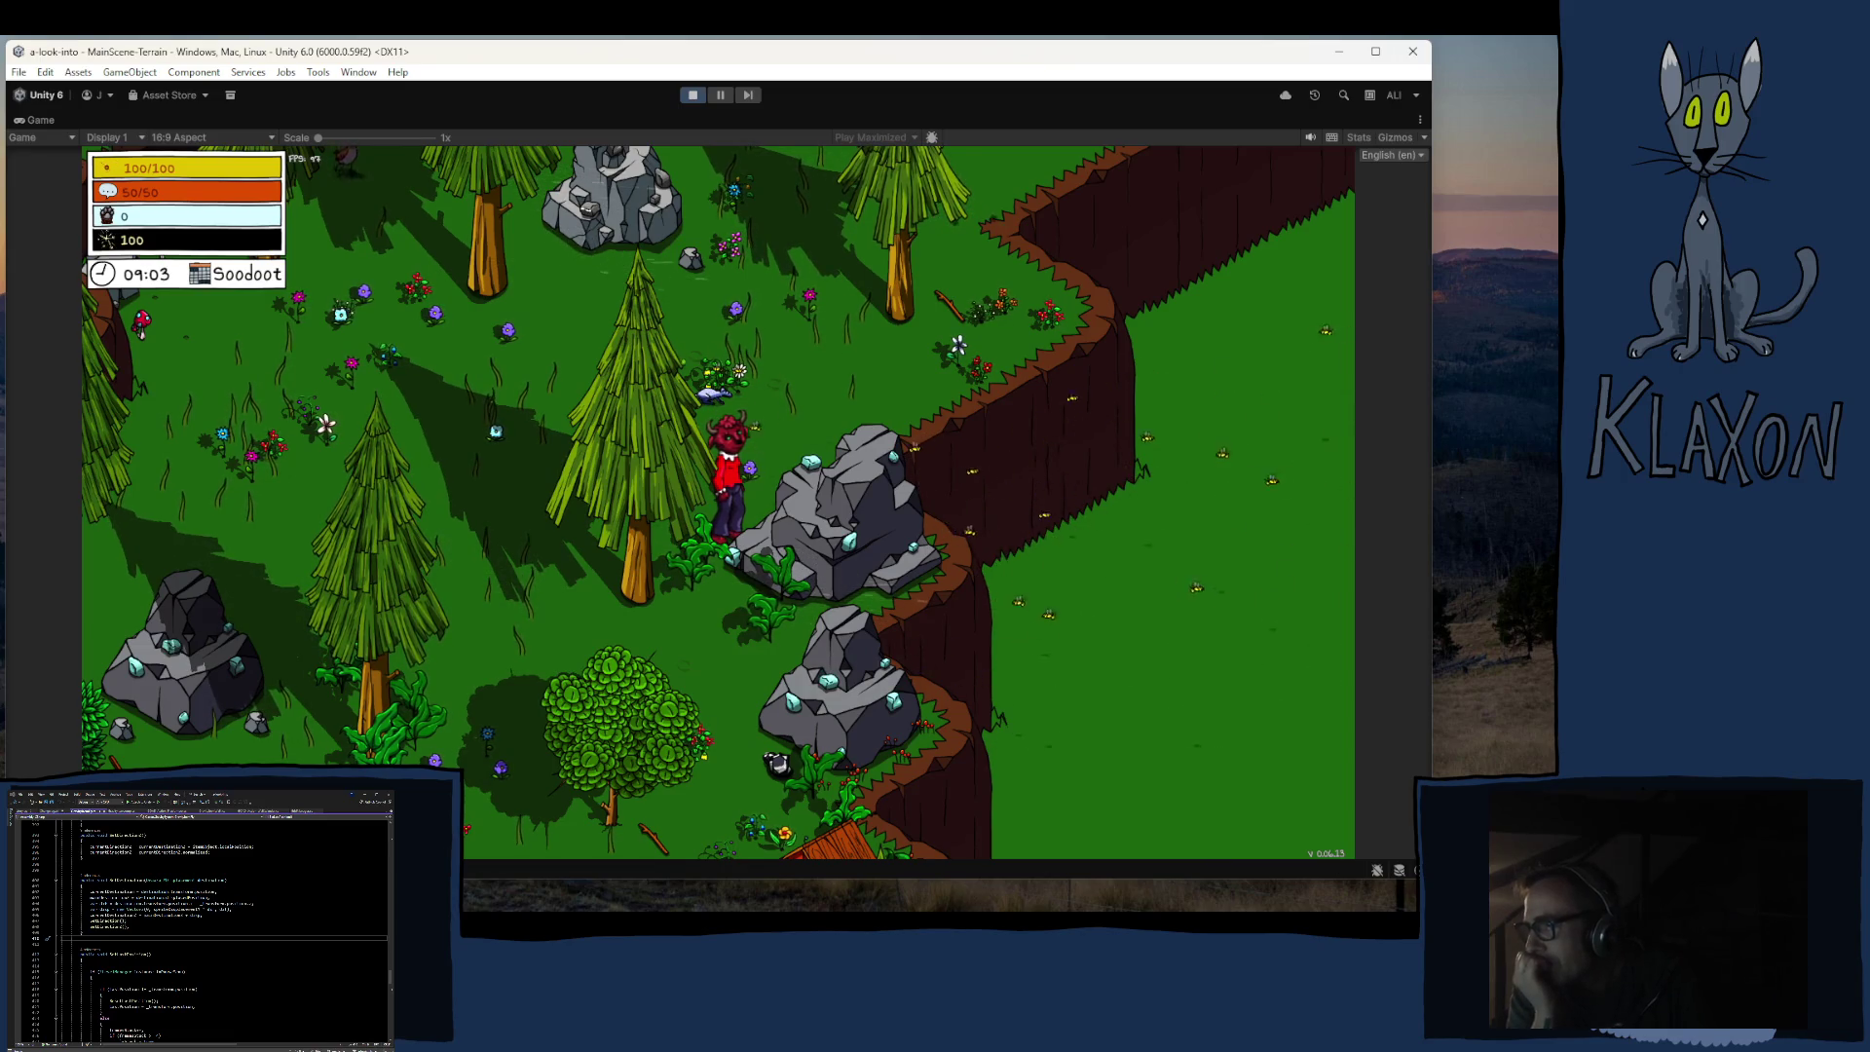
pyautogui.press('a')
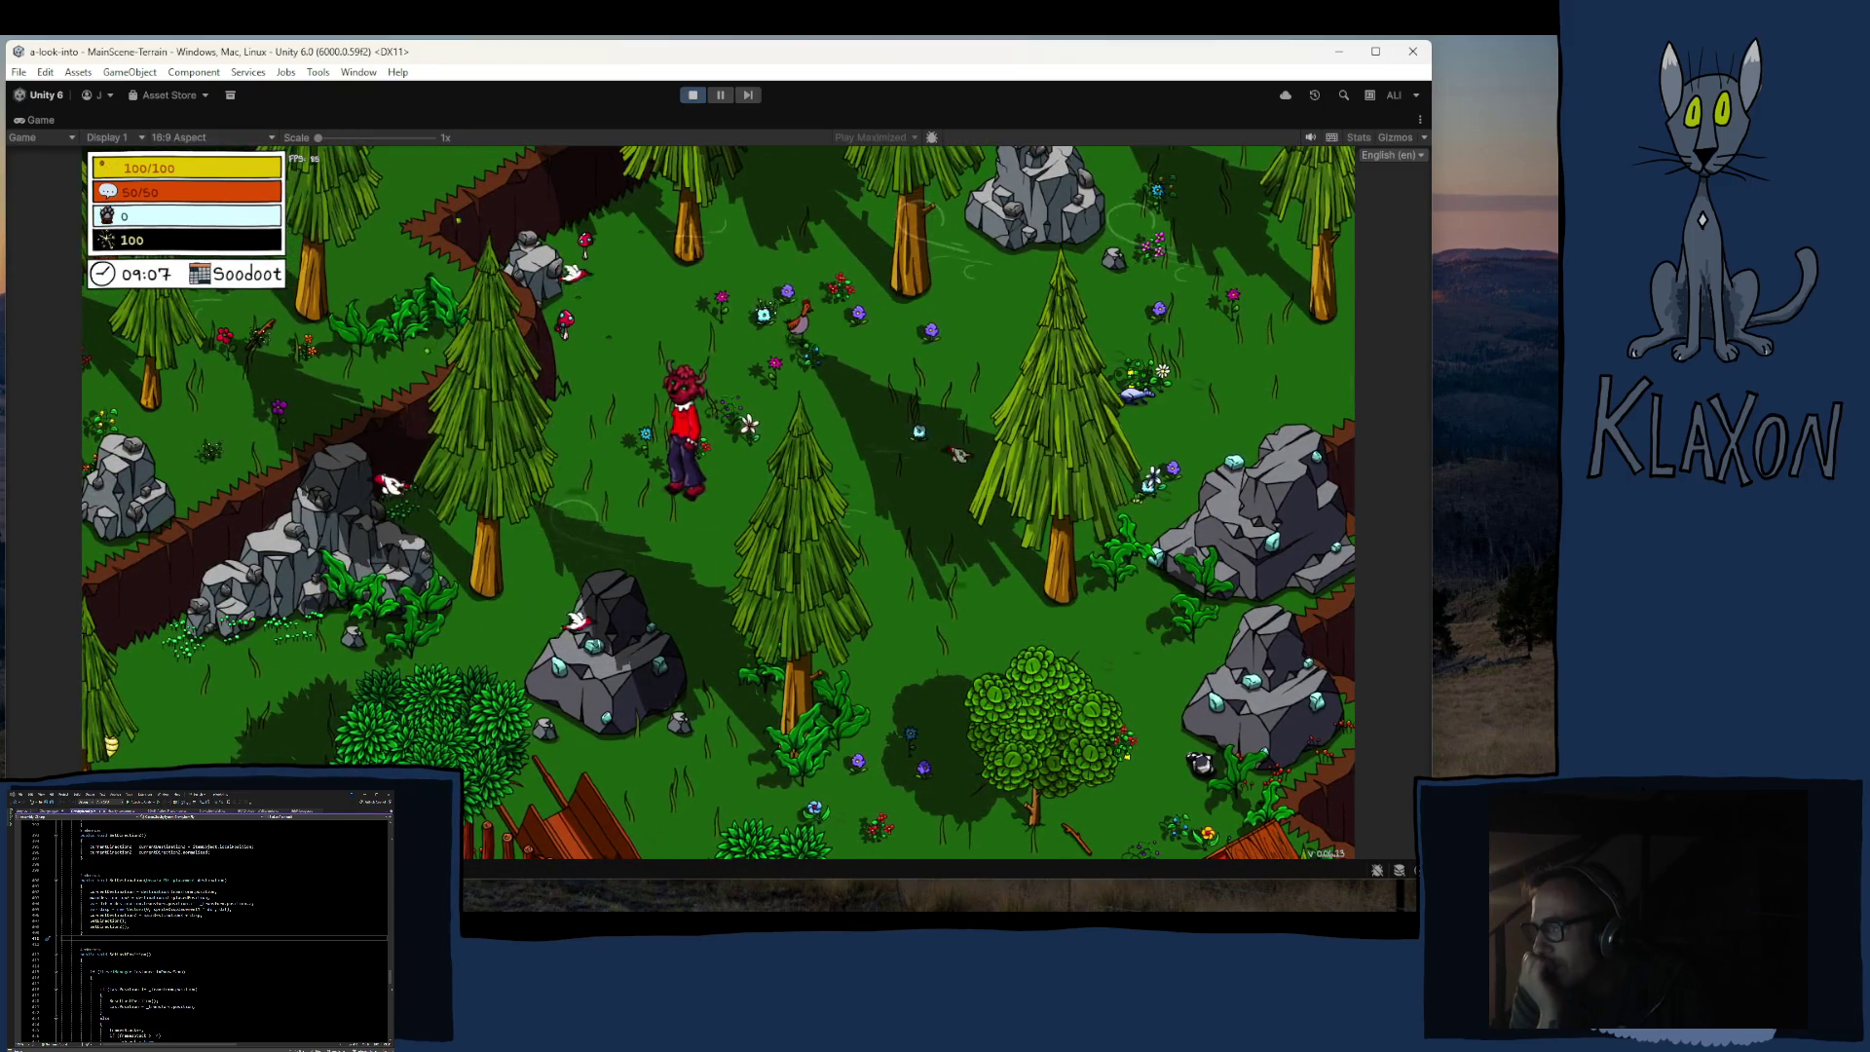
pyautogui.press('s')
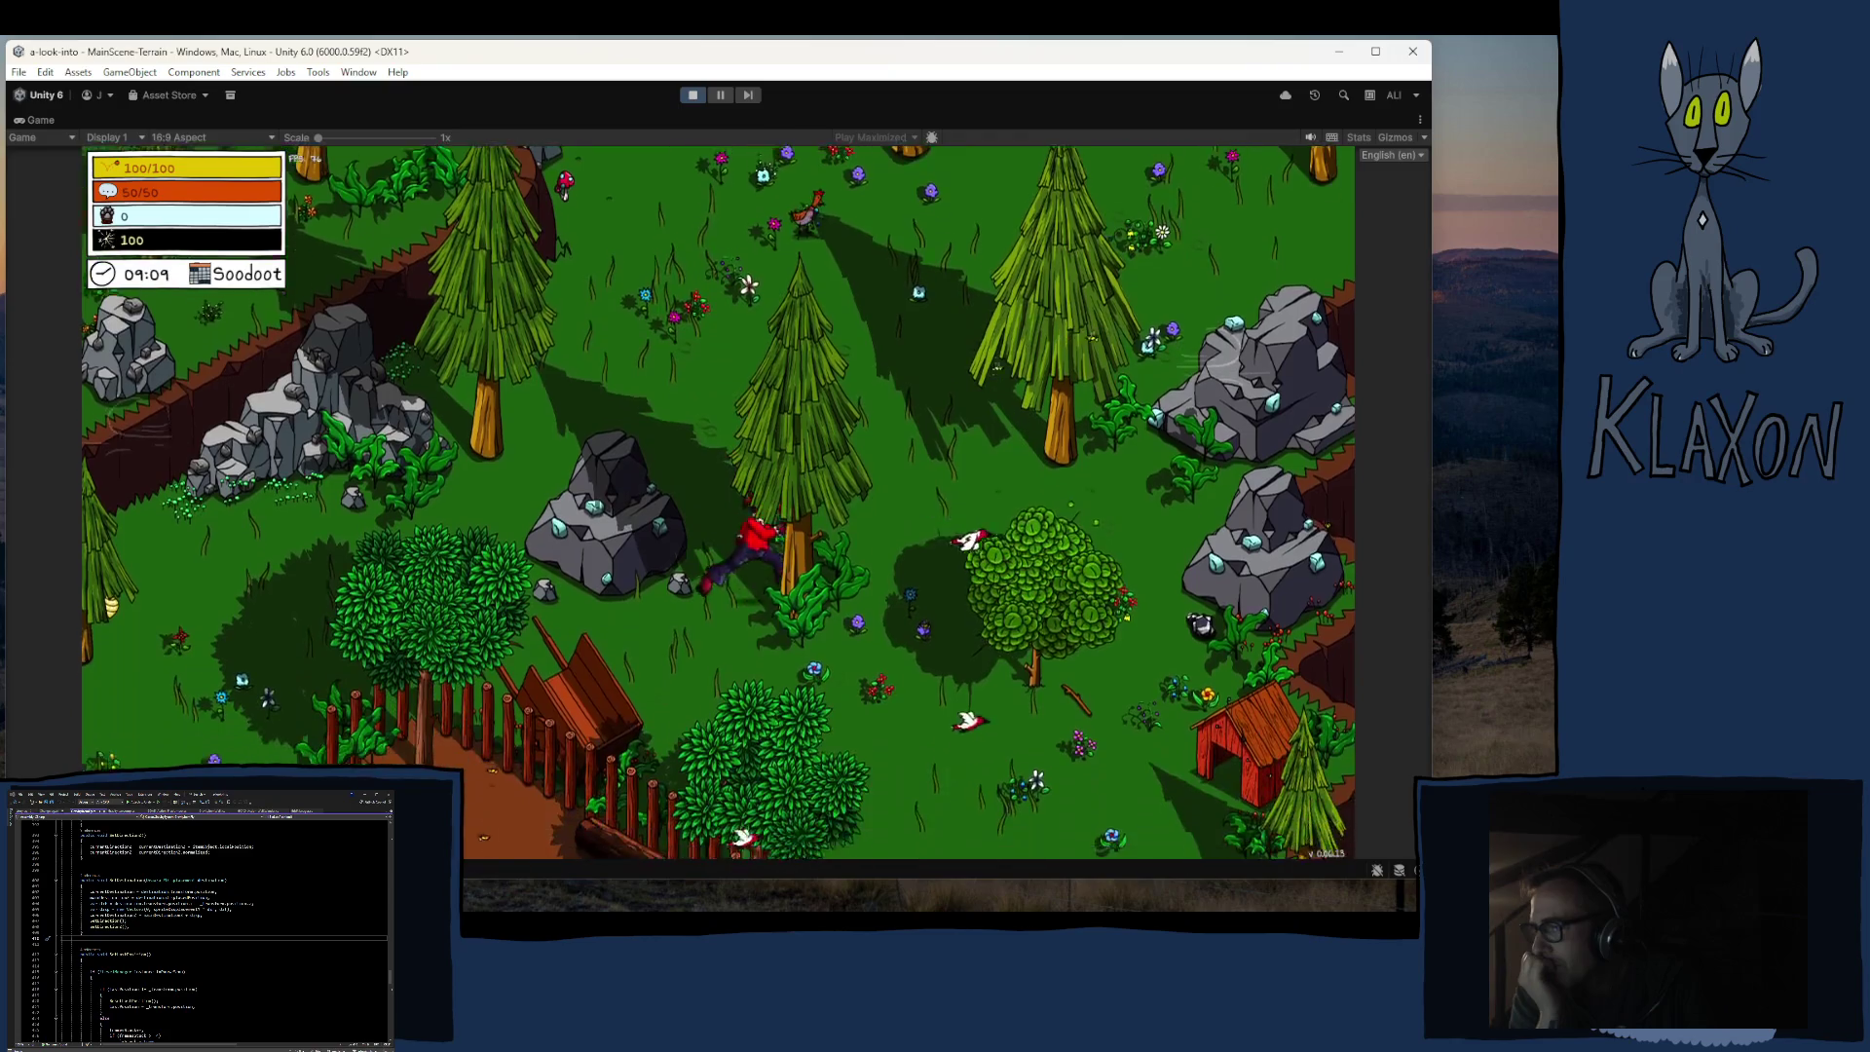
pyautogui.press('s')
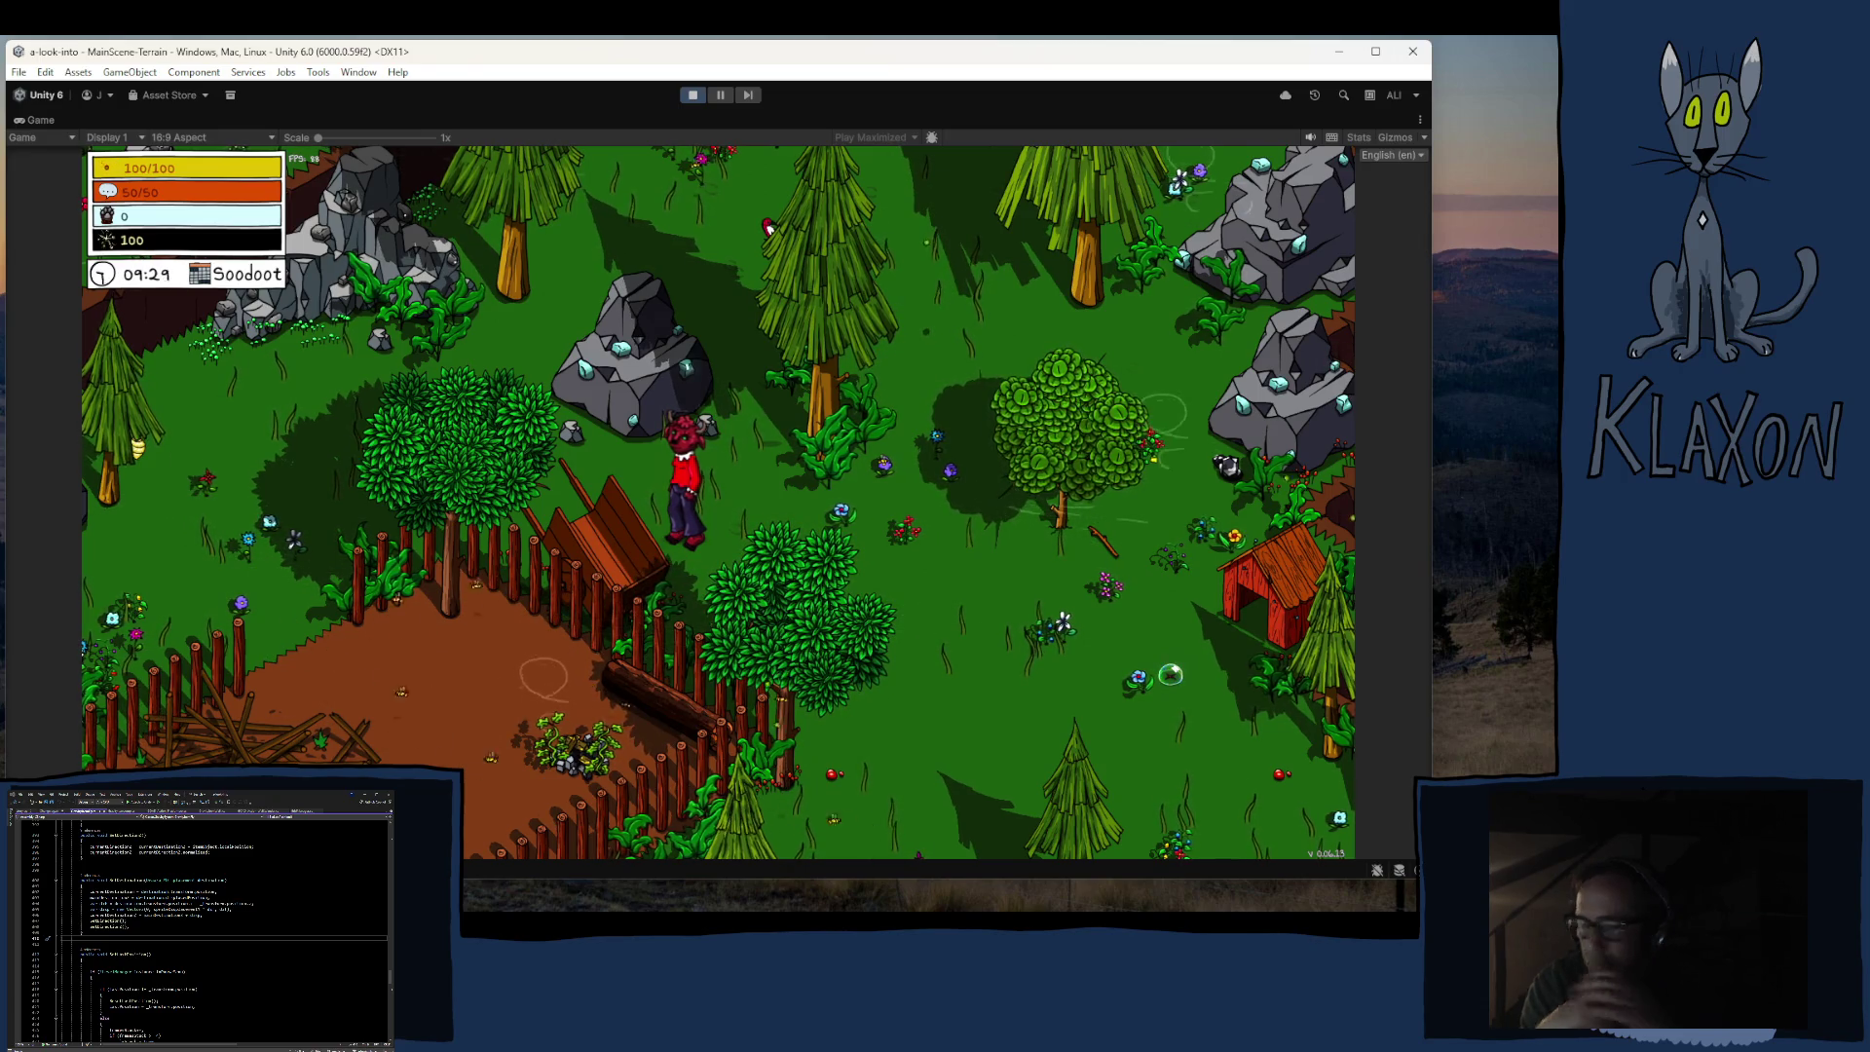
# Step: Walk the character to the cliff edge, drop off the ledge, and run left along its base
pyautogui.press('w')
pyautogui.press('d')
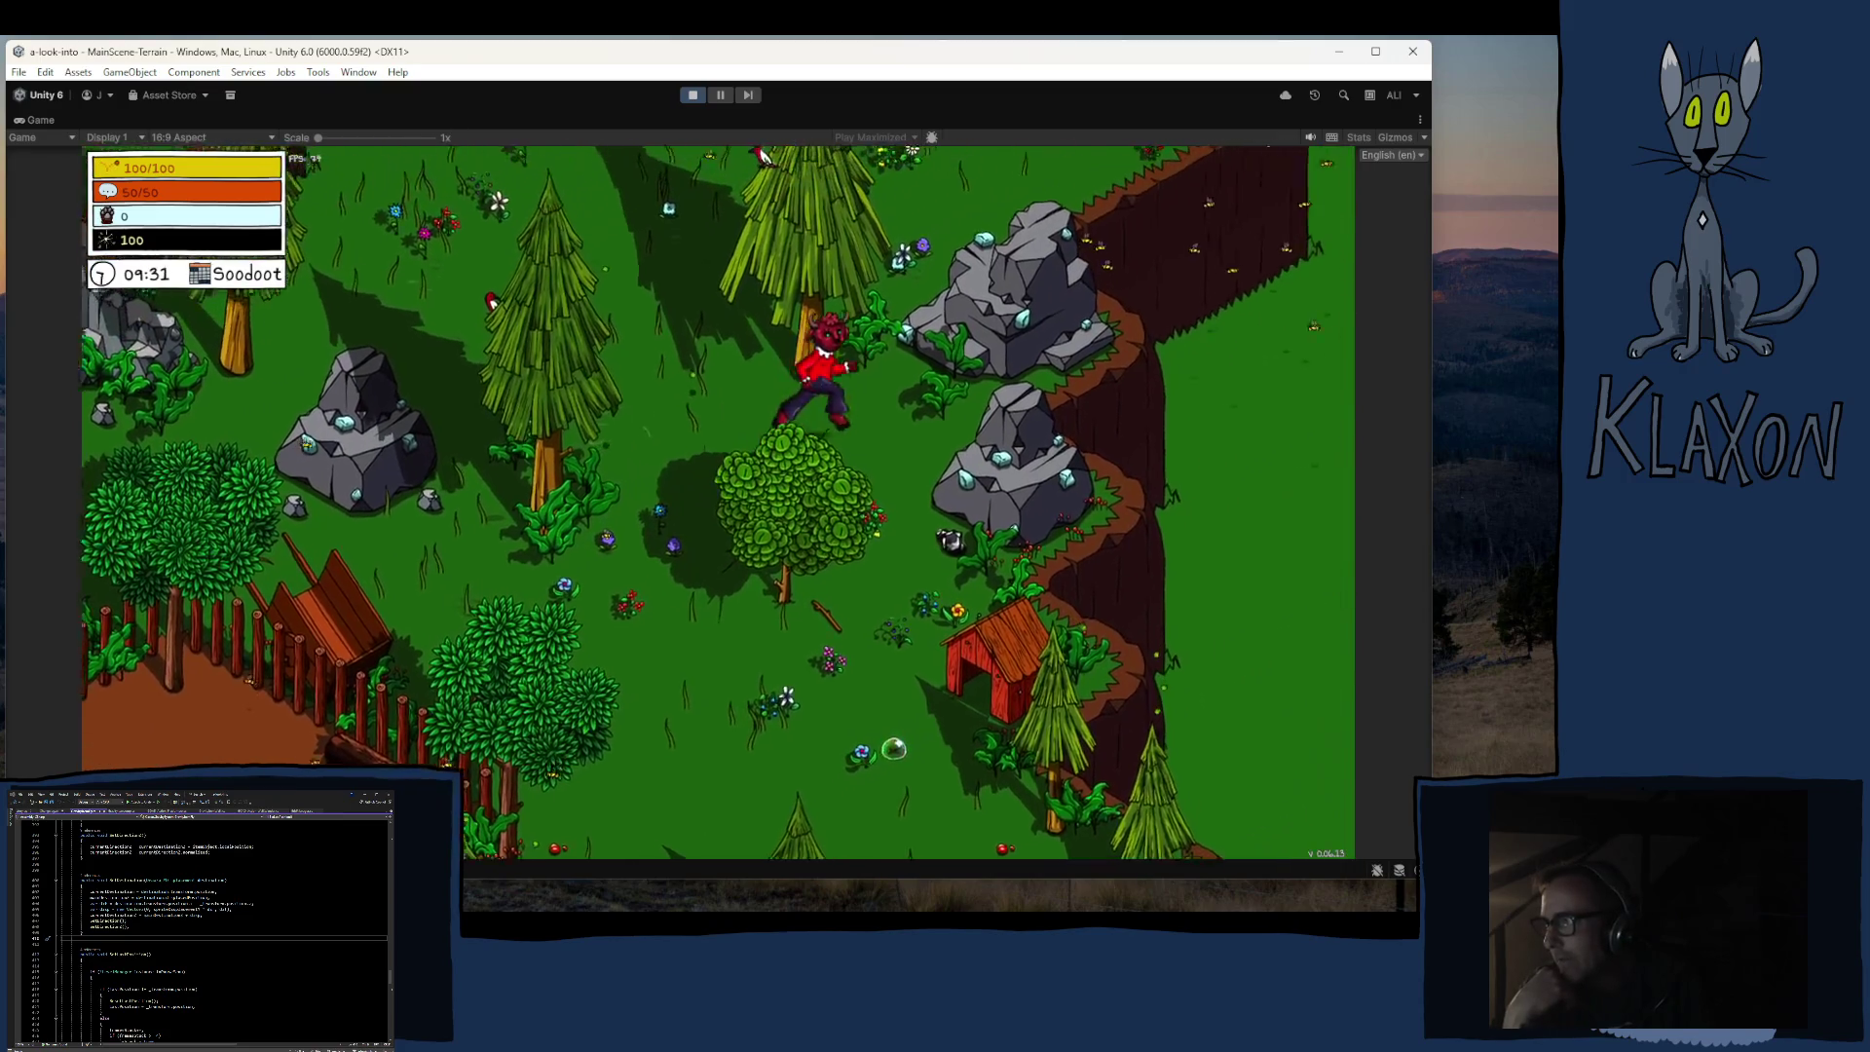
pyautogui.press('d')
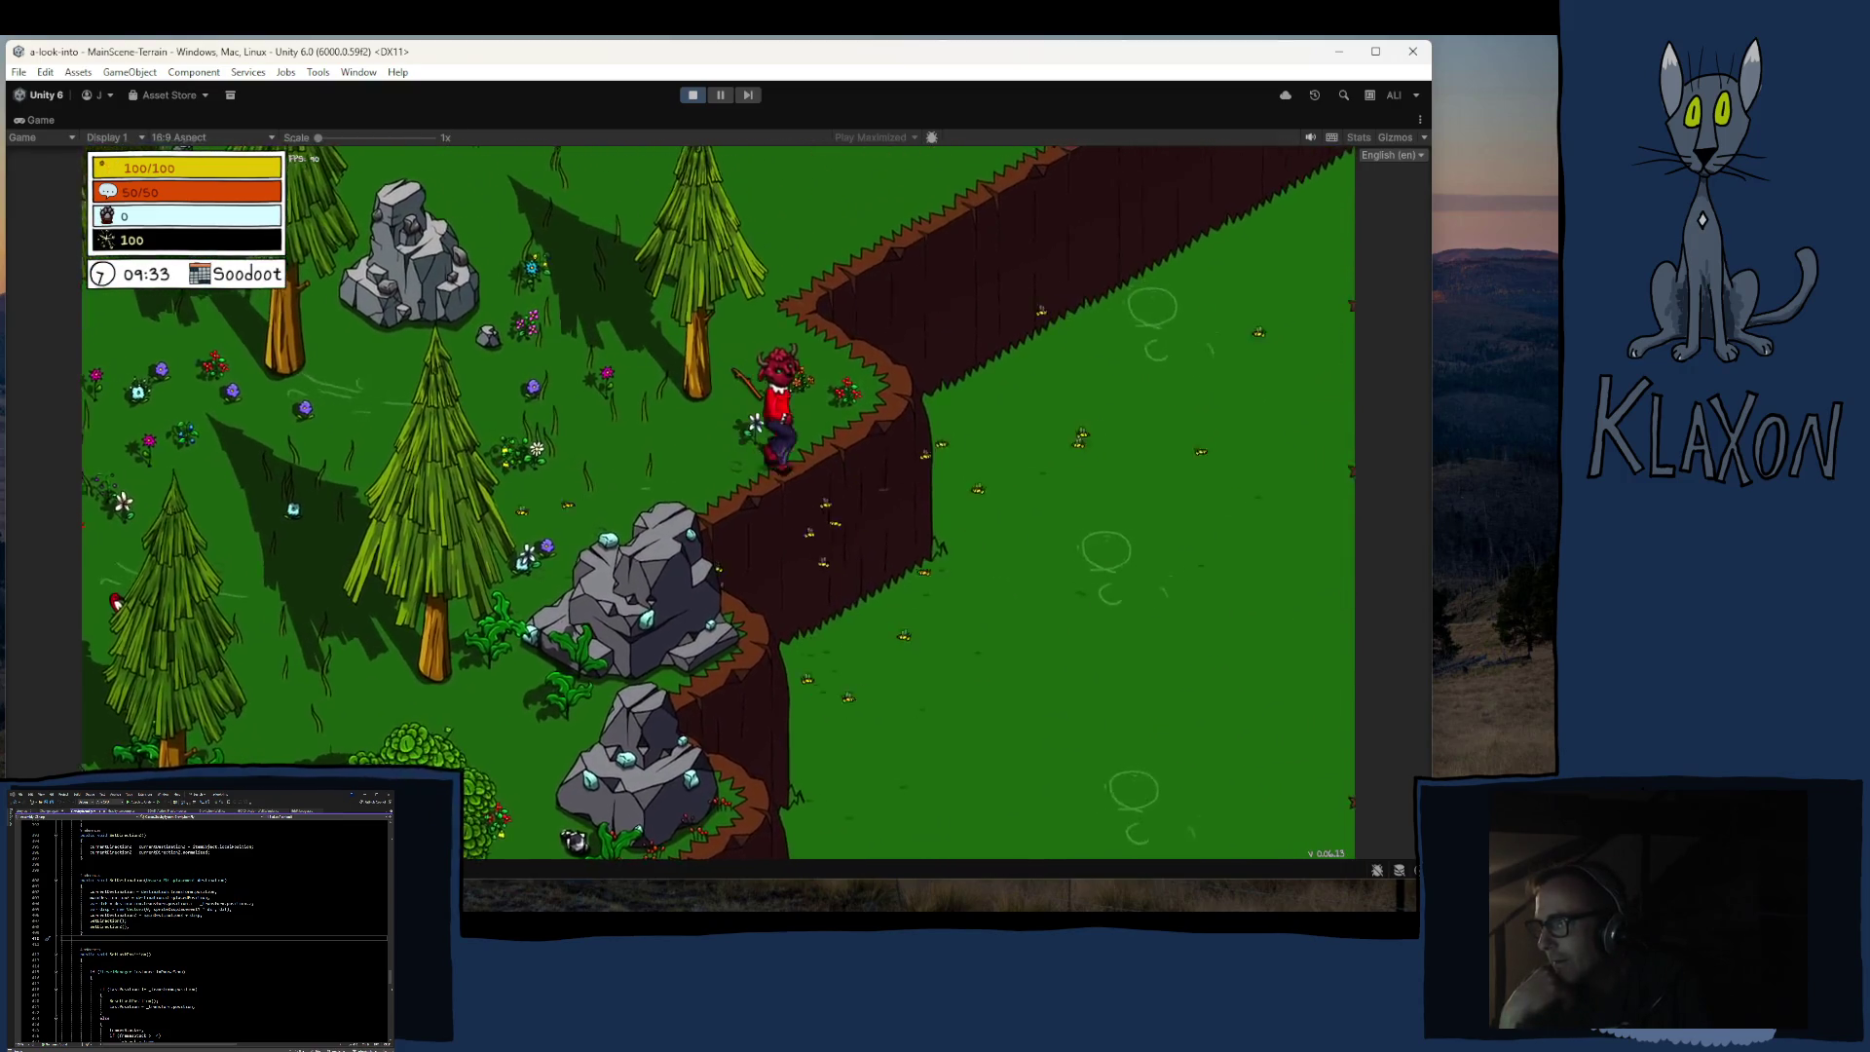
pyautogui.press('s')
pyautogui.press('a')
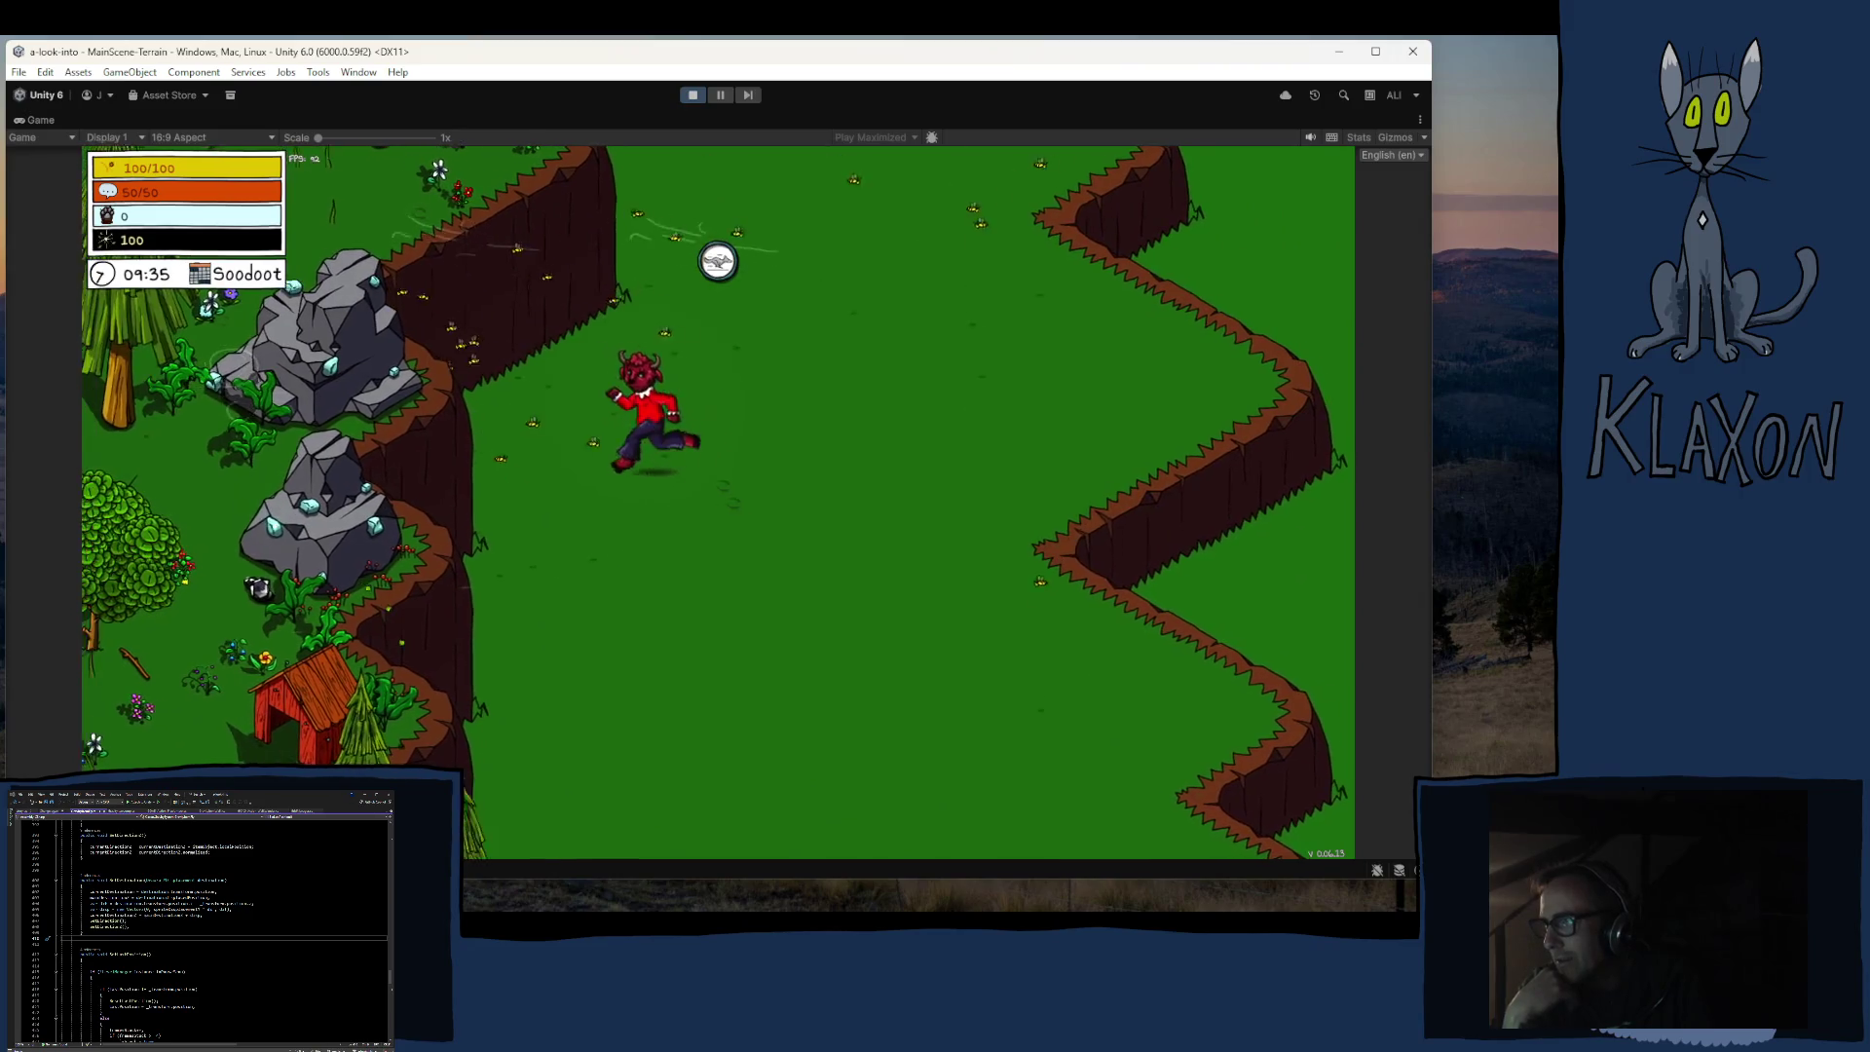
pyautogui.press('a')
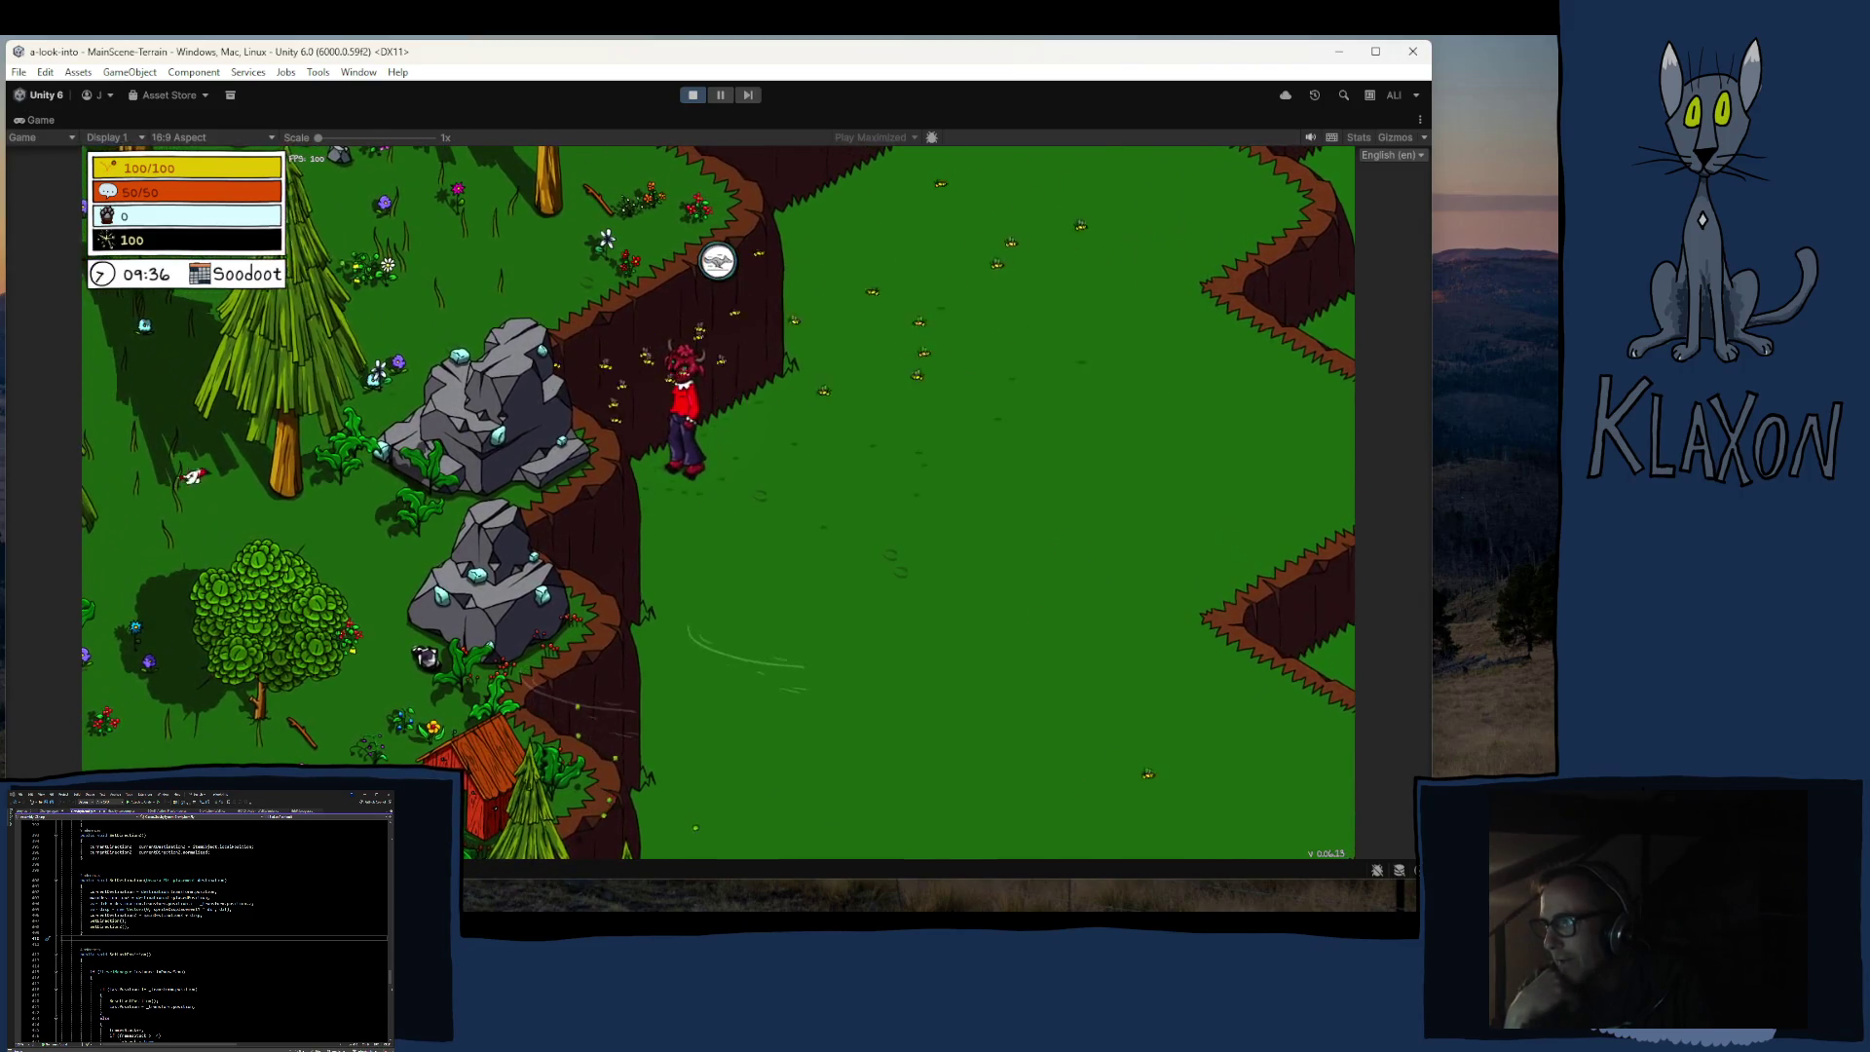
# Step: Walk the character back up through the forest and into the fenced camp
pyautogui.press('w')
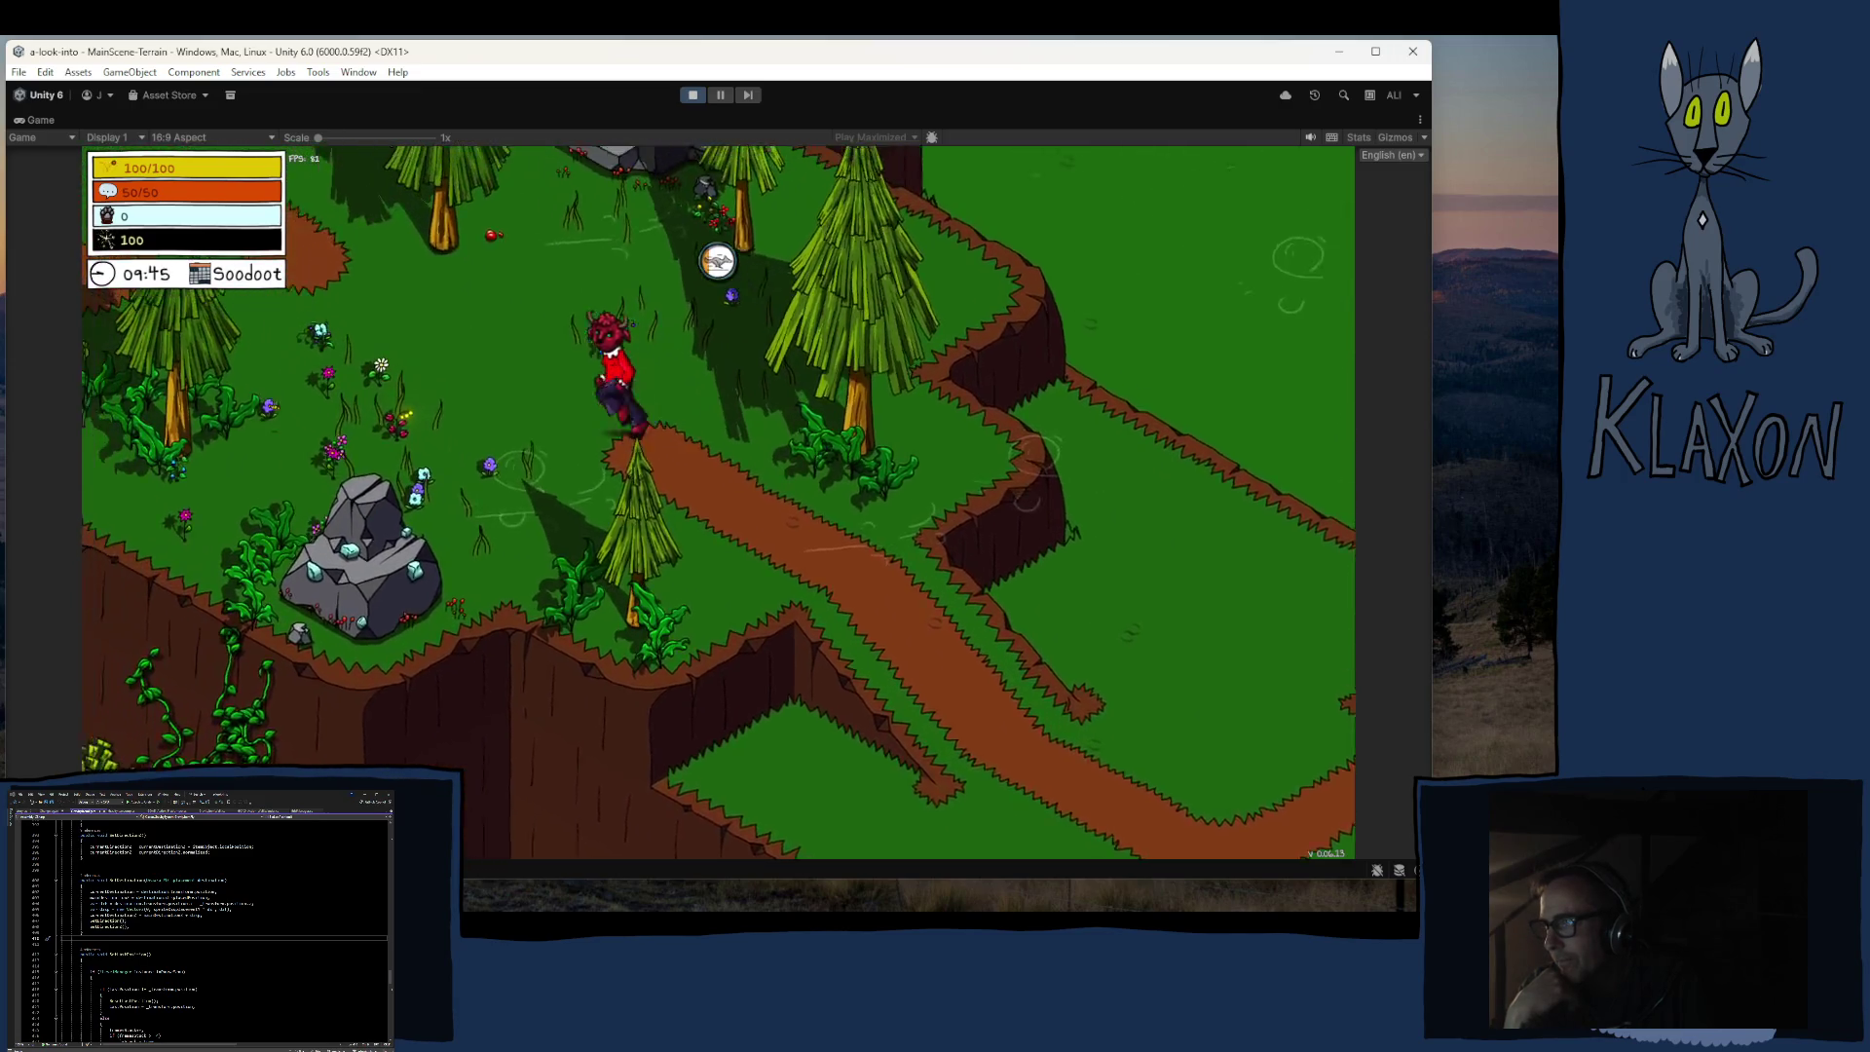
pyautogui.press('w')
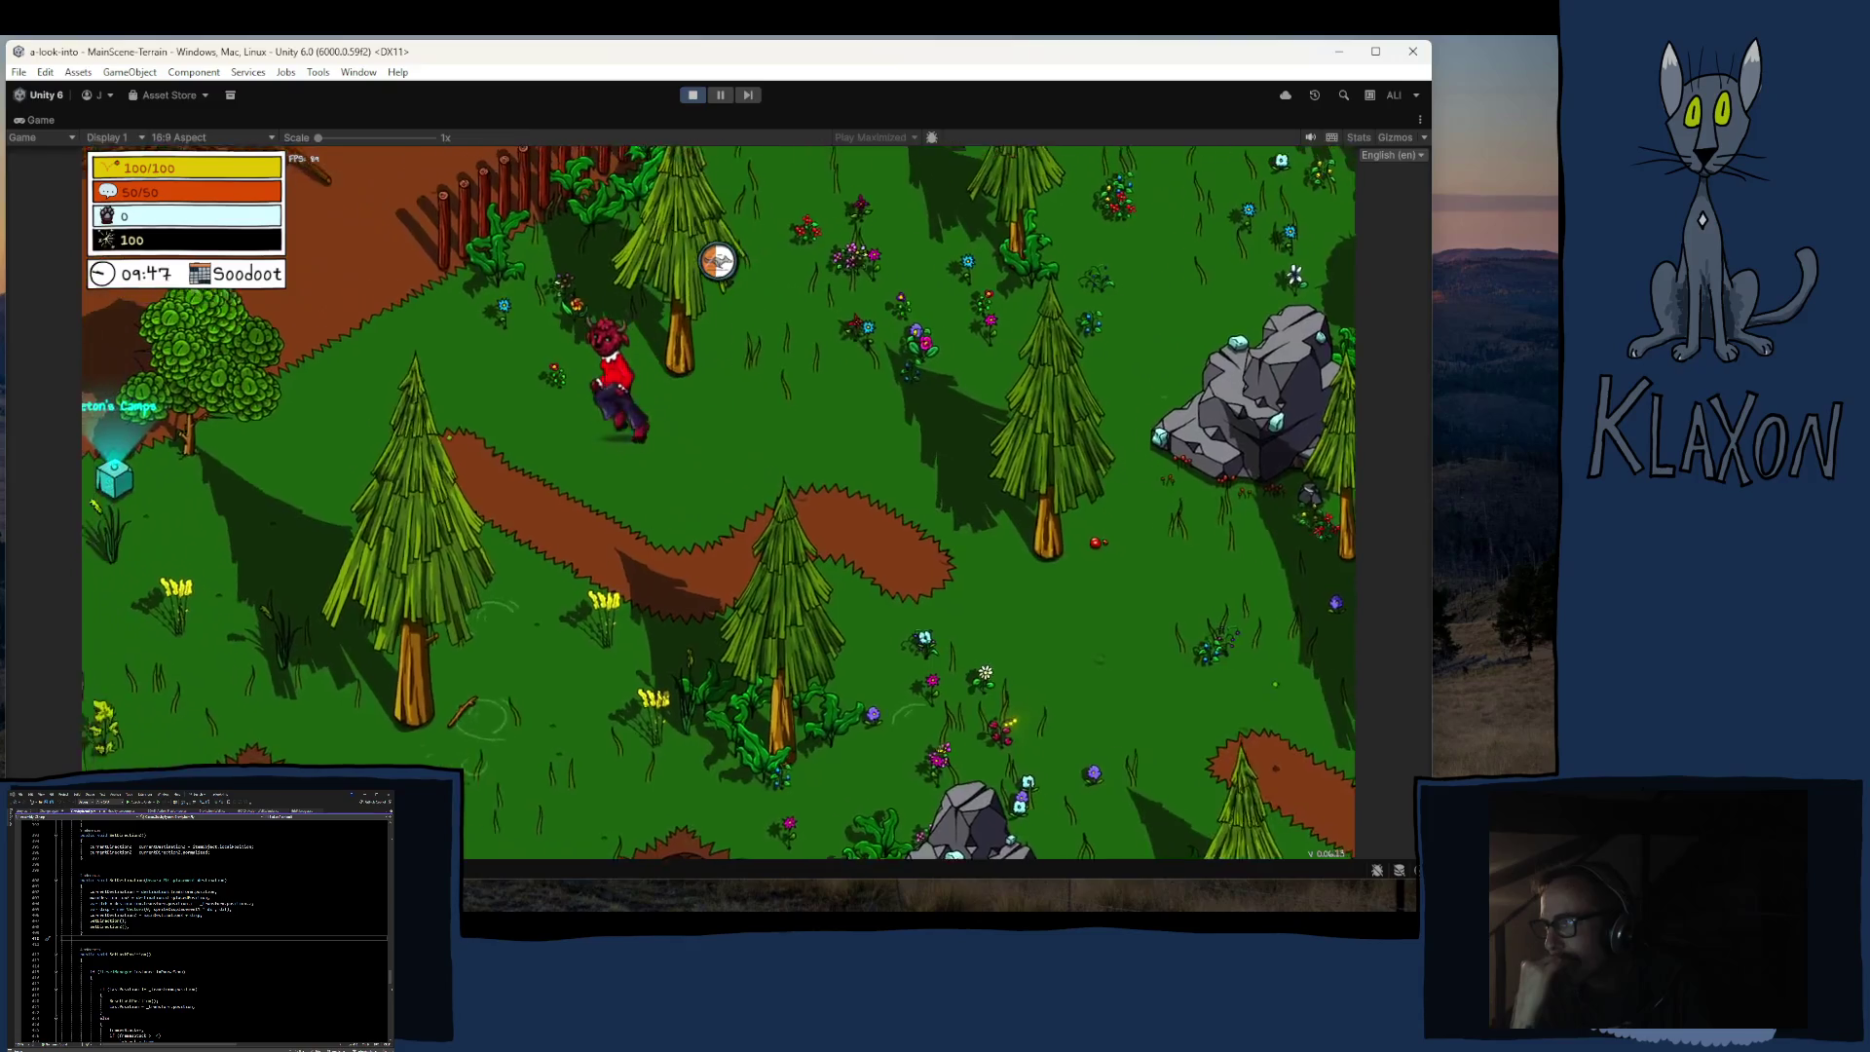
pyautogui.press('w')
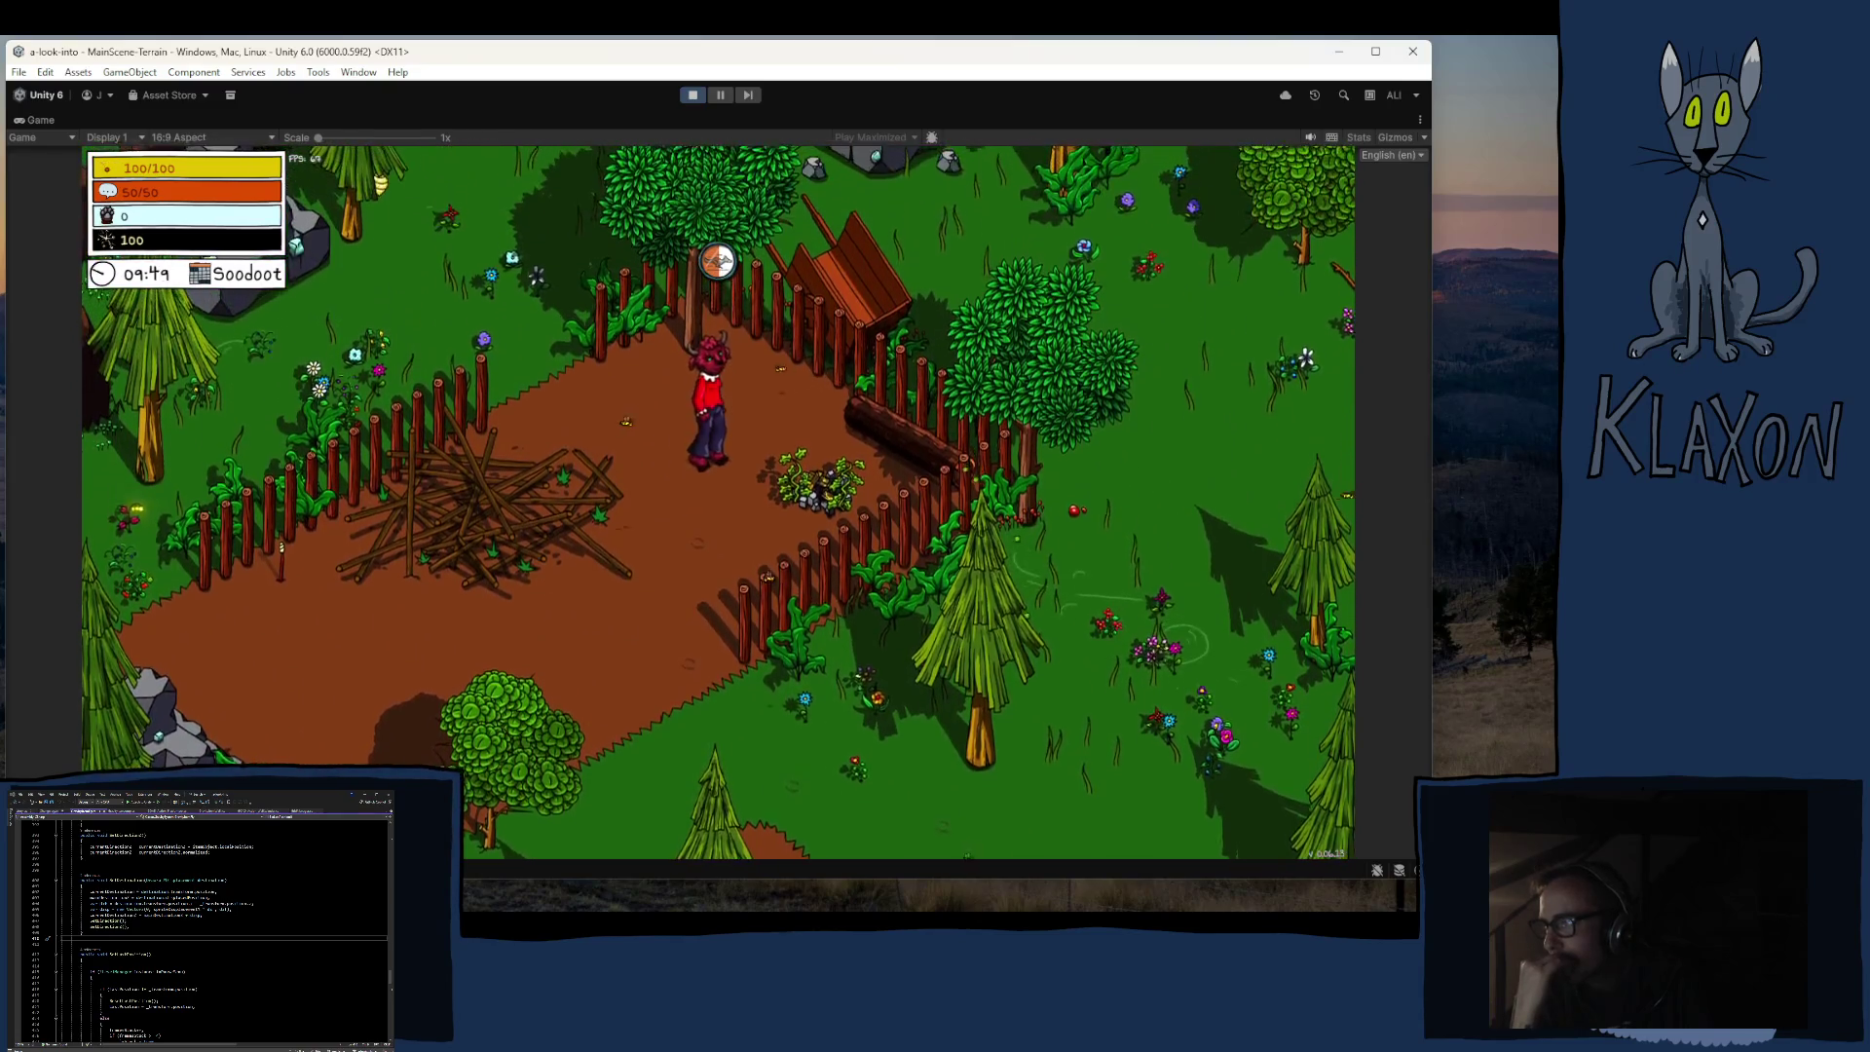
pyautogui.press('w')
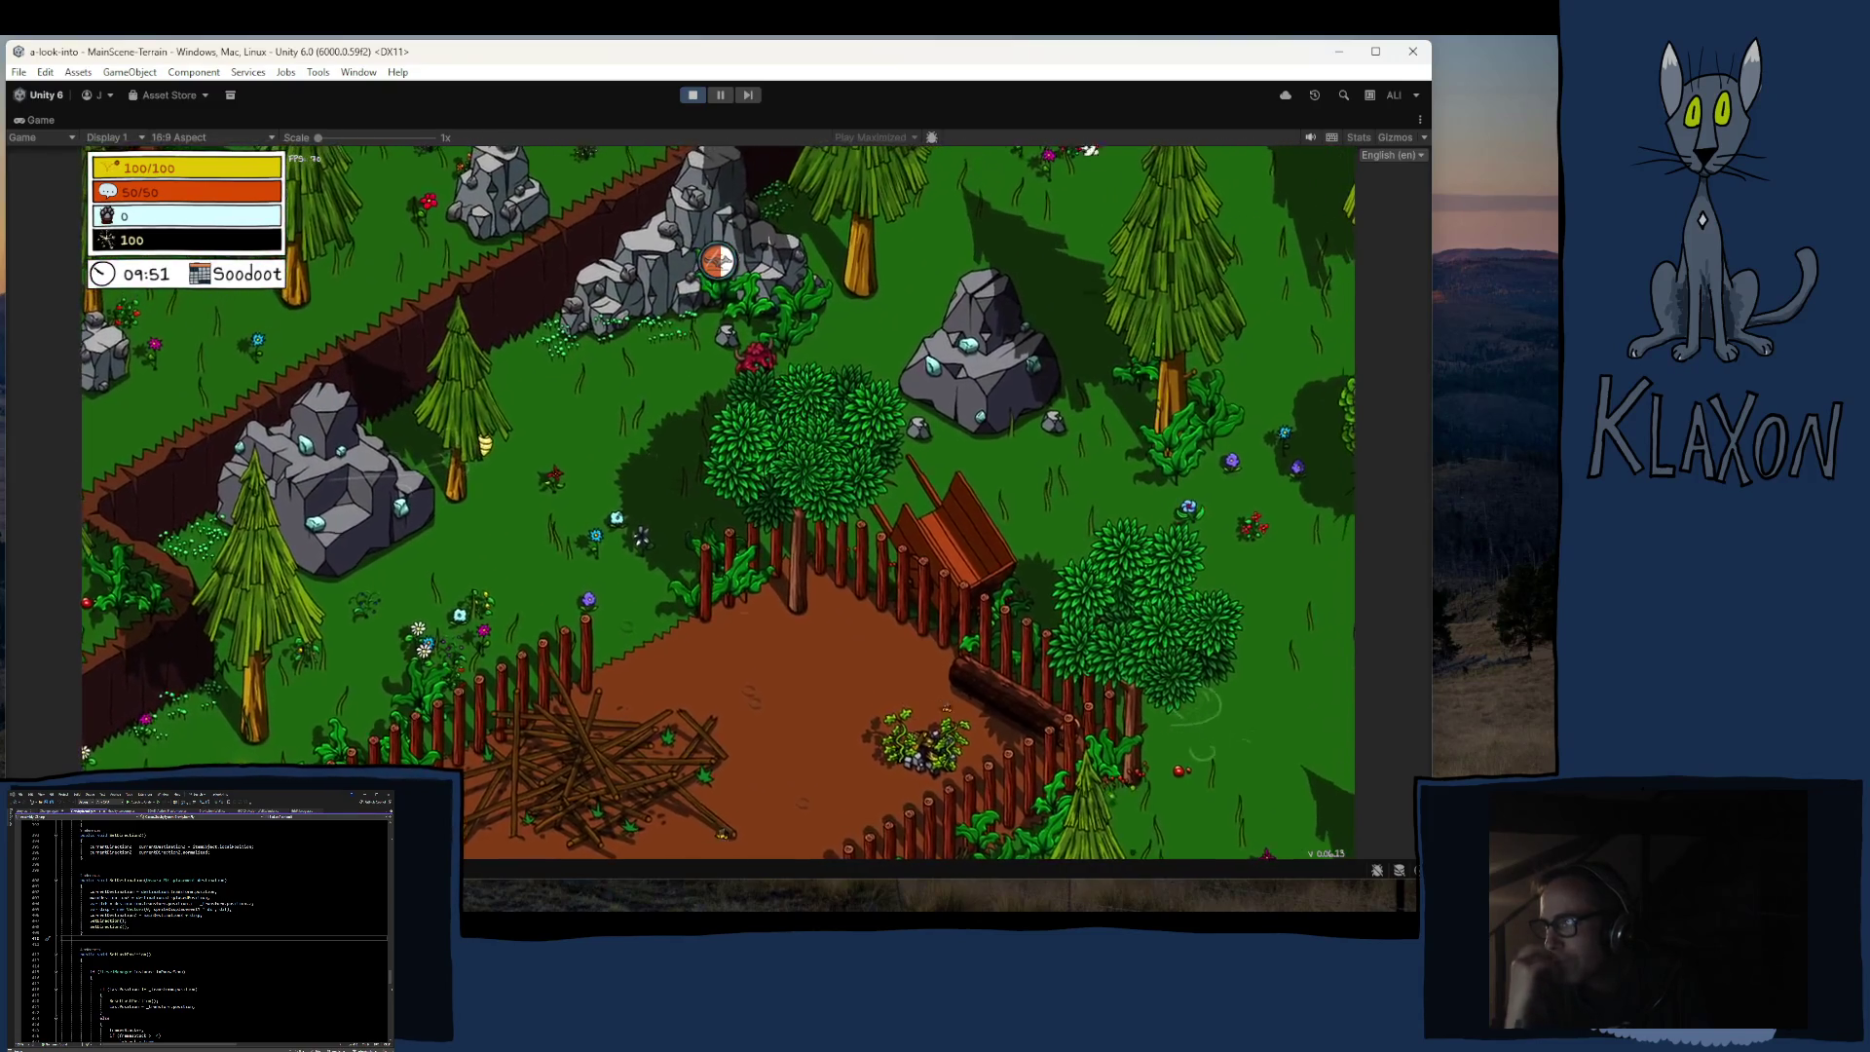
# Step: Run the character east past the big rock and doghouse onto the open grassland
pyautogui.press('d')
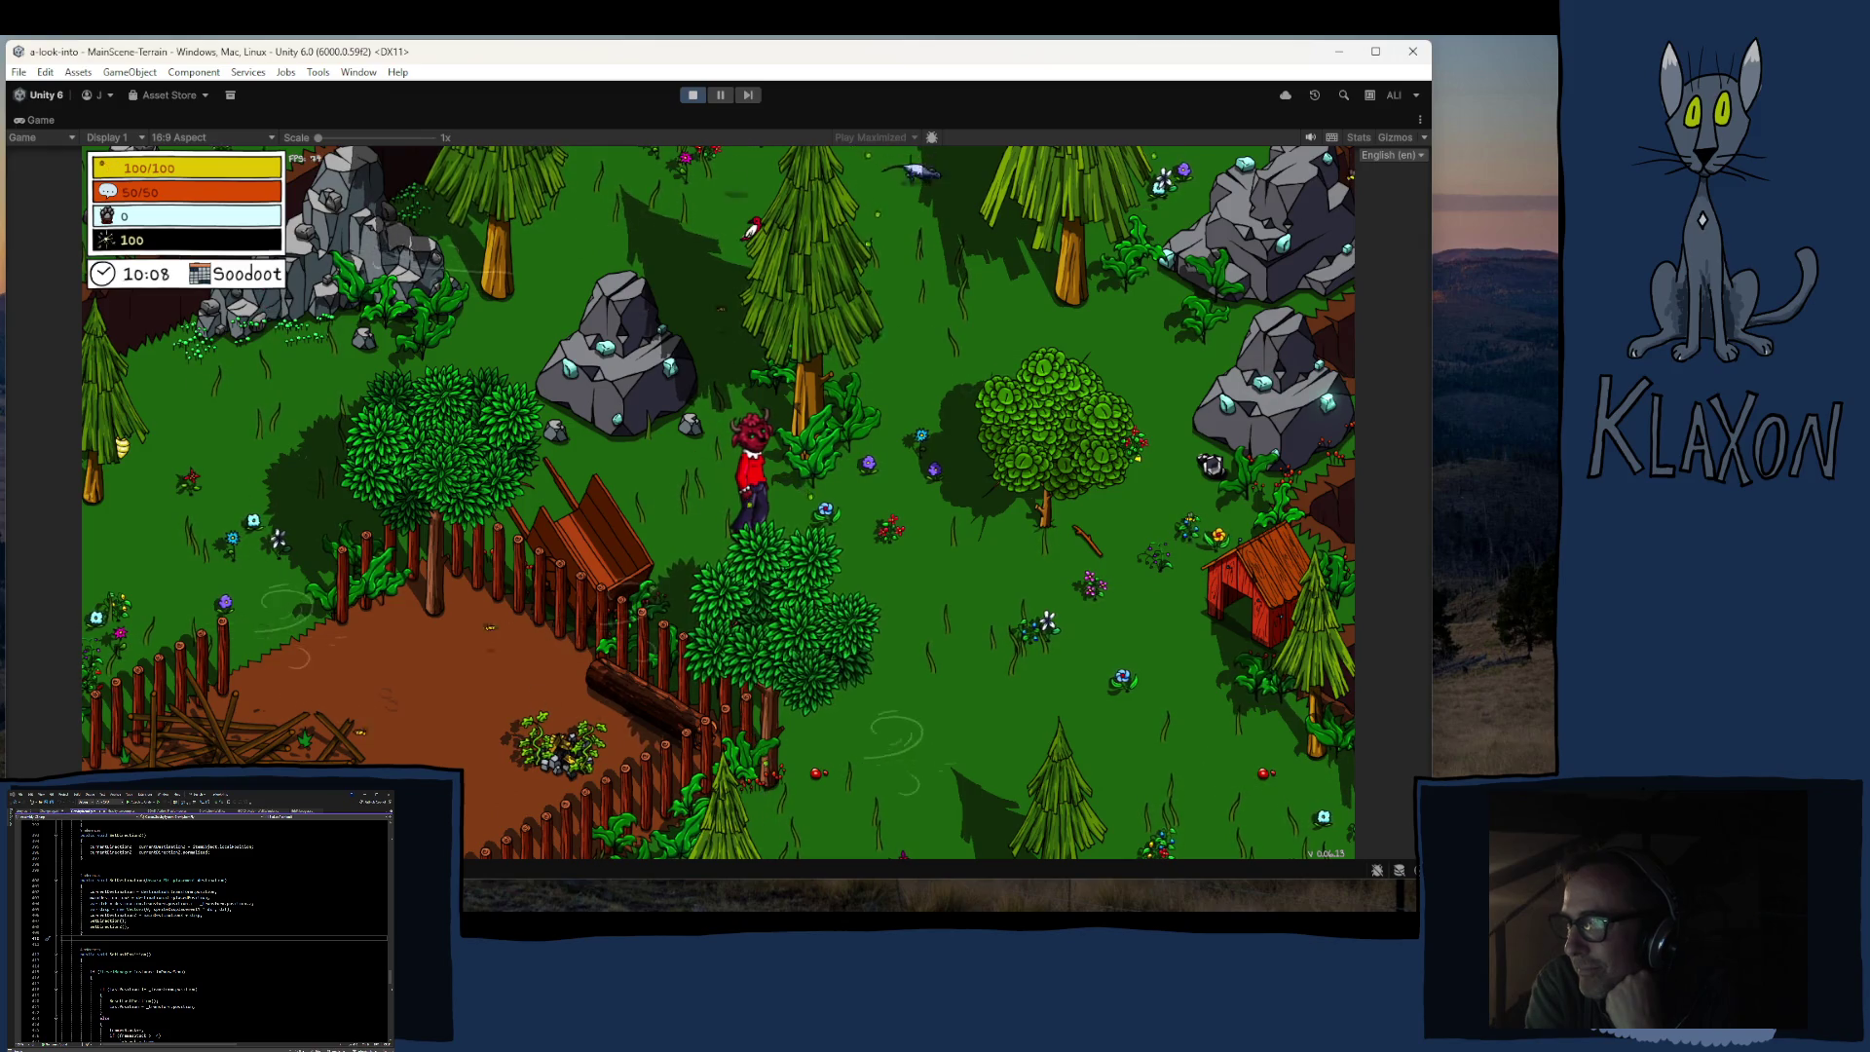
pyautogui.press('d')
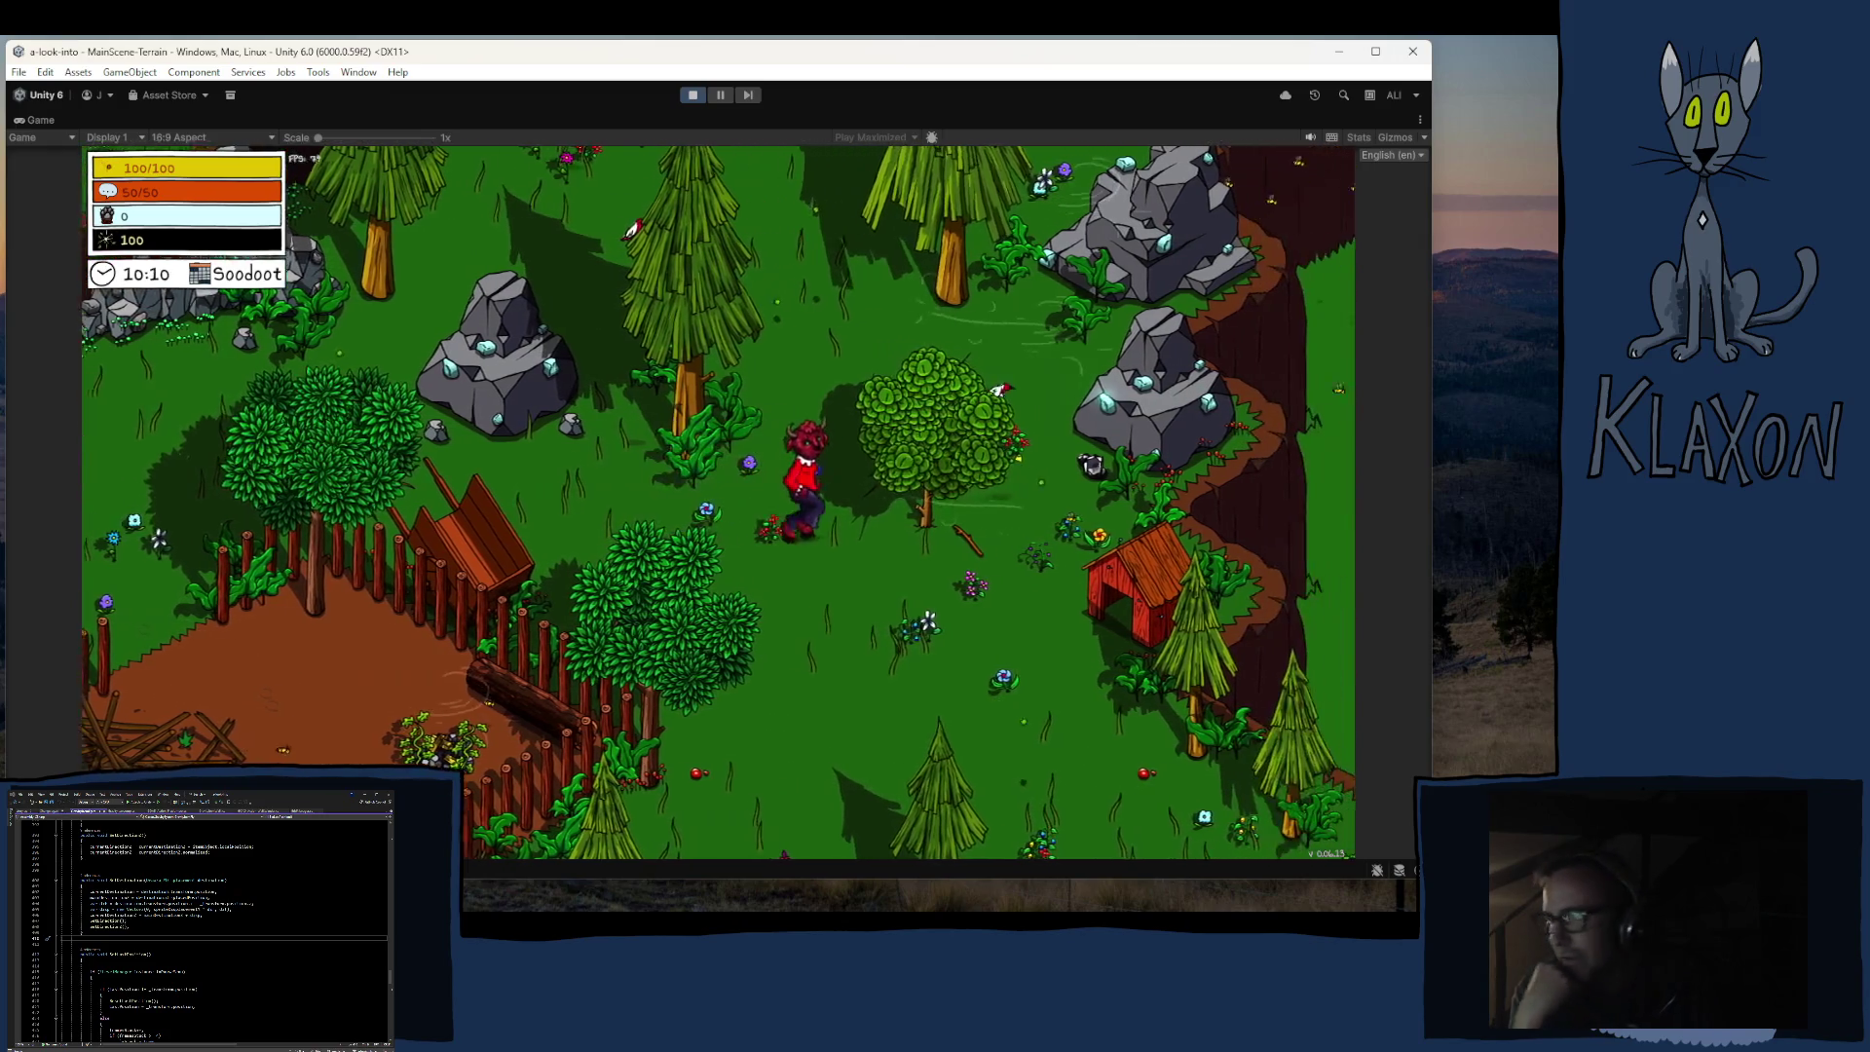
pyautogui.press('s')
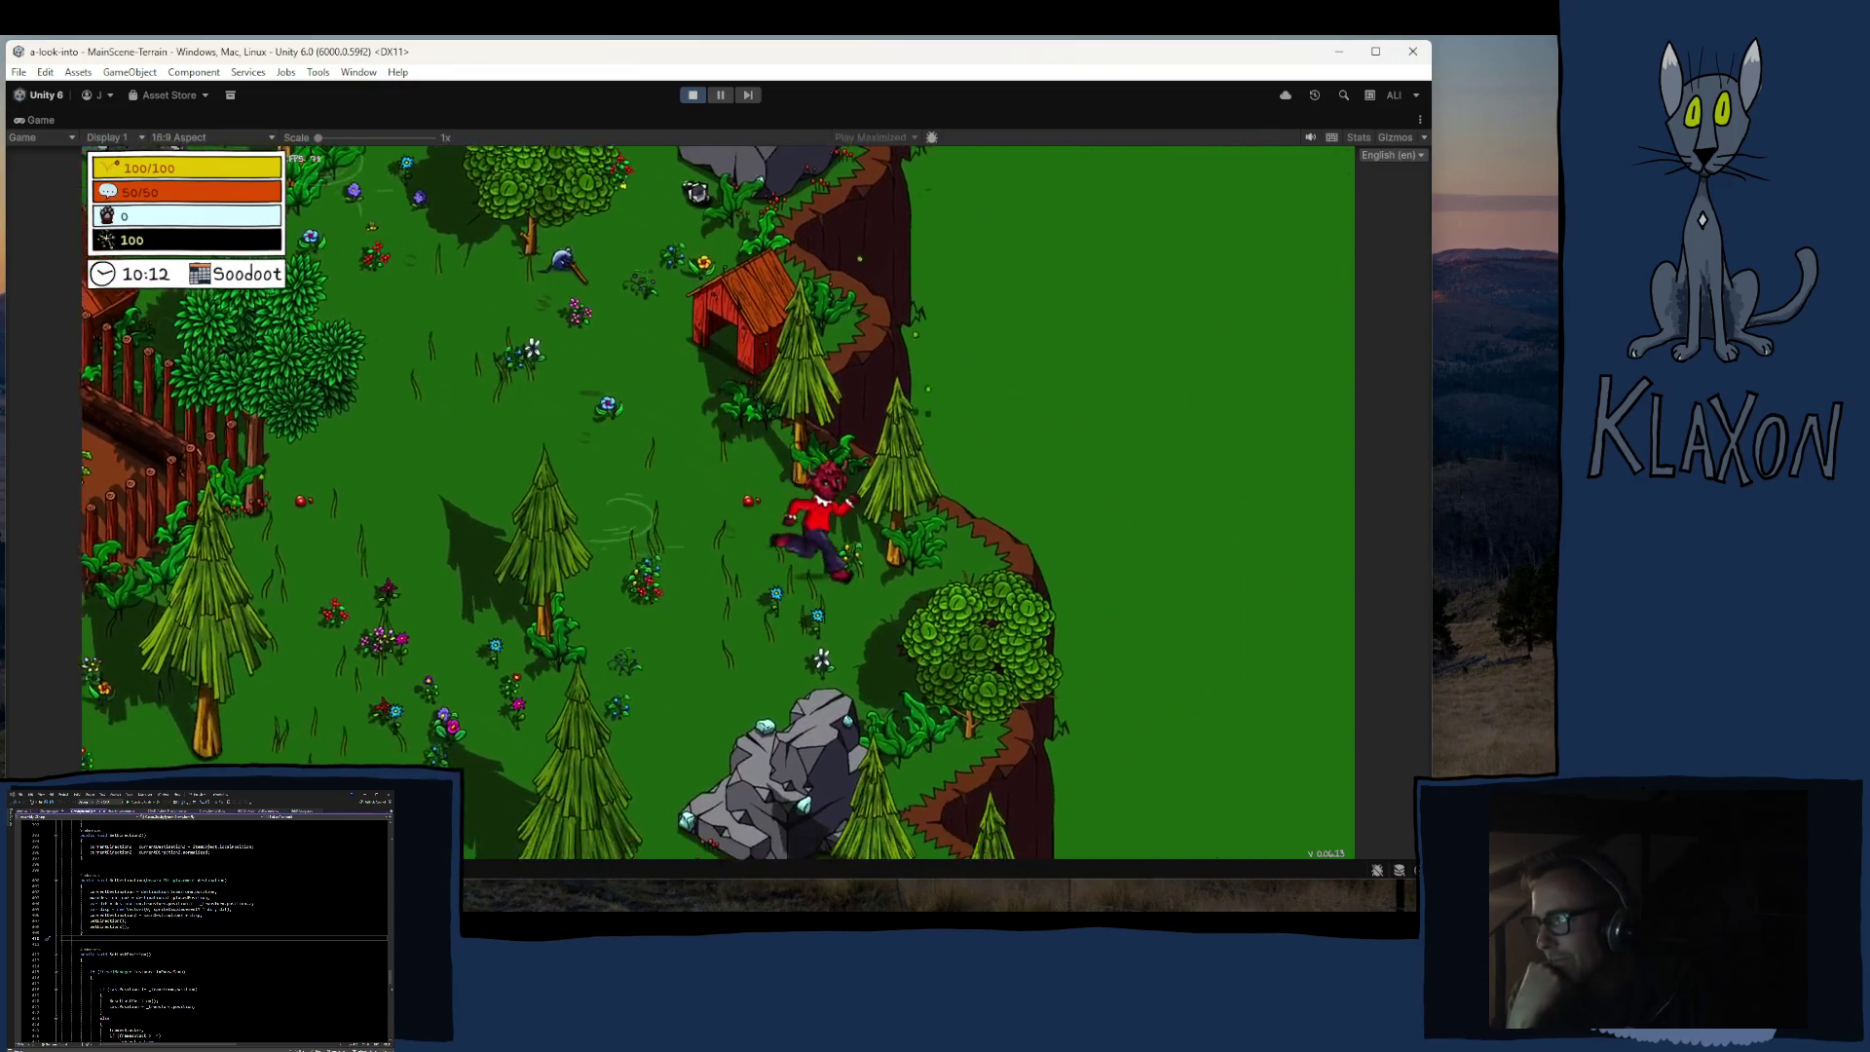
pyautogui.press('d')
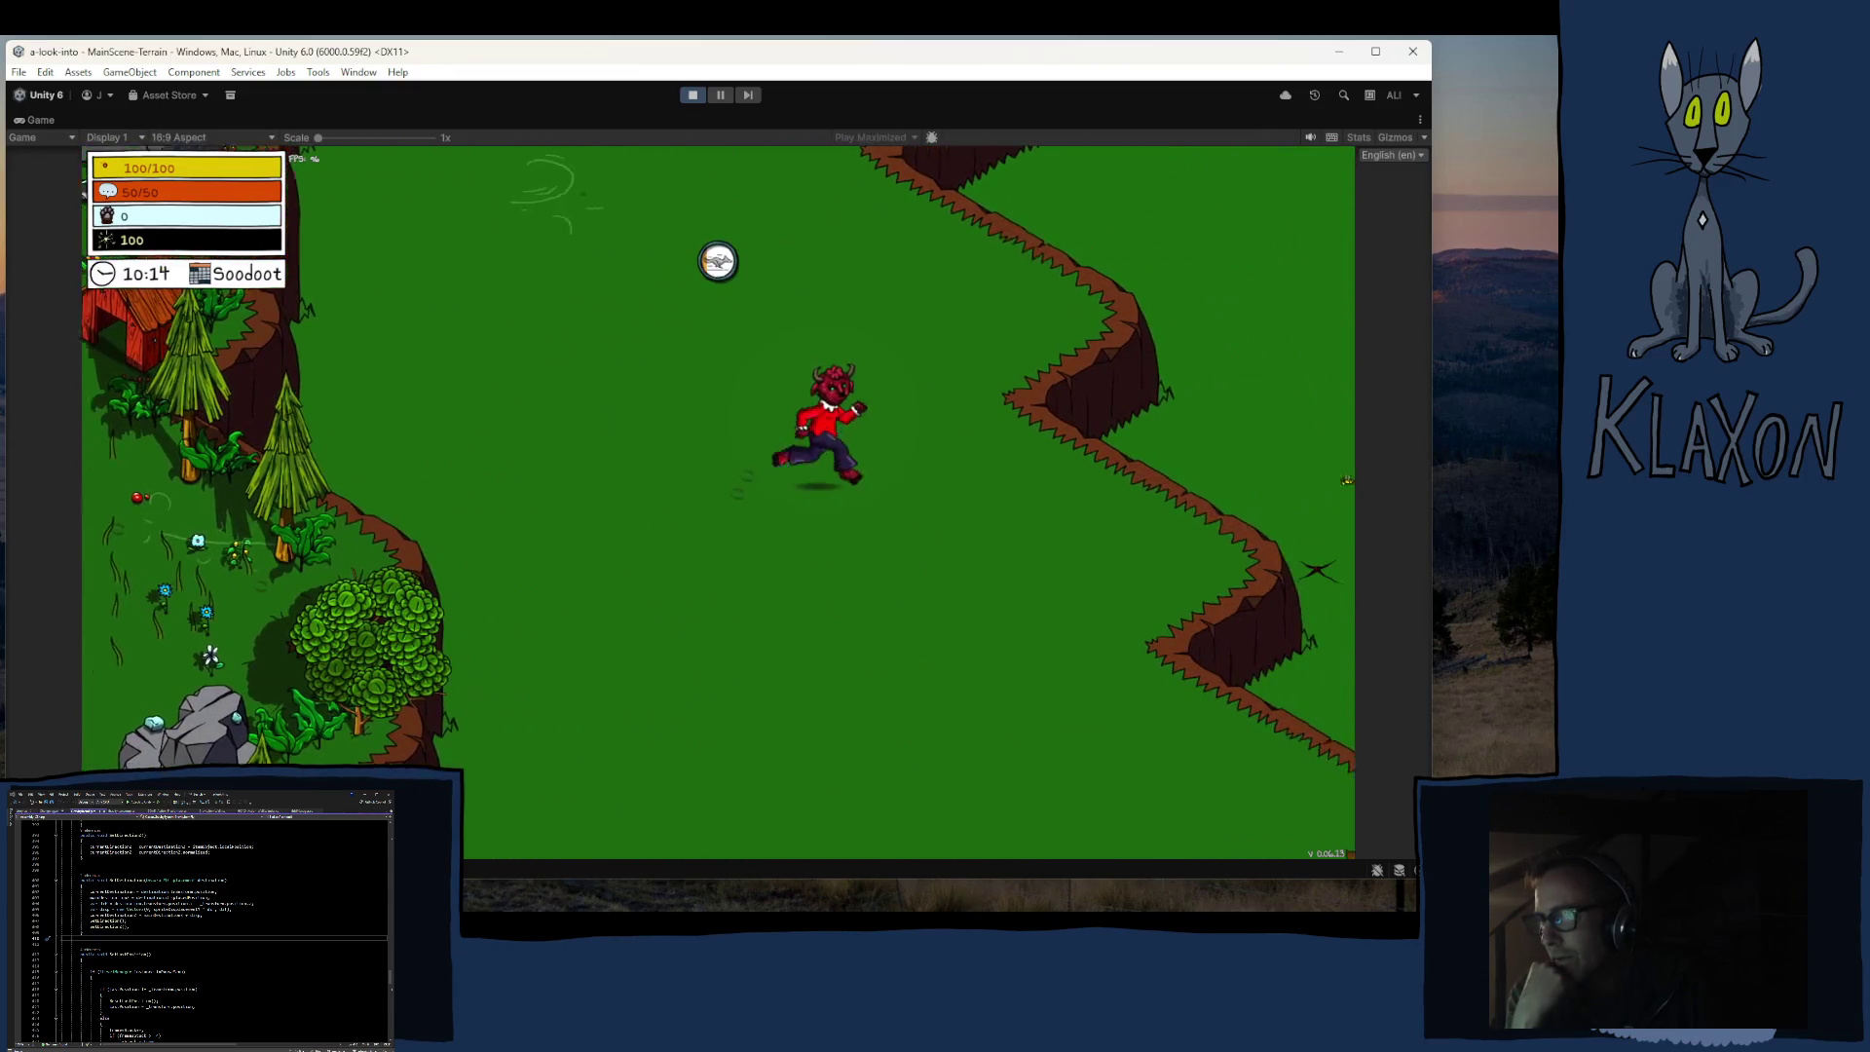
pyautogui.press('s')
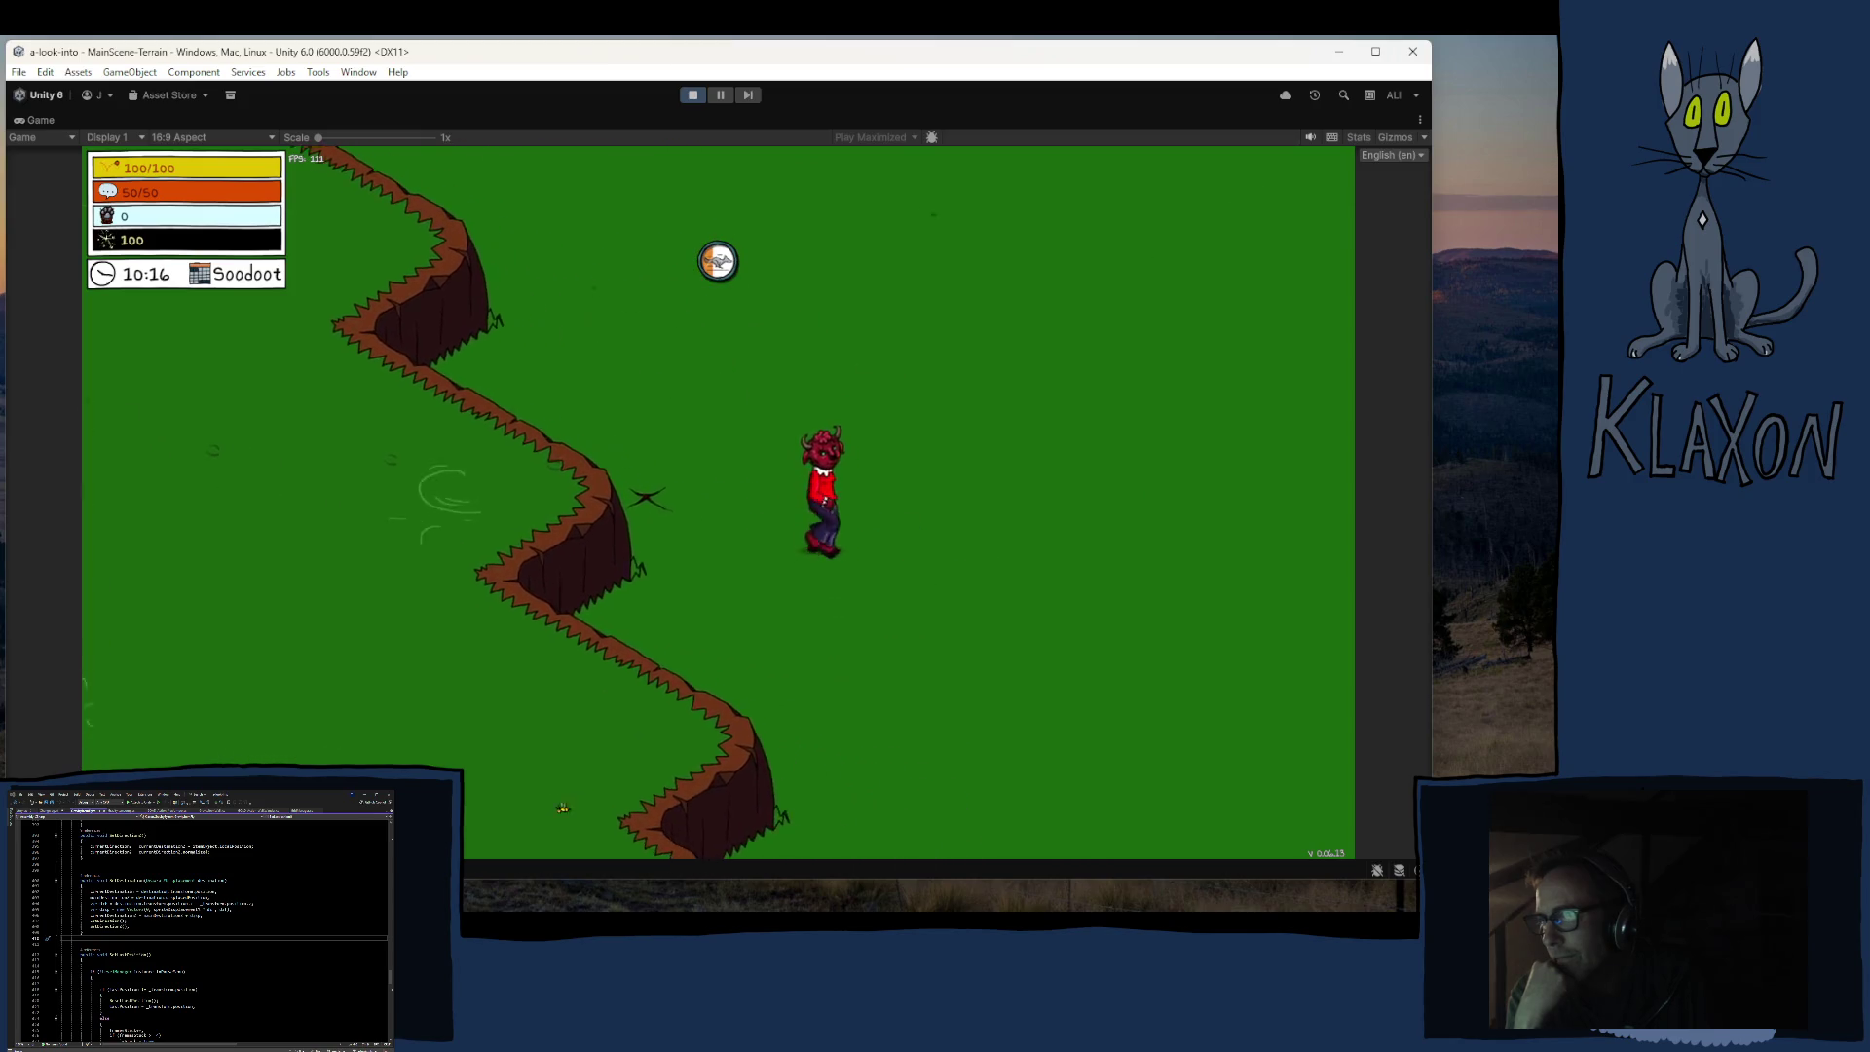
pyautogui.press('d')
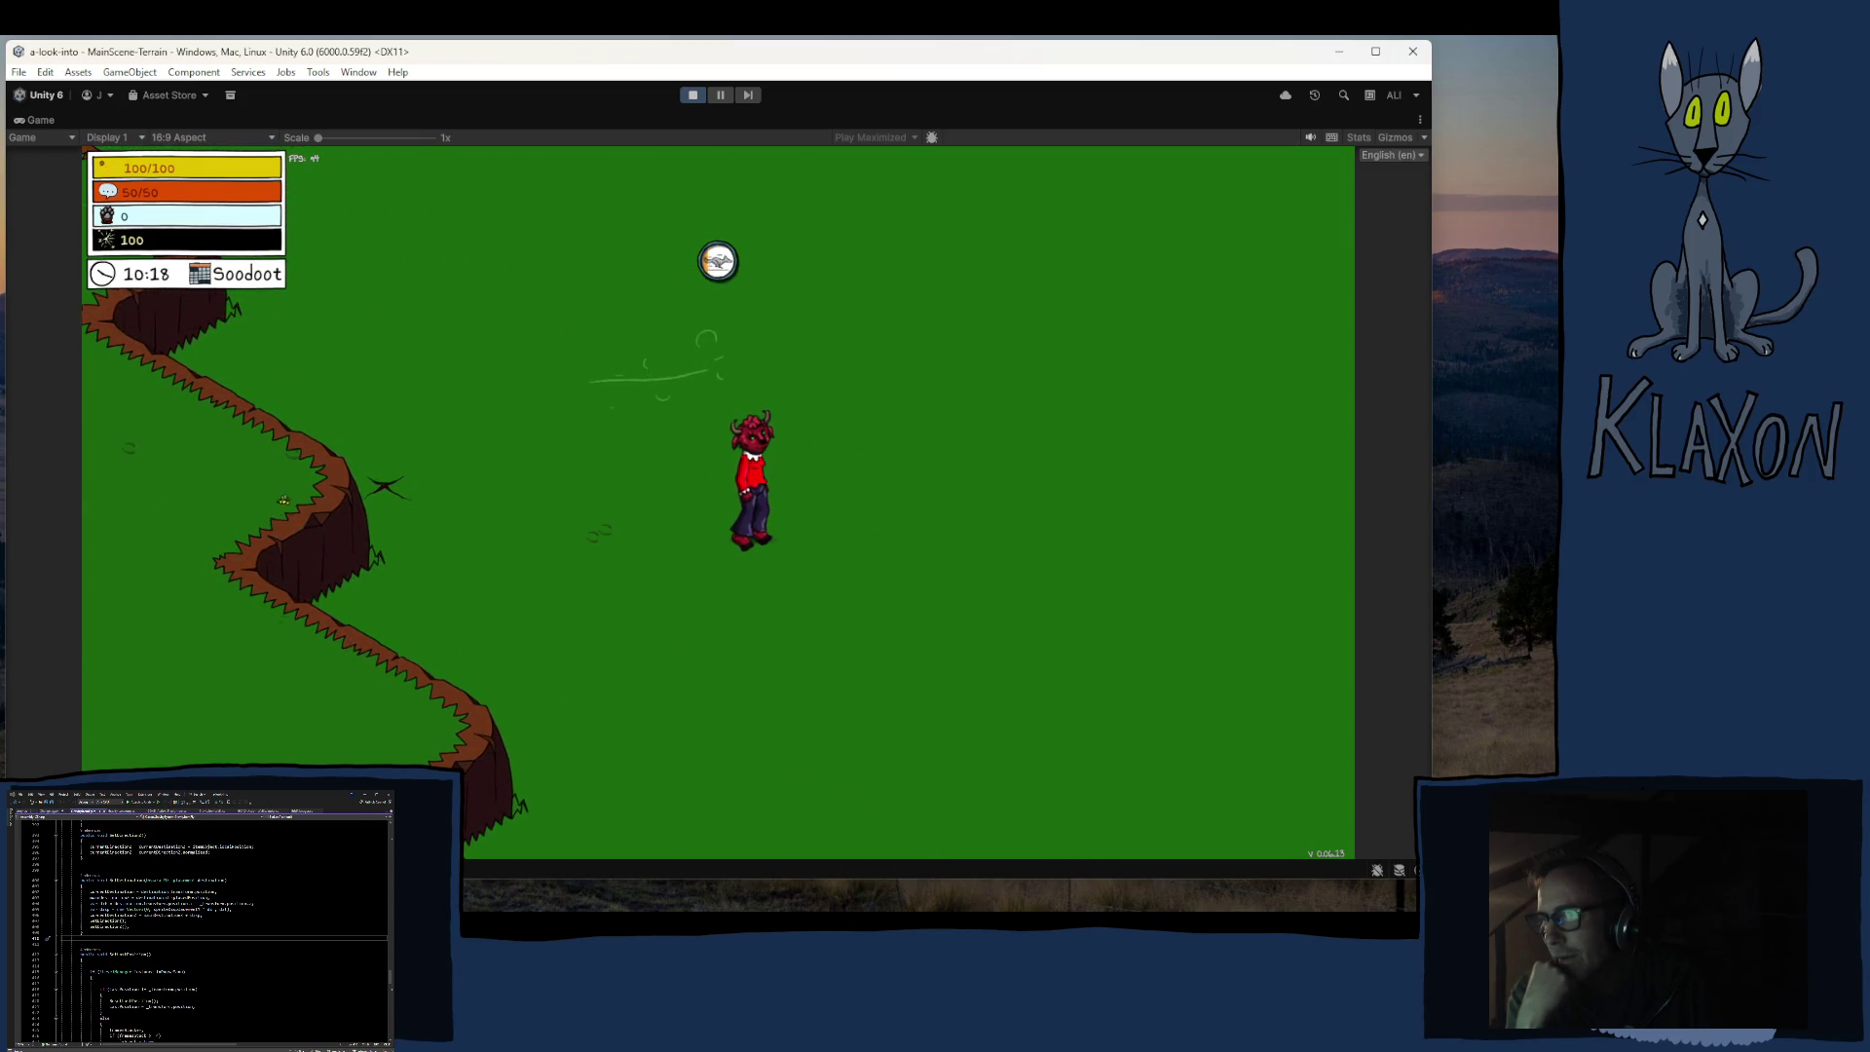
pyautogui.press('d')
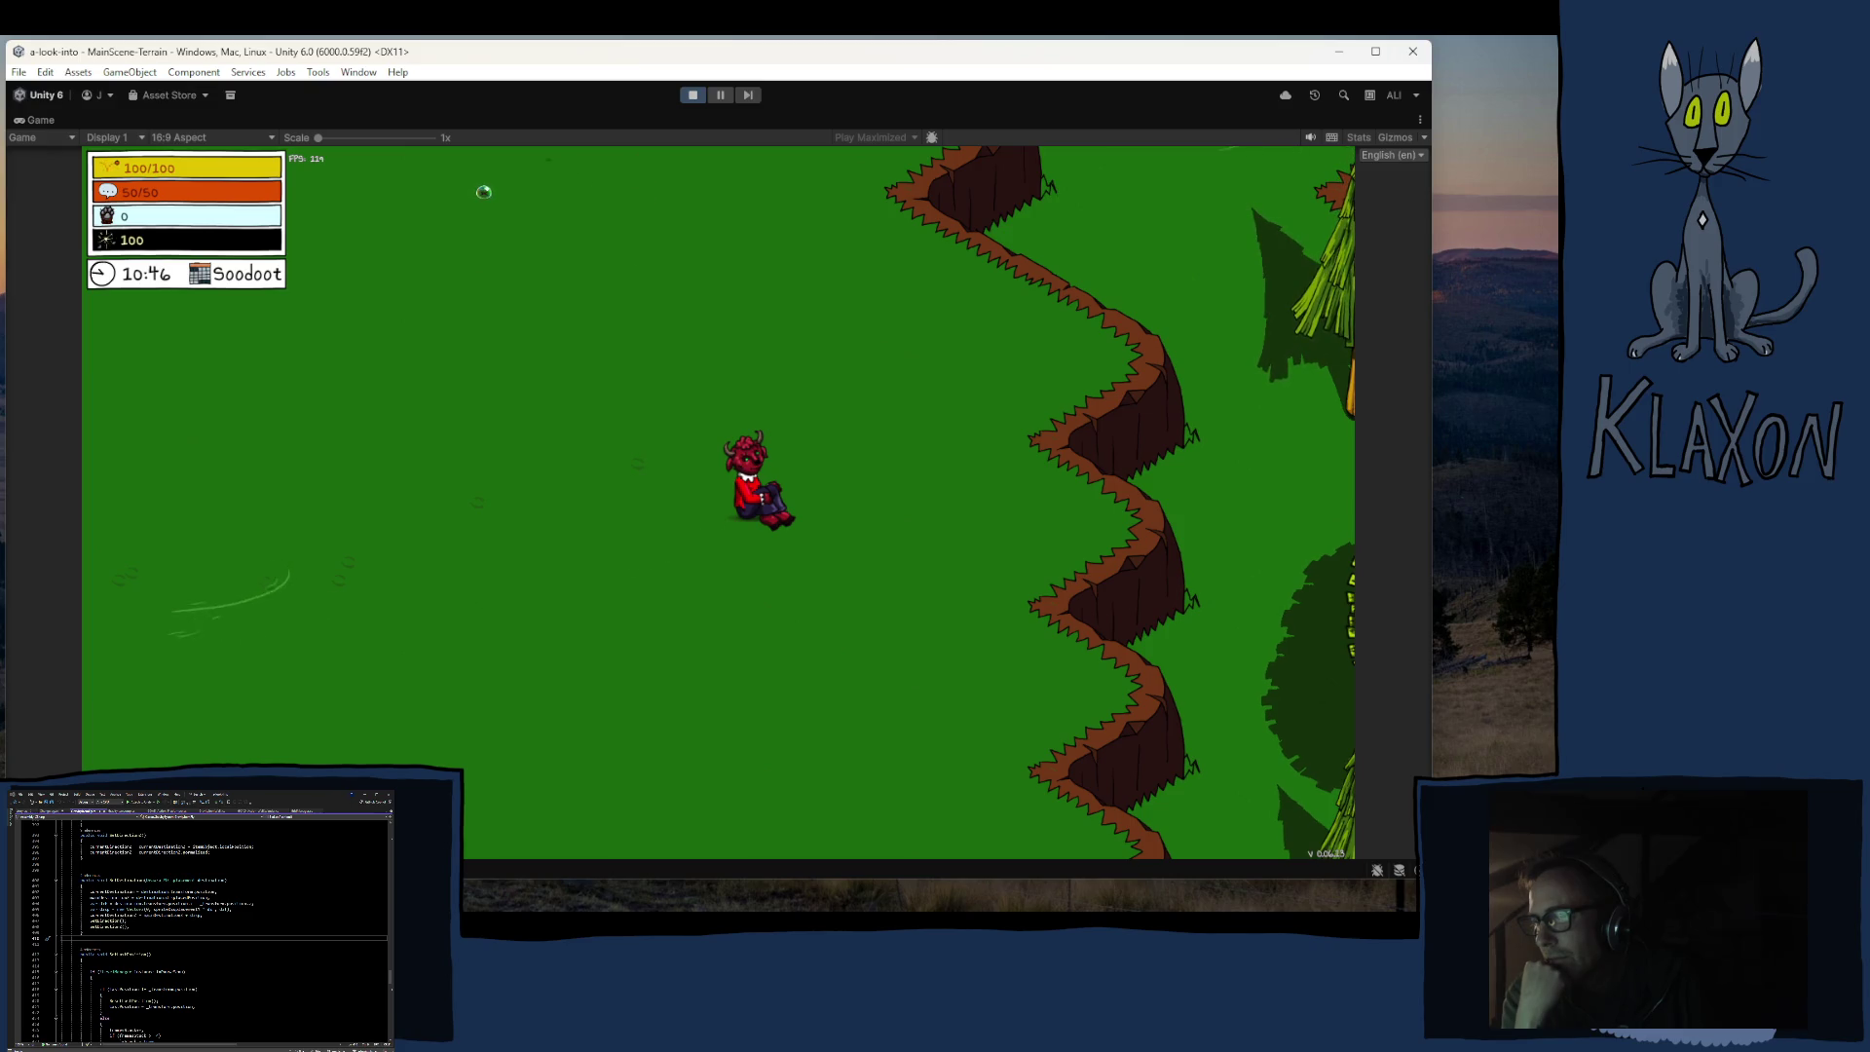
# Step: Run the character up-right across the meadow, between the cliffs and through the leafy trees
pyautogui.press('d')
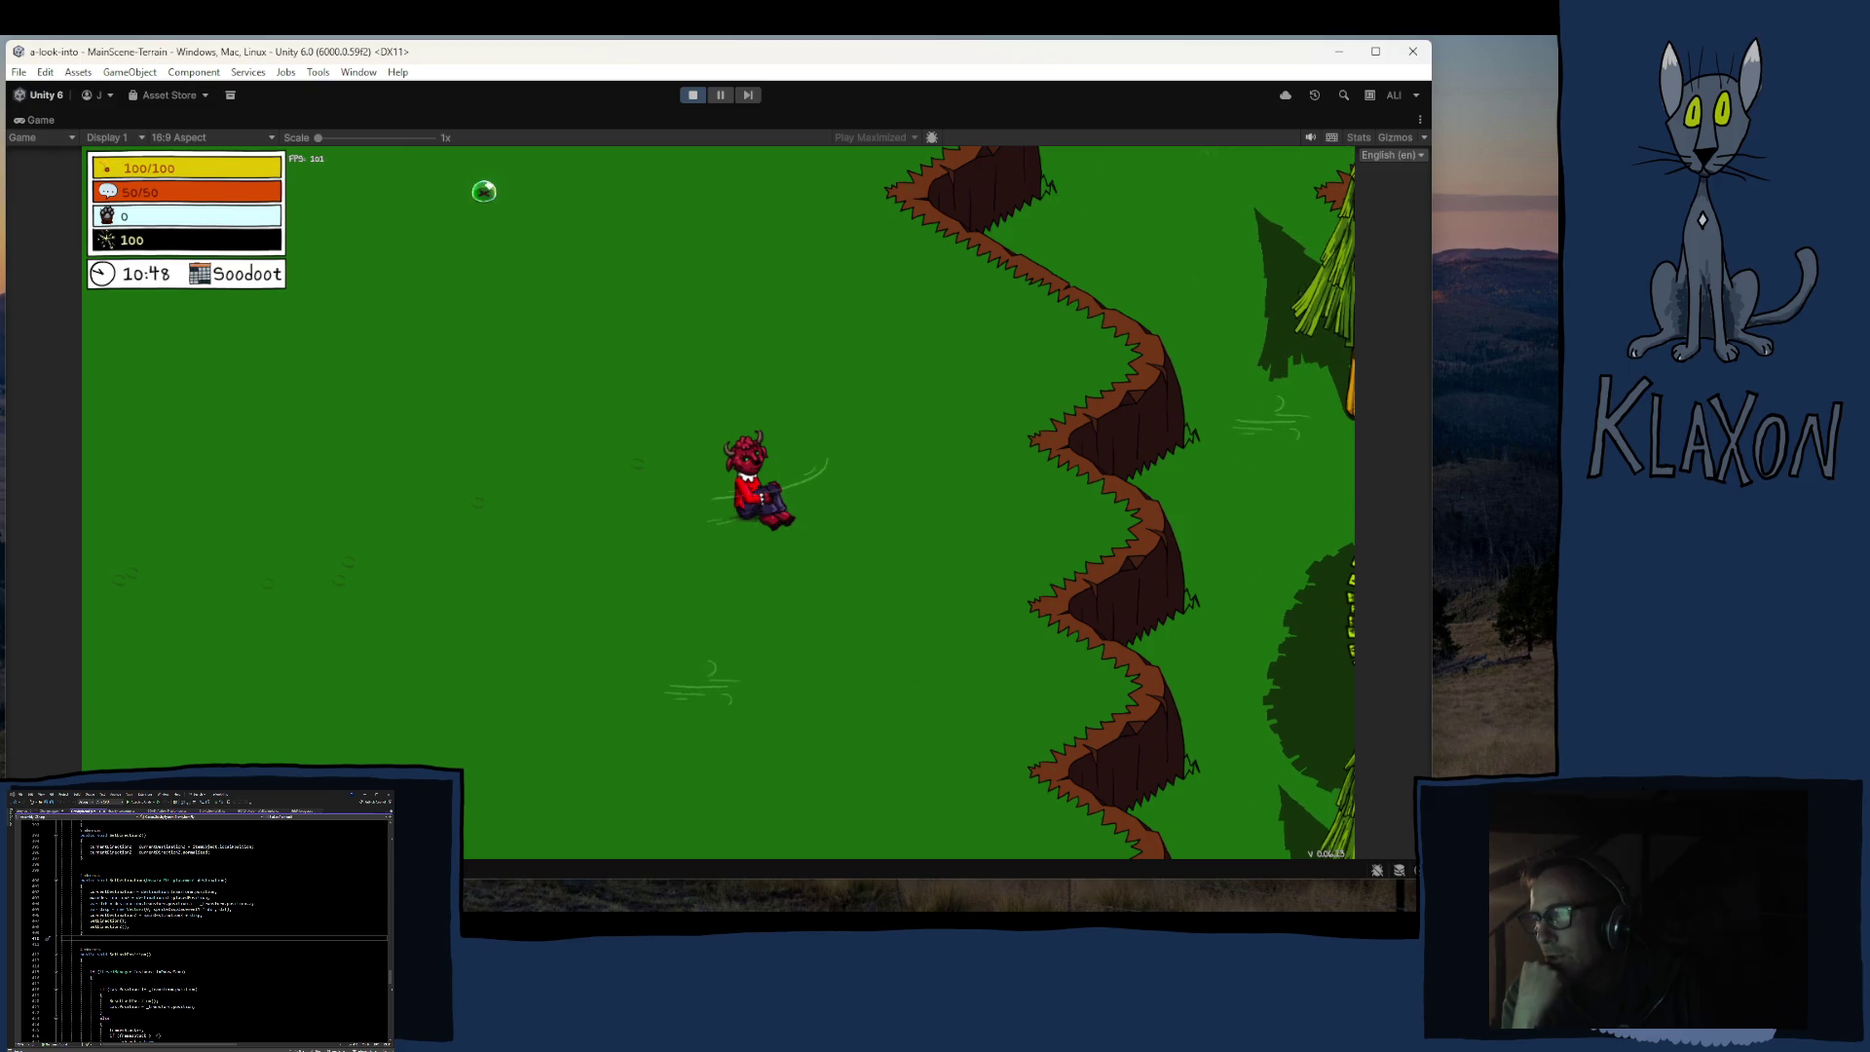
pyautogui.press('d')
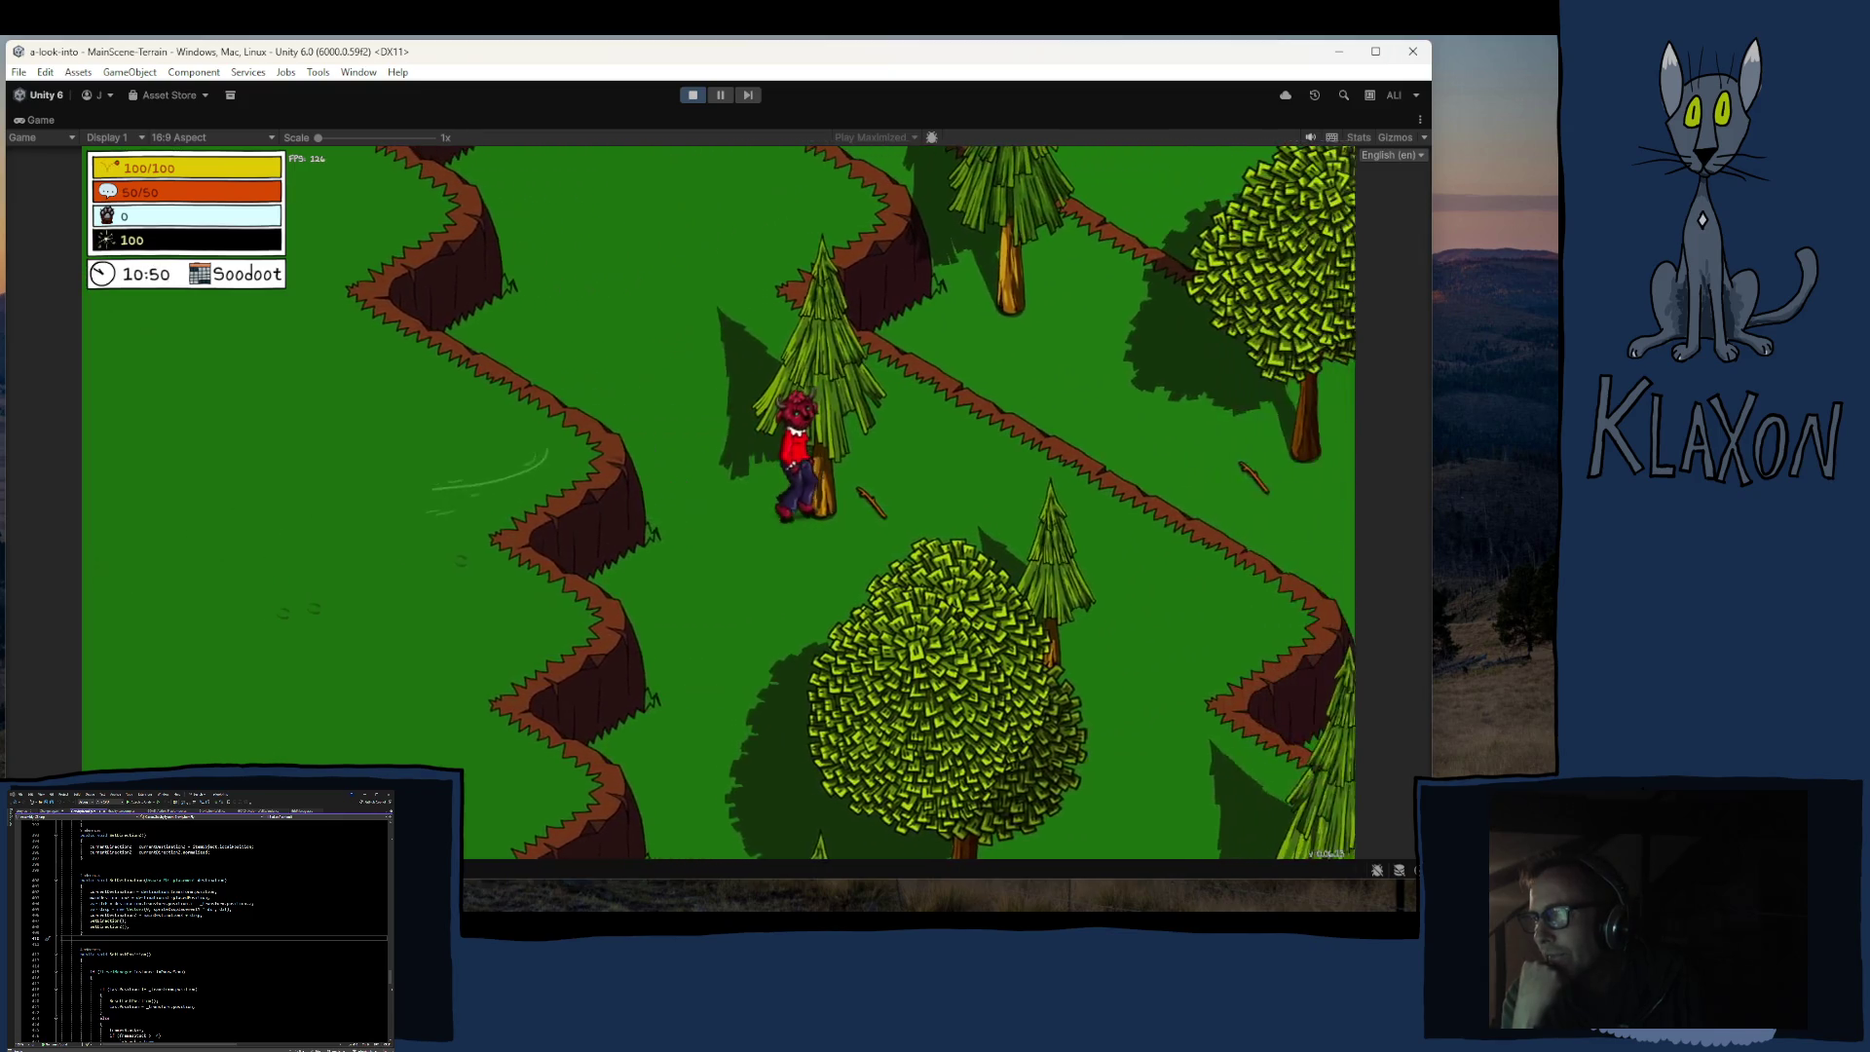
pyautogui.press('d')
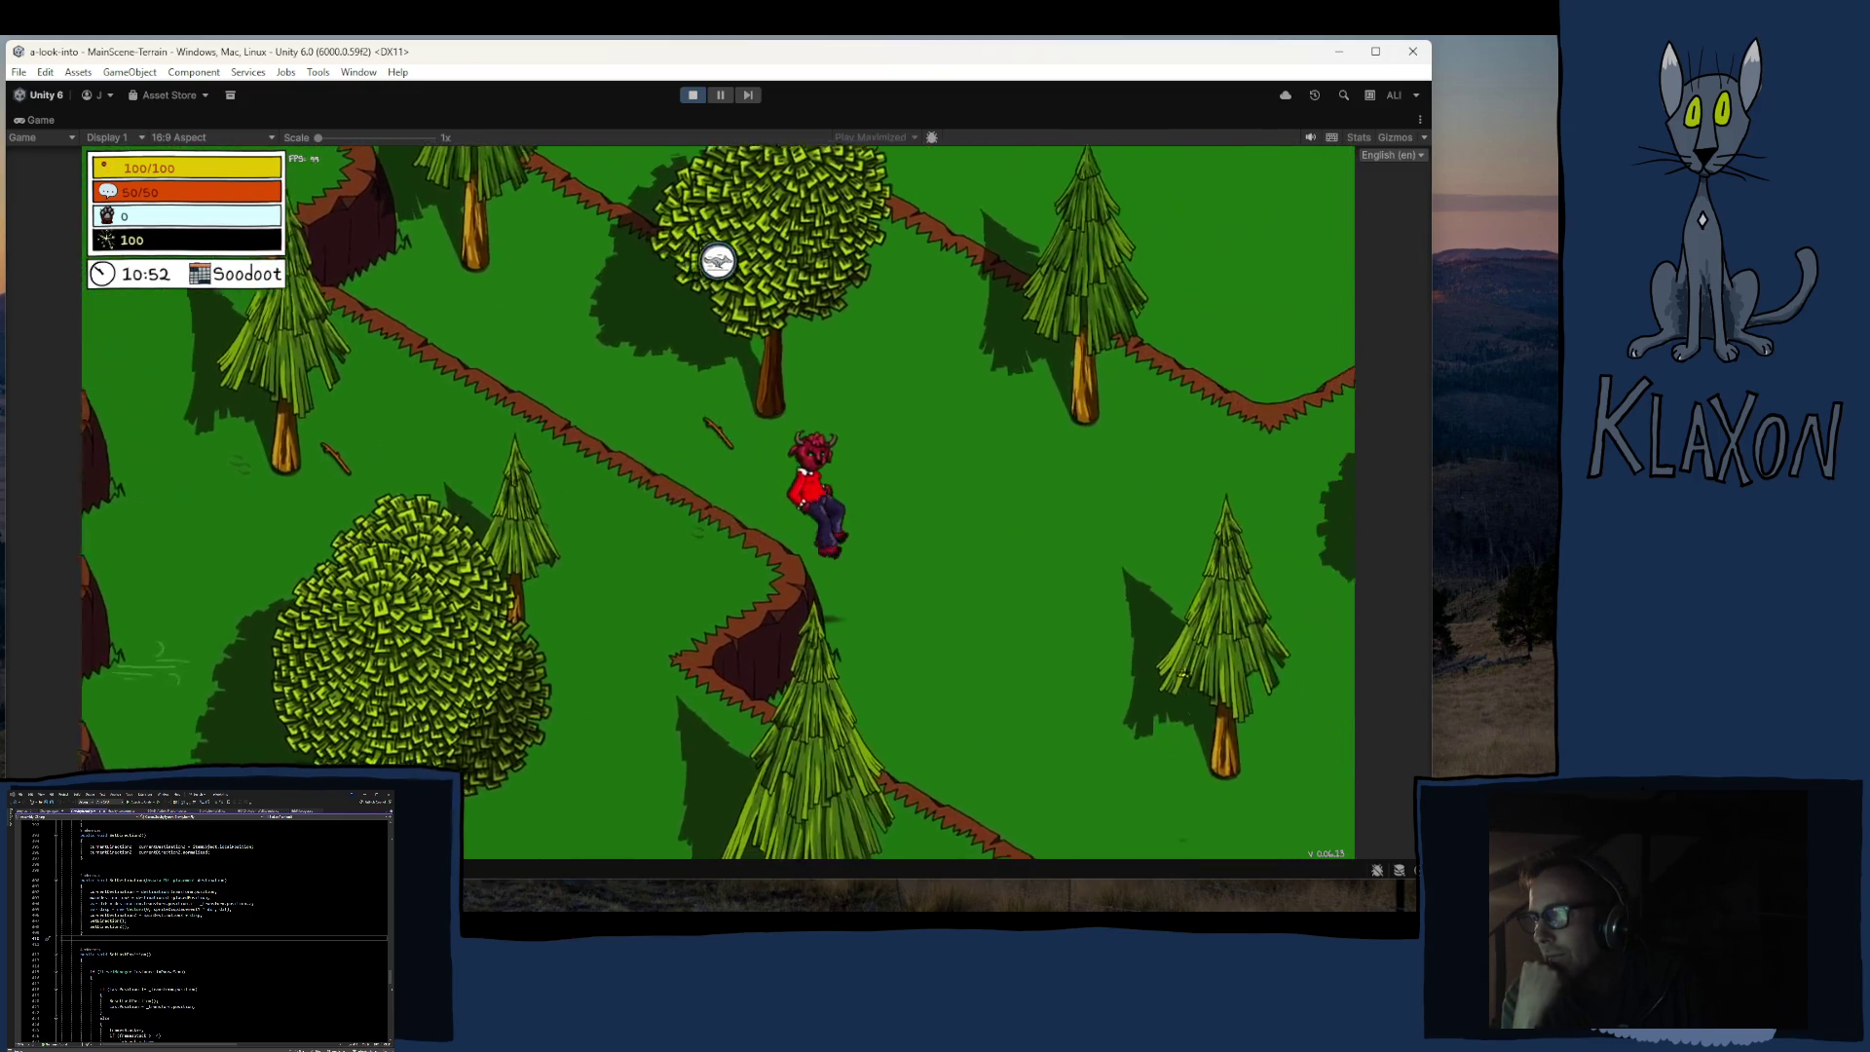
pyautogui.press('d')
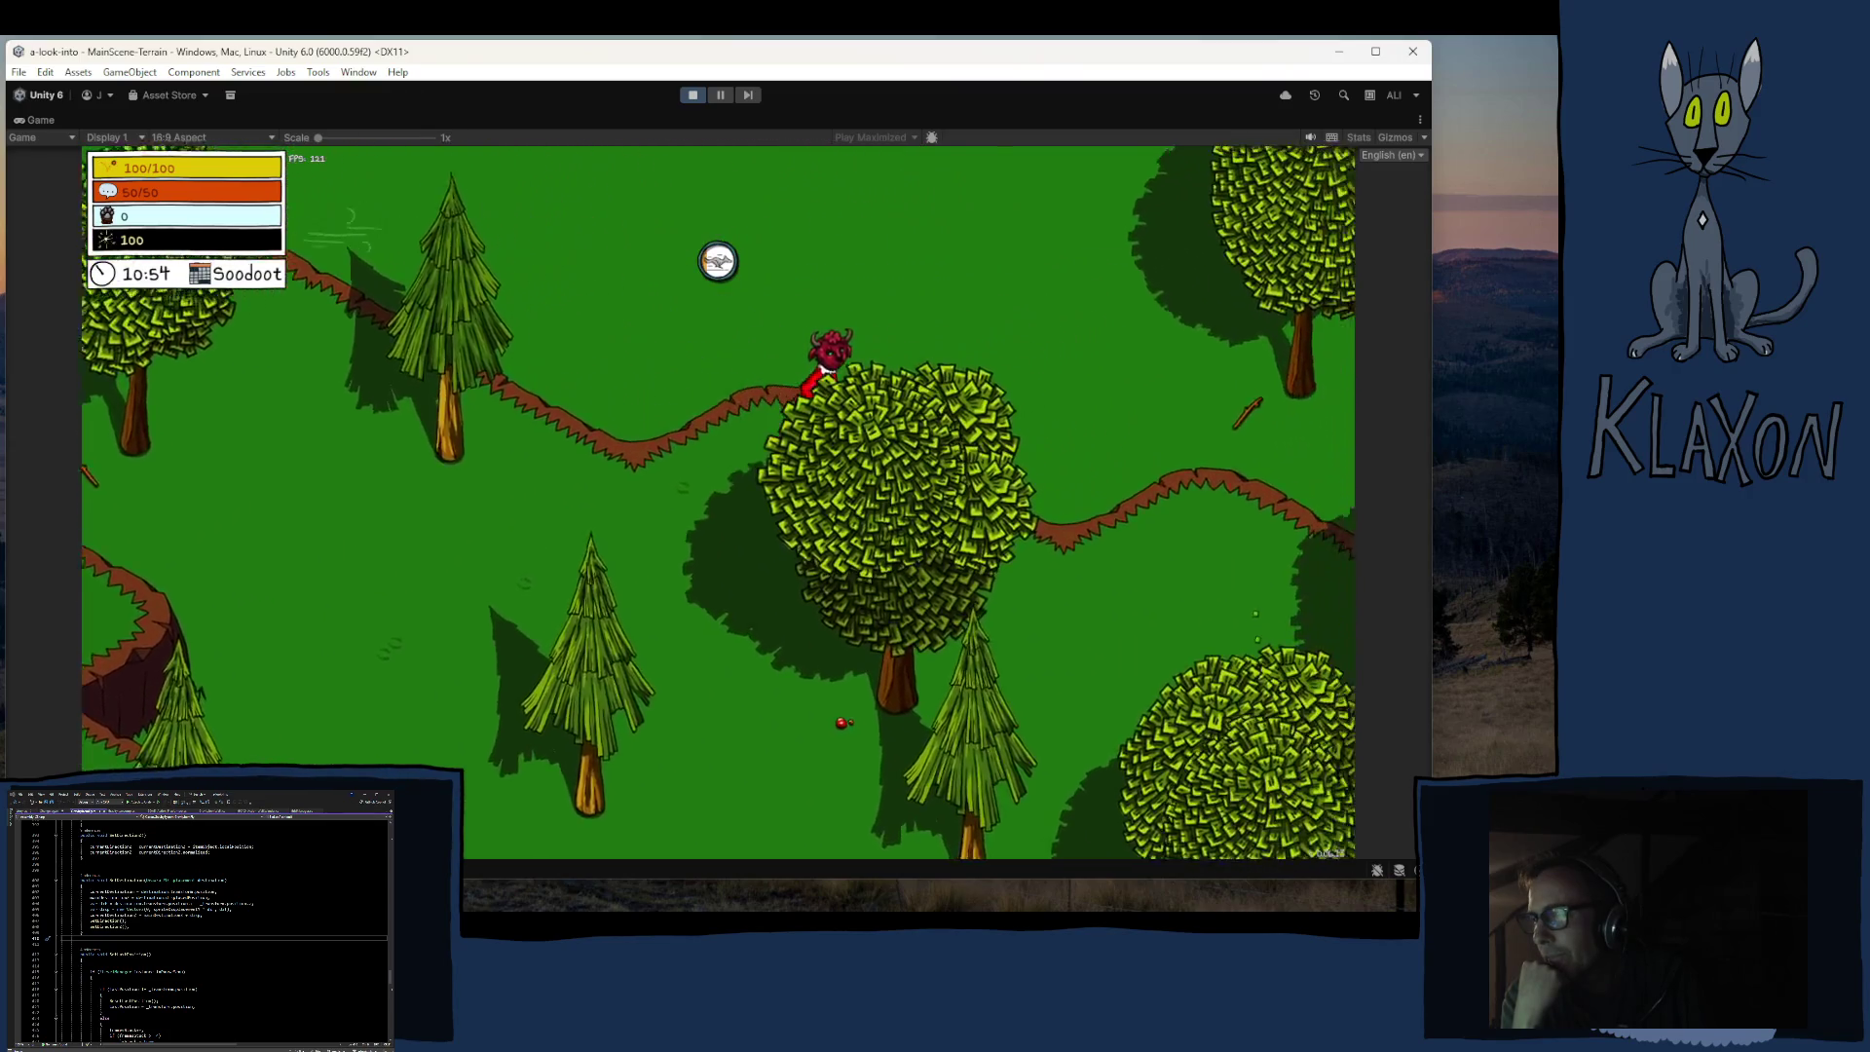
pyautogui.press('d')
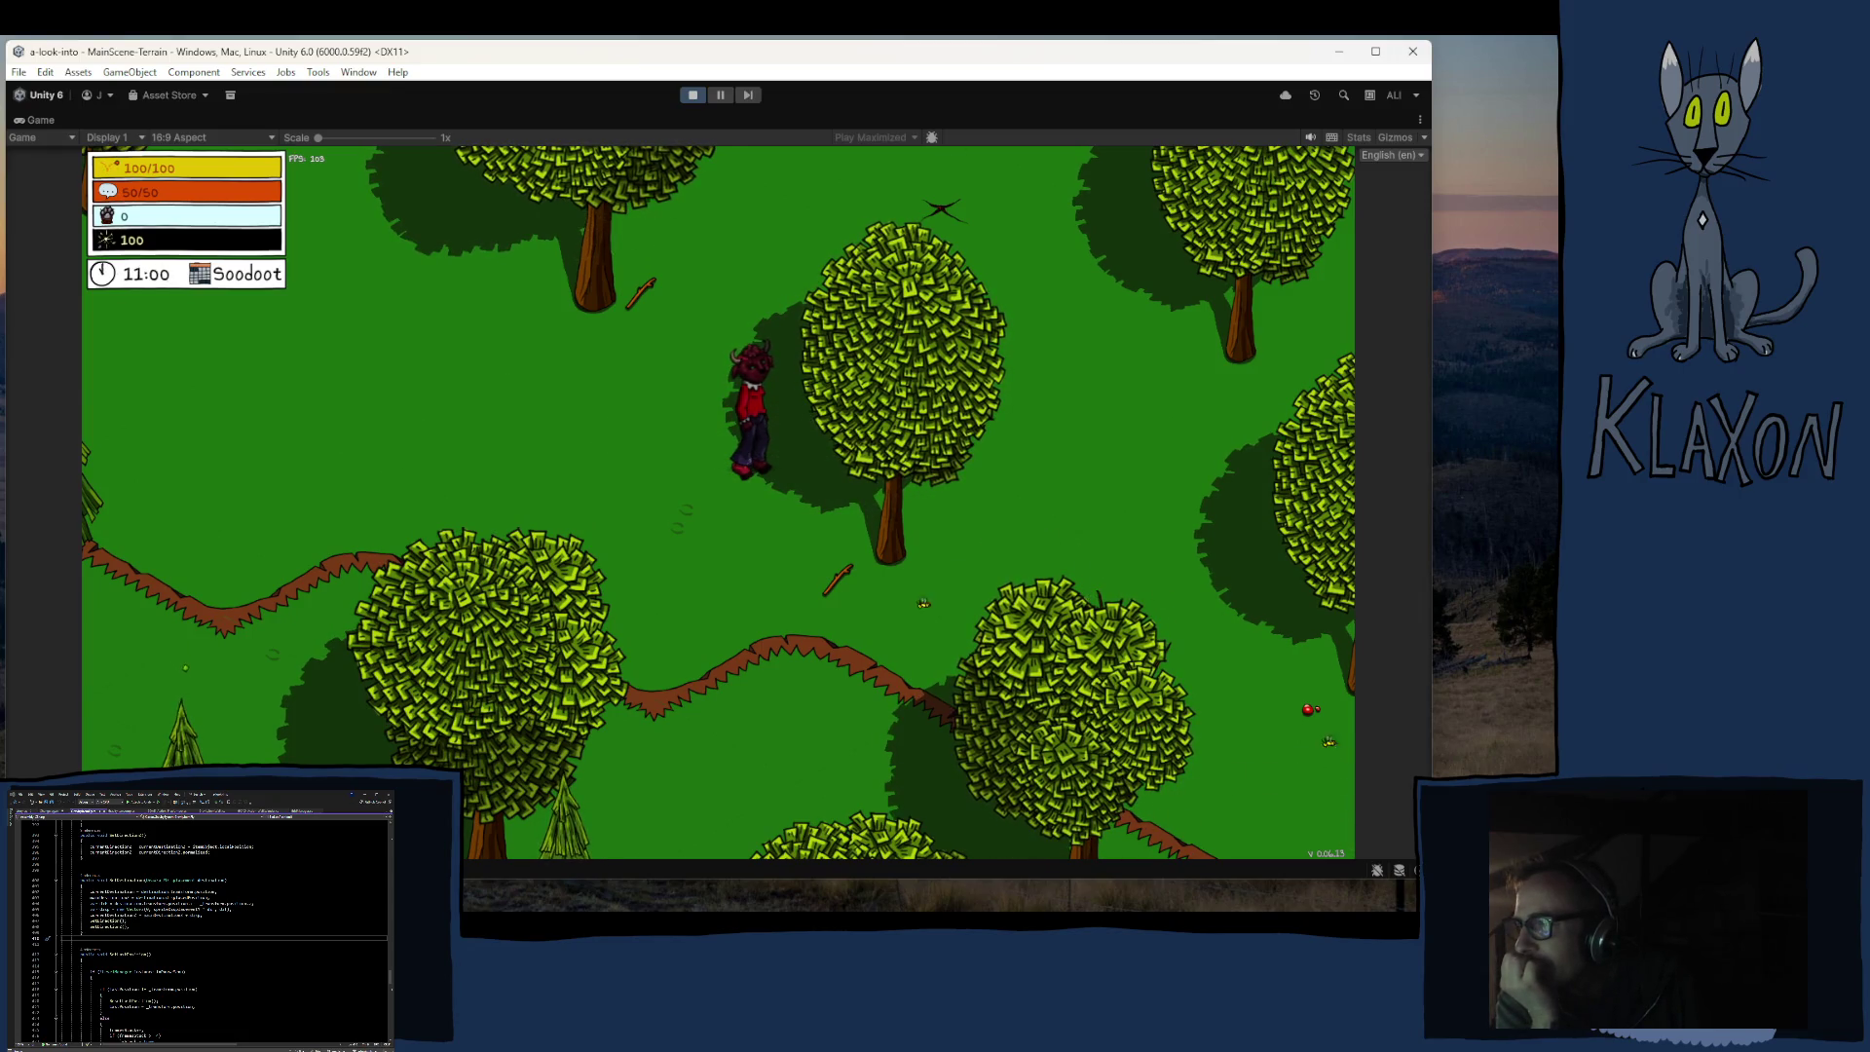
pyautogui.press('d')
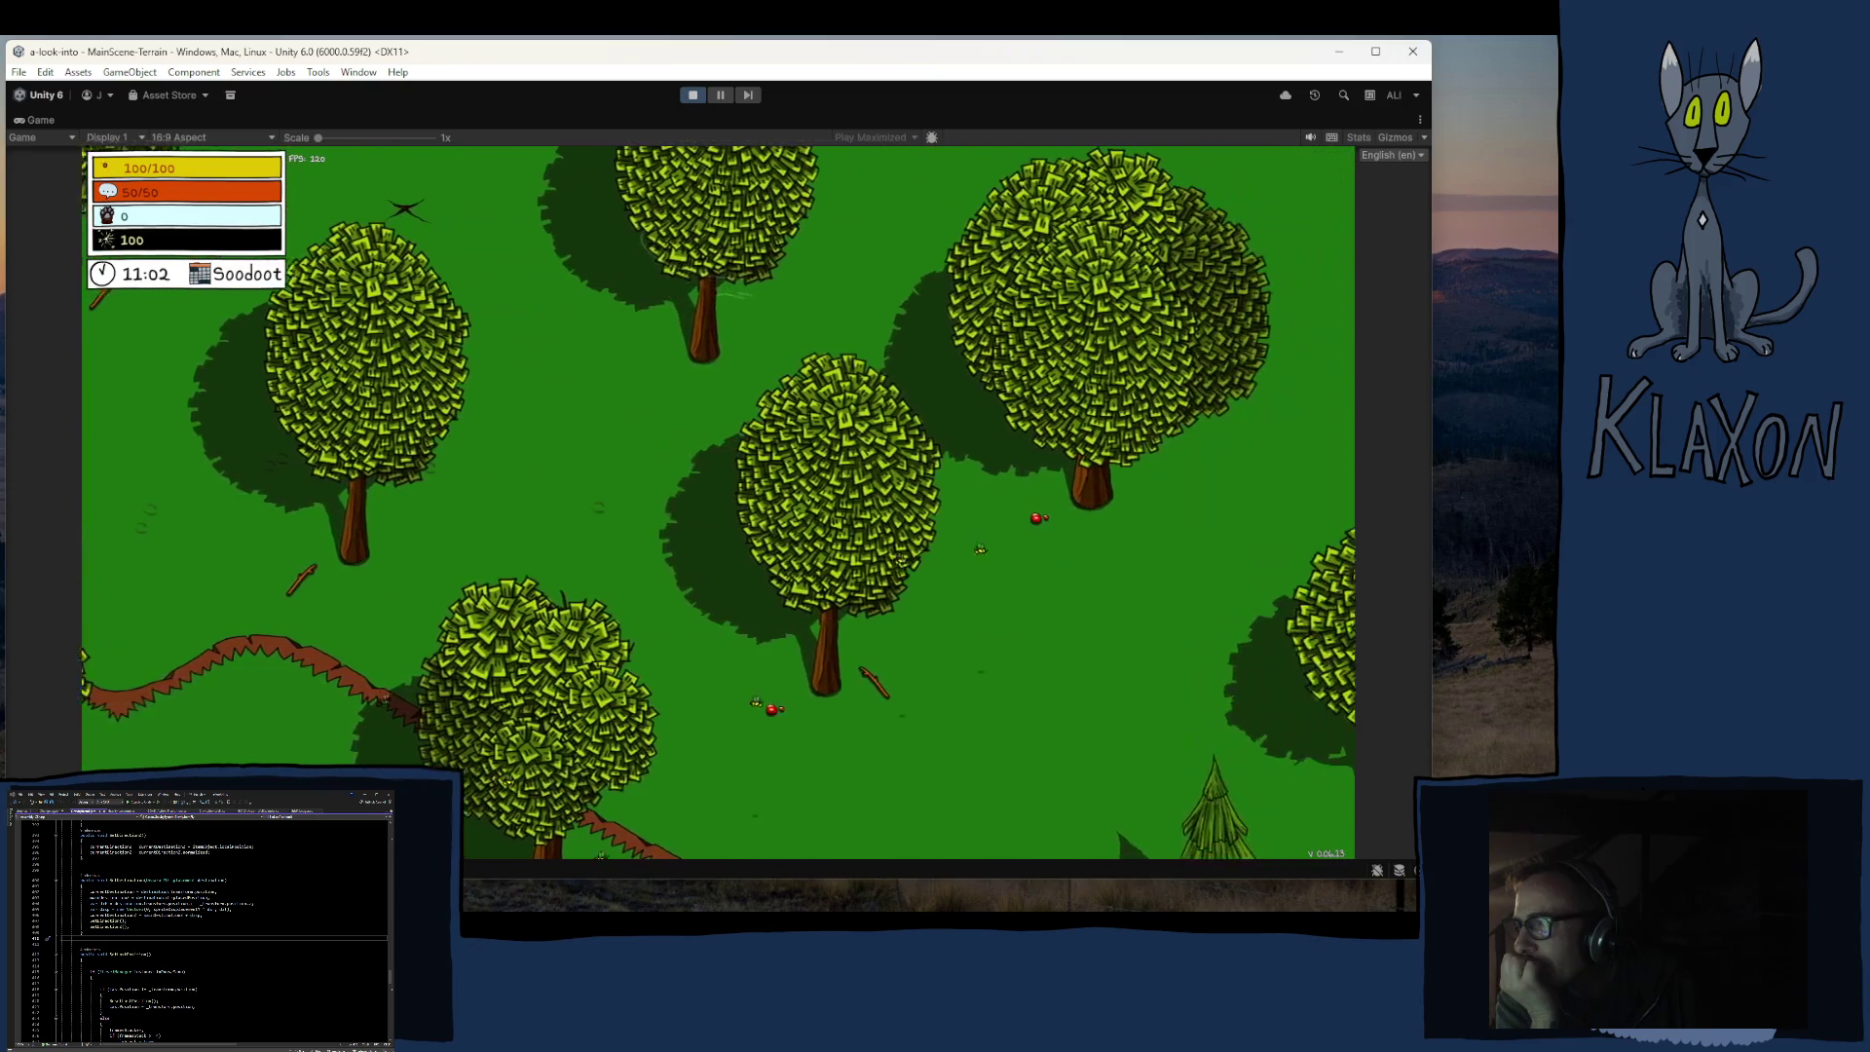
pyautogui.press('d')
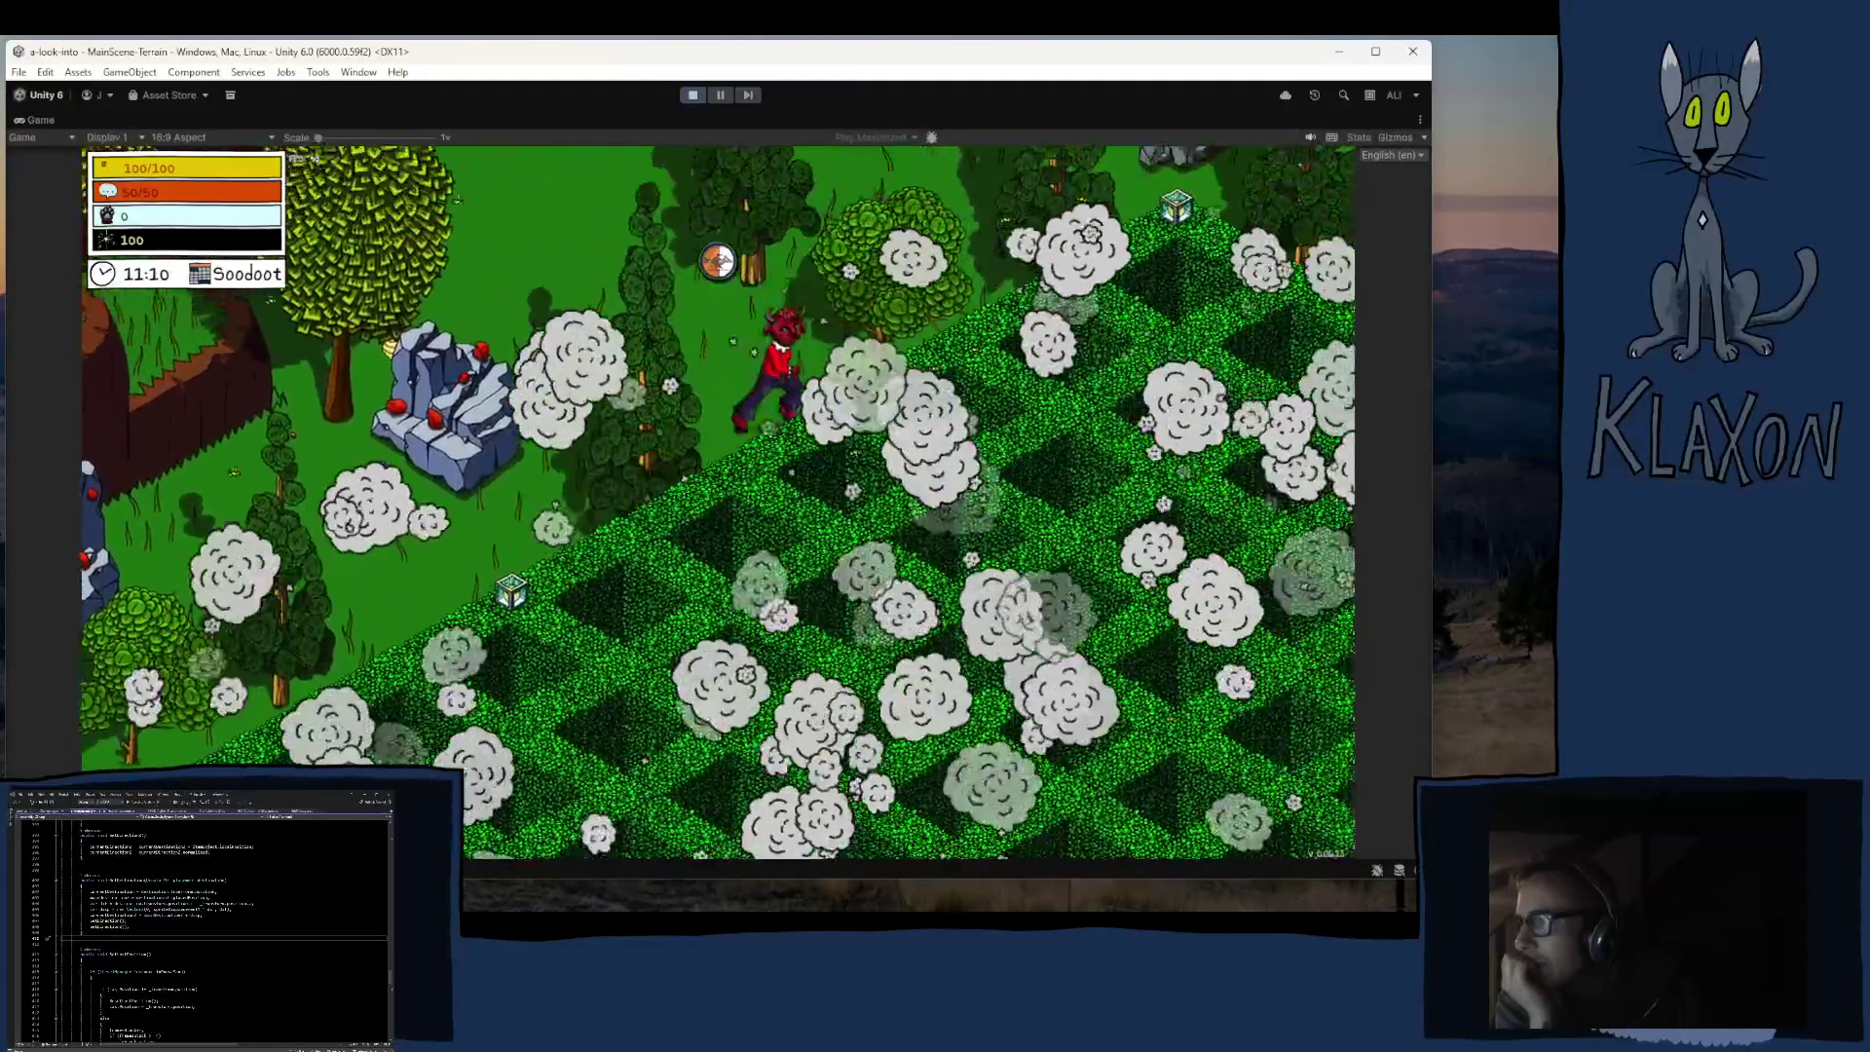
# Step: Run the character up past the flowering hedges, then right onto the woodland dirt path
pyautogui.press('w')
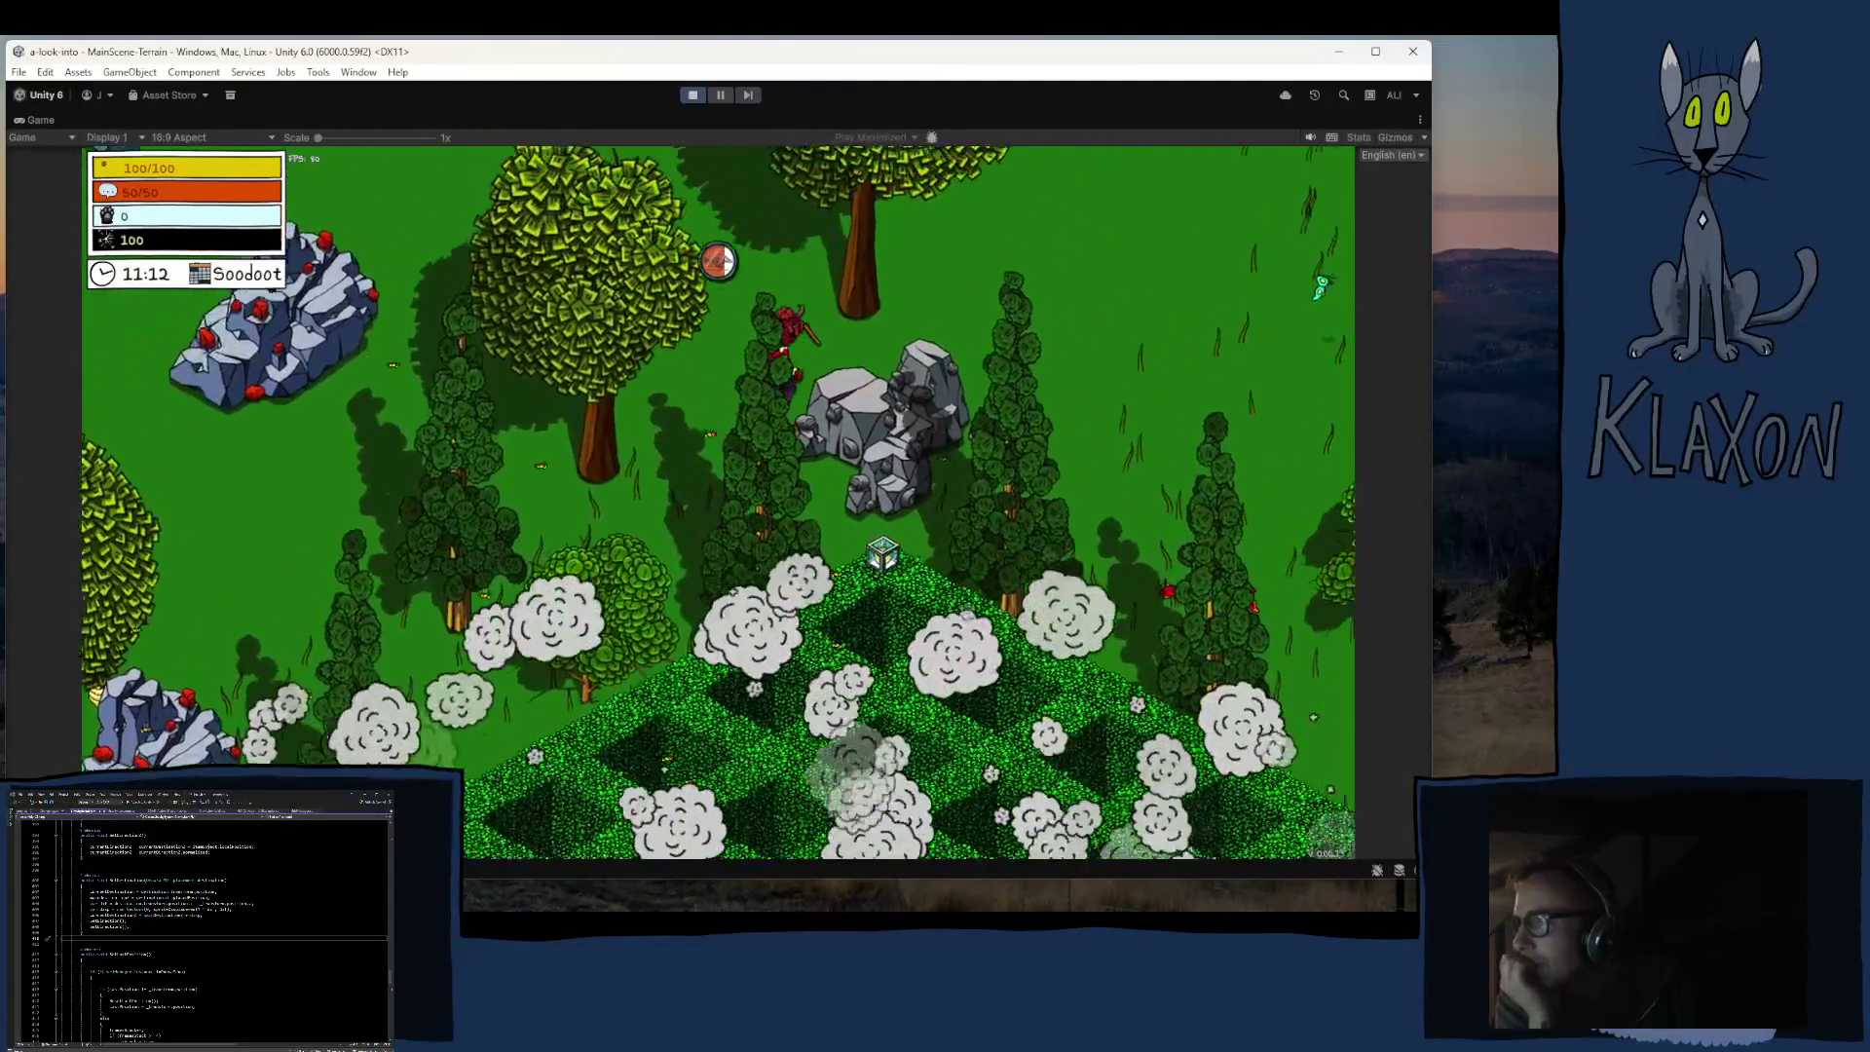
pyautogui.press('d')
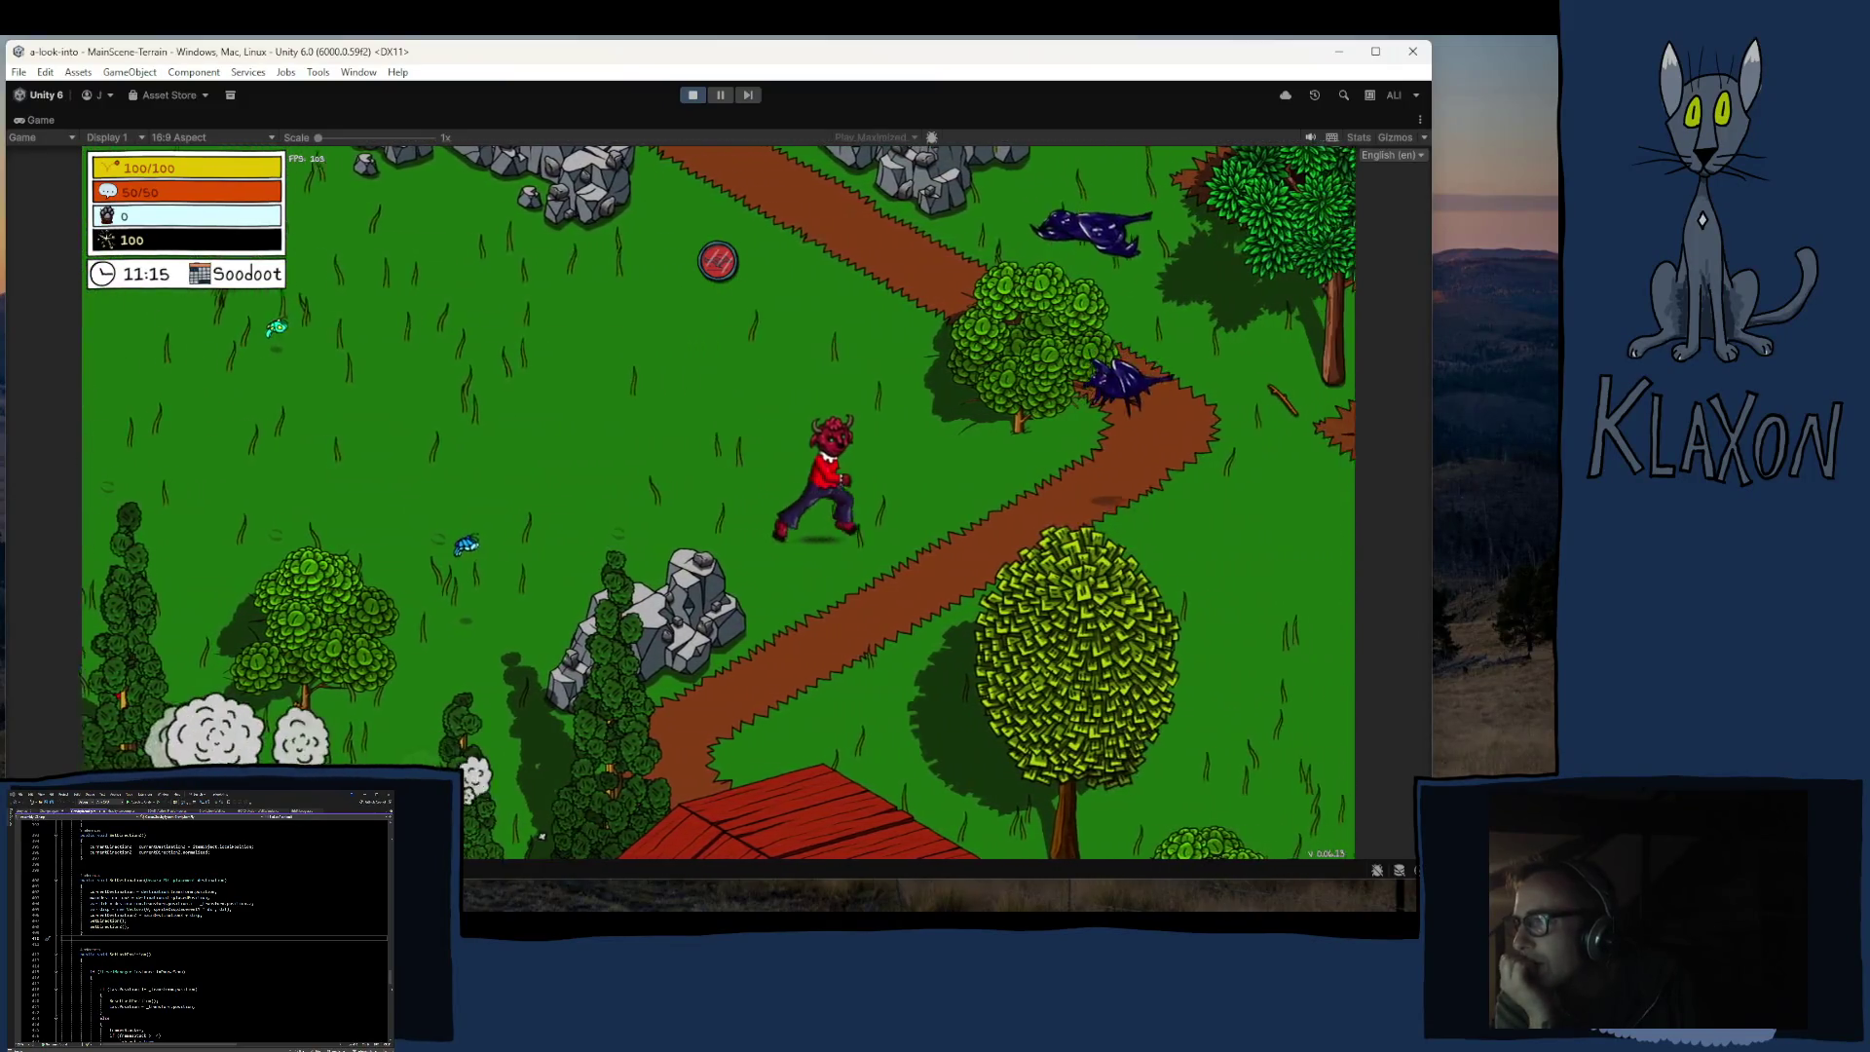
pyautogui.press('d')
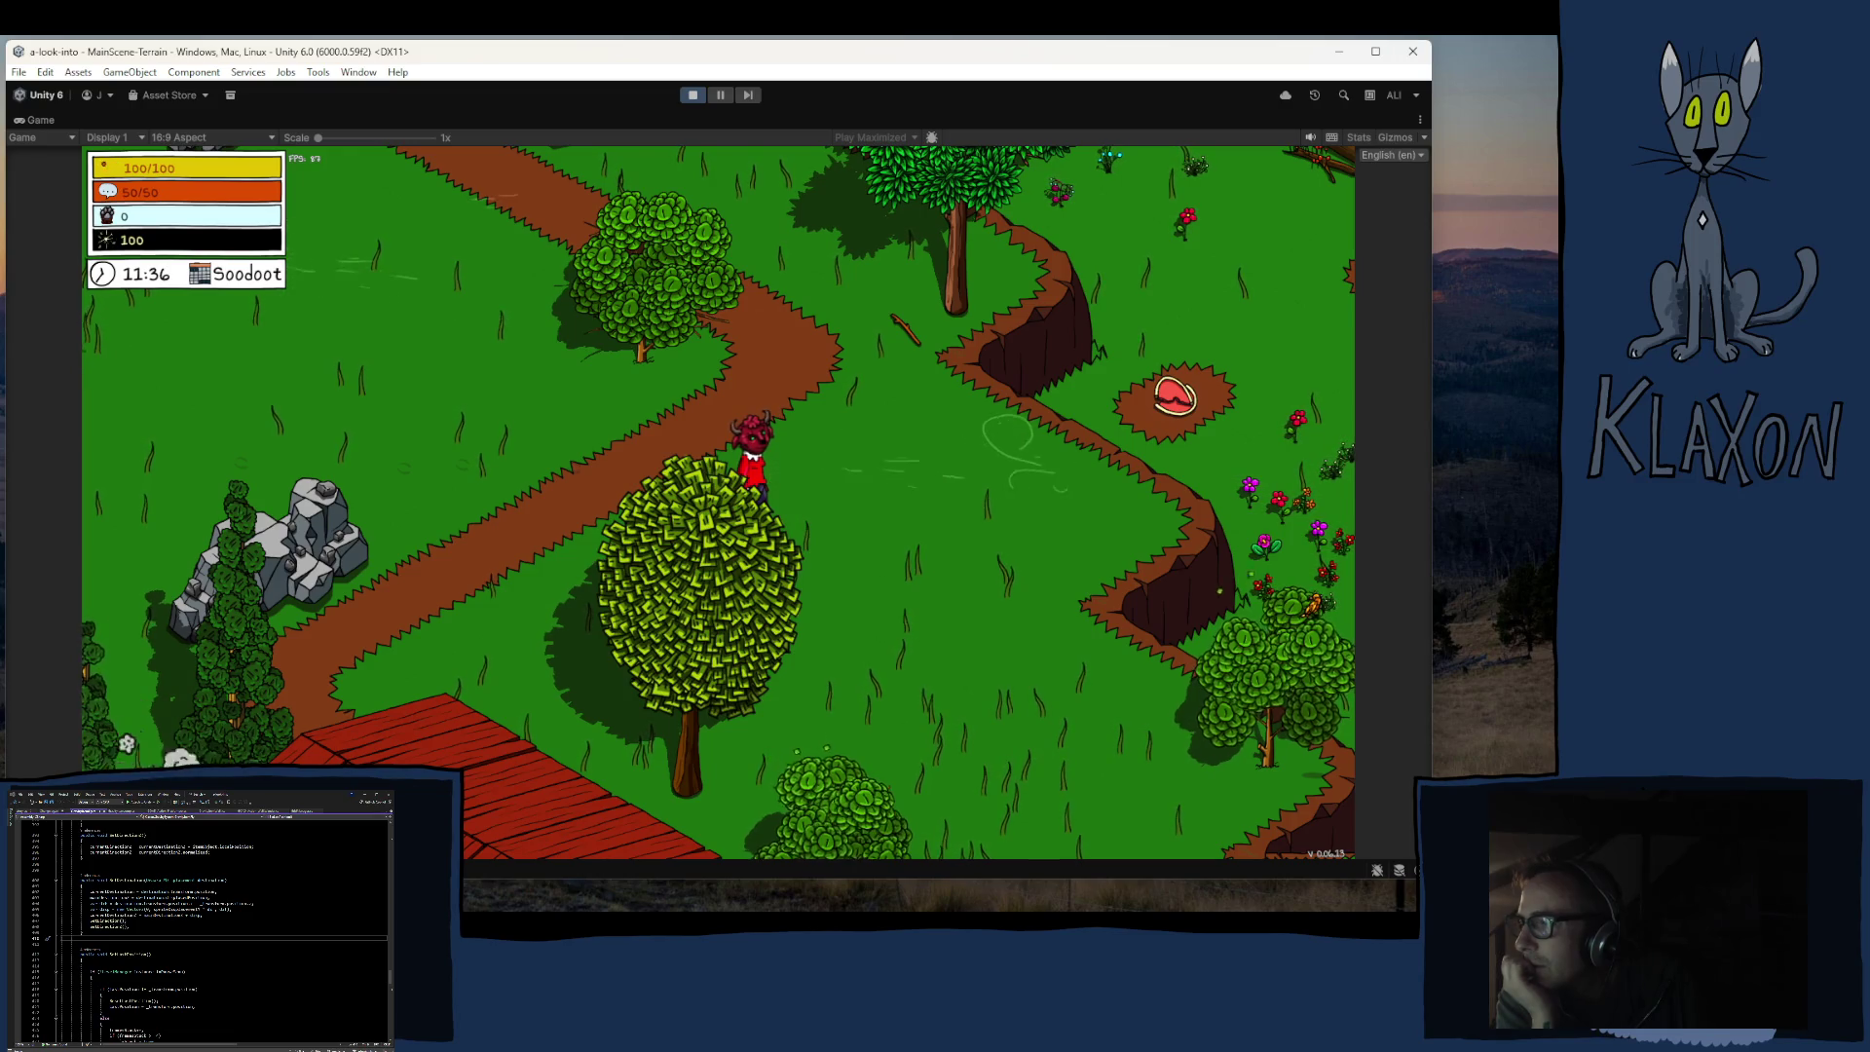
# Step: Walk the character around the big tree and out onto the grass below the zigzag cliff
pyautogui.press('s')
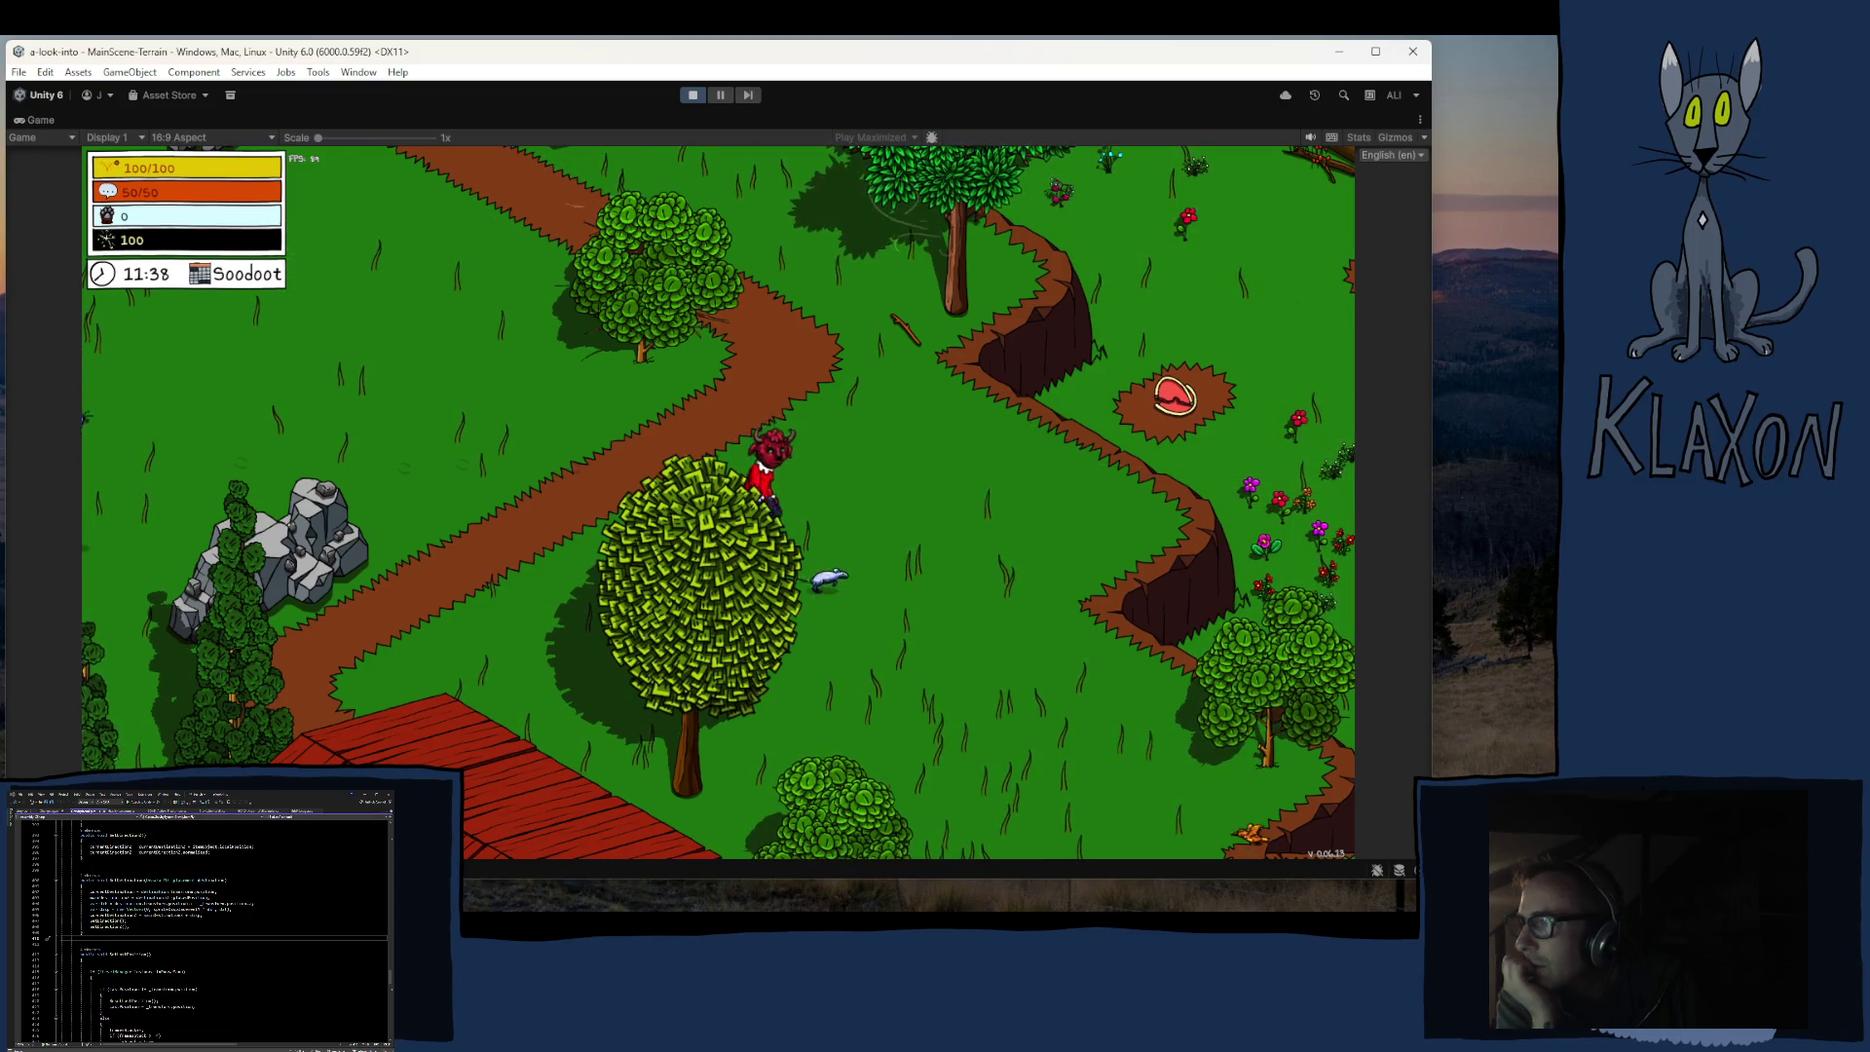
pyautogui.press('a')
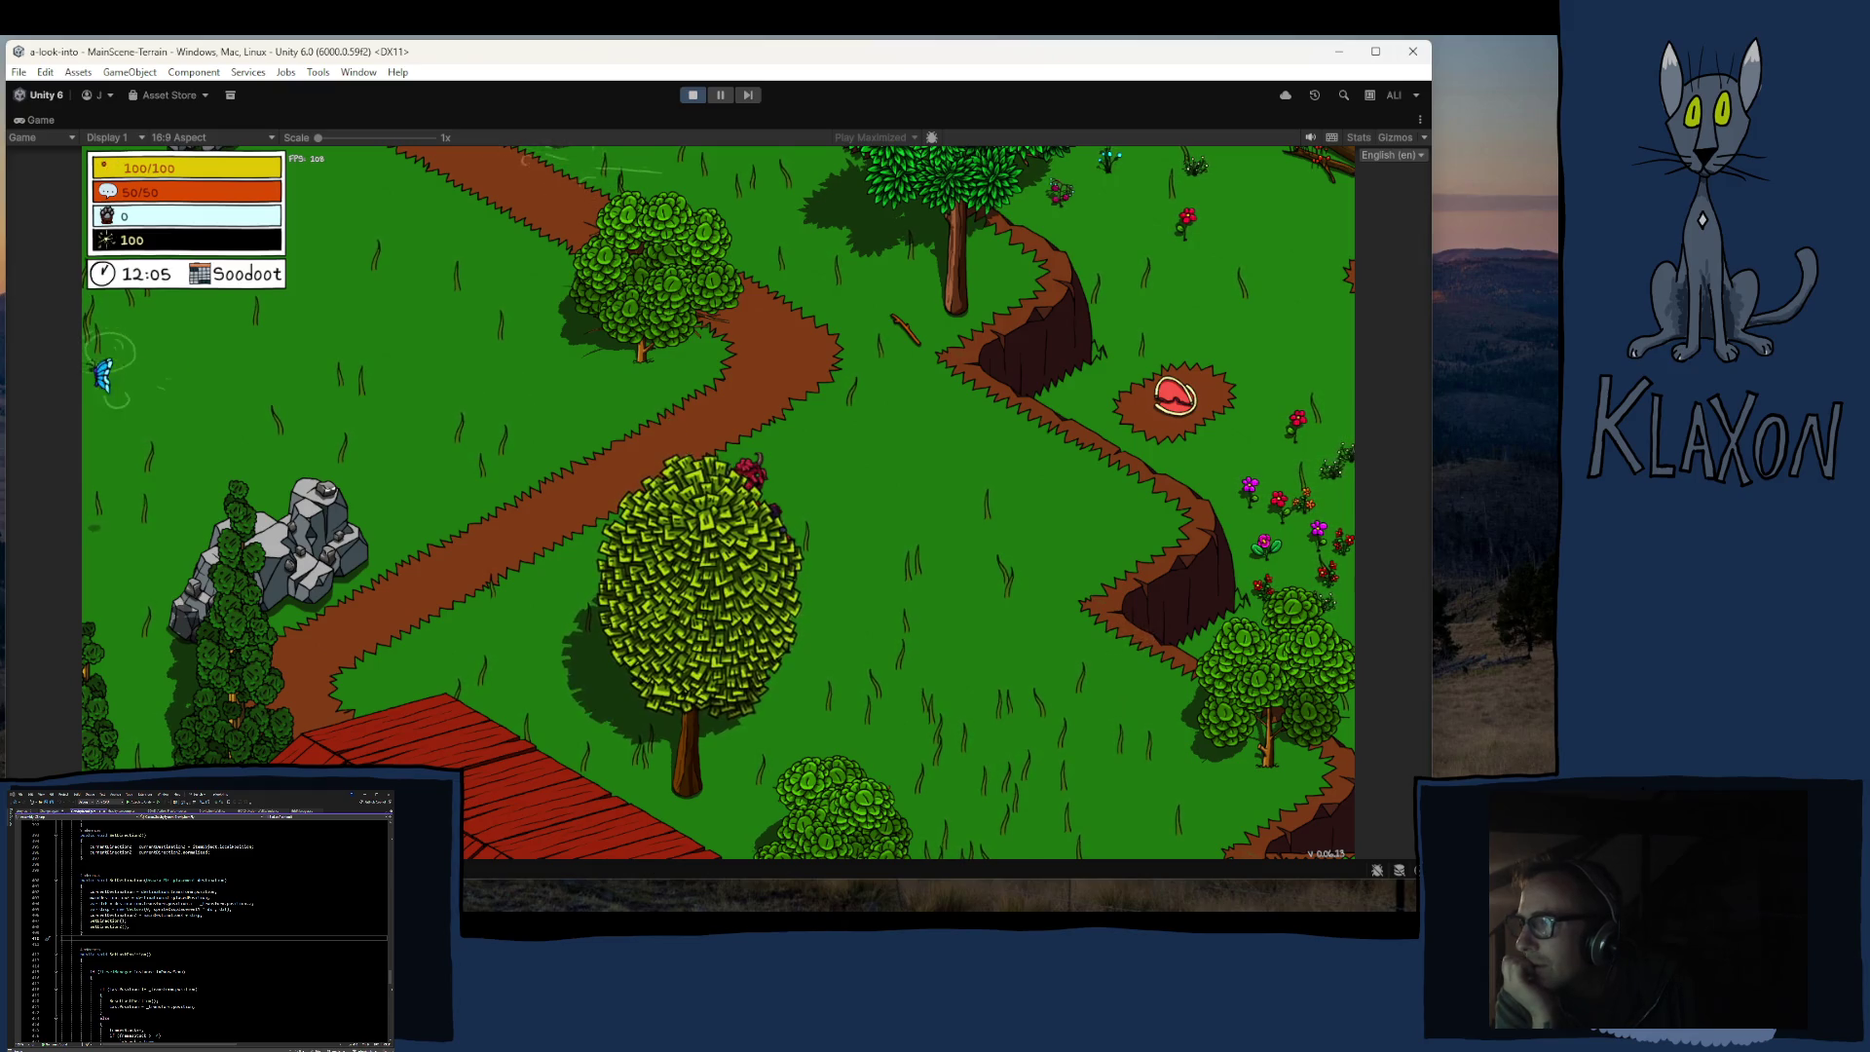
pyautogui.press('d')
pyautogui.press('d')
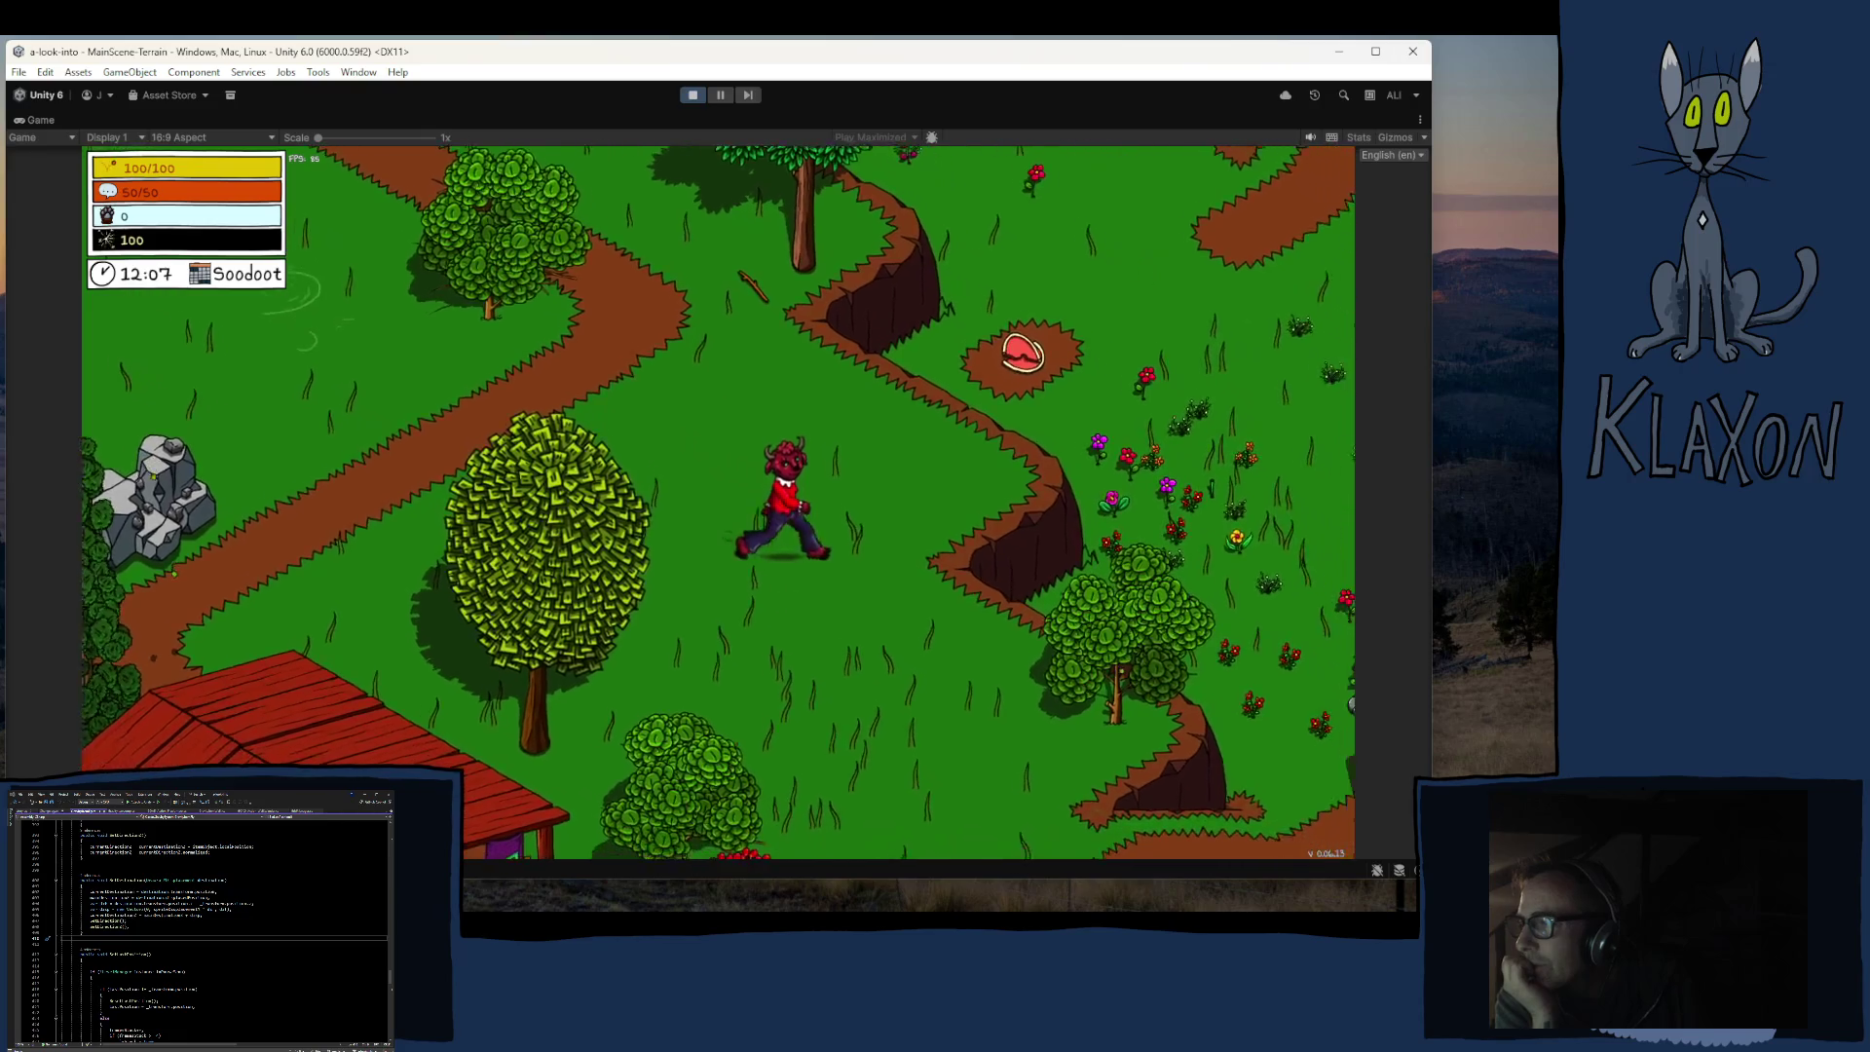
pyautogui.press('d')
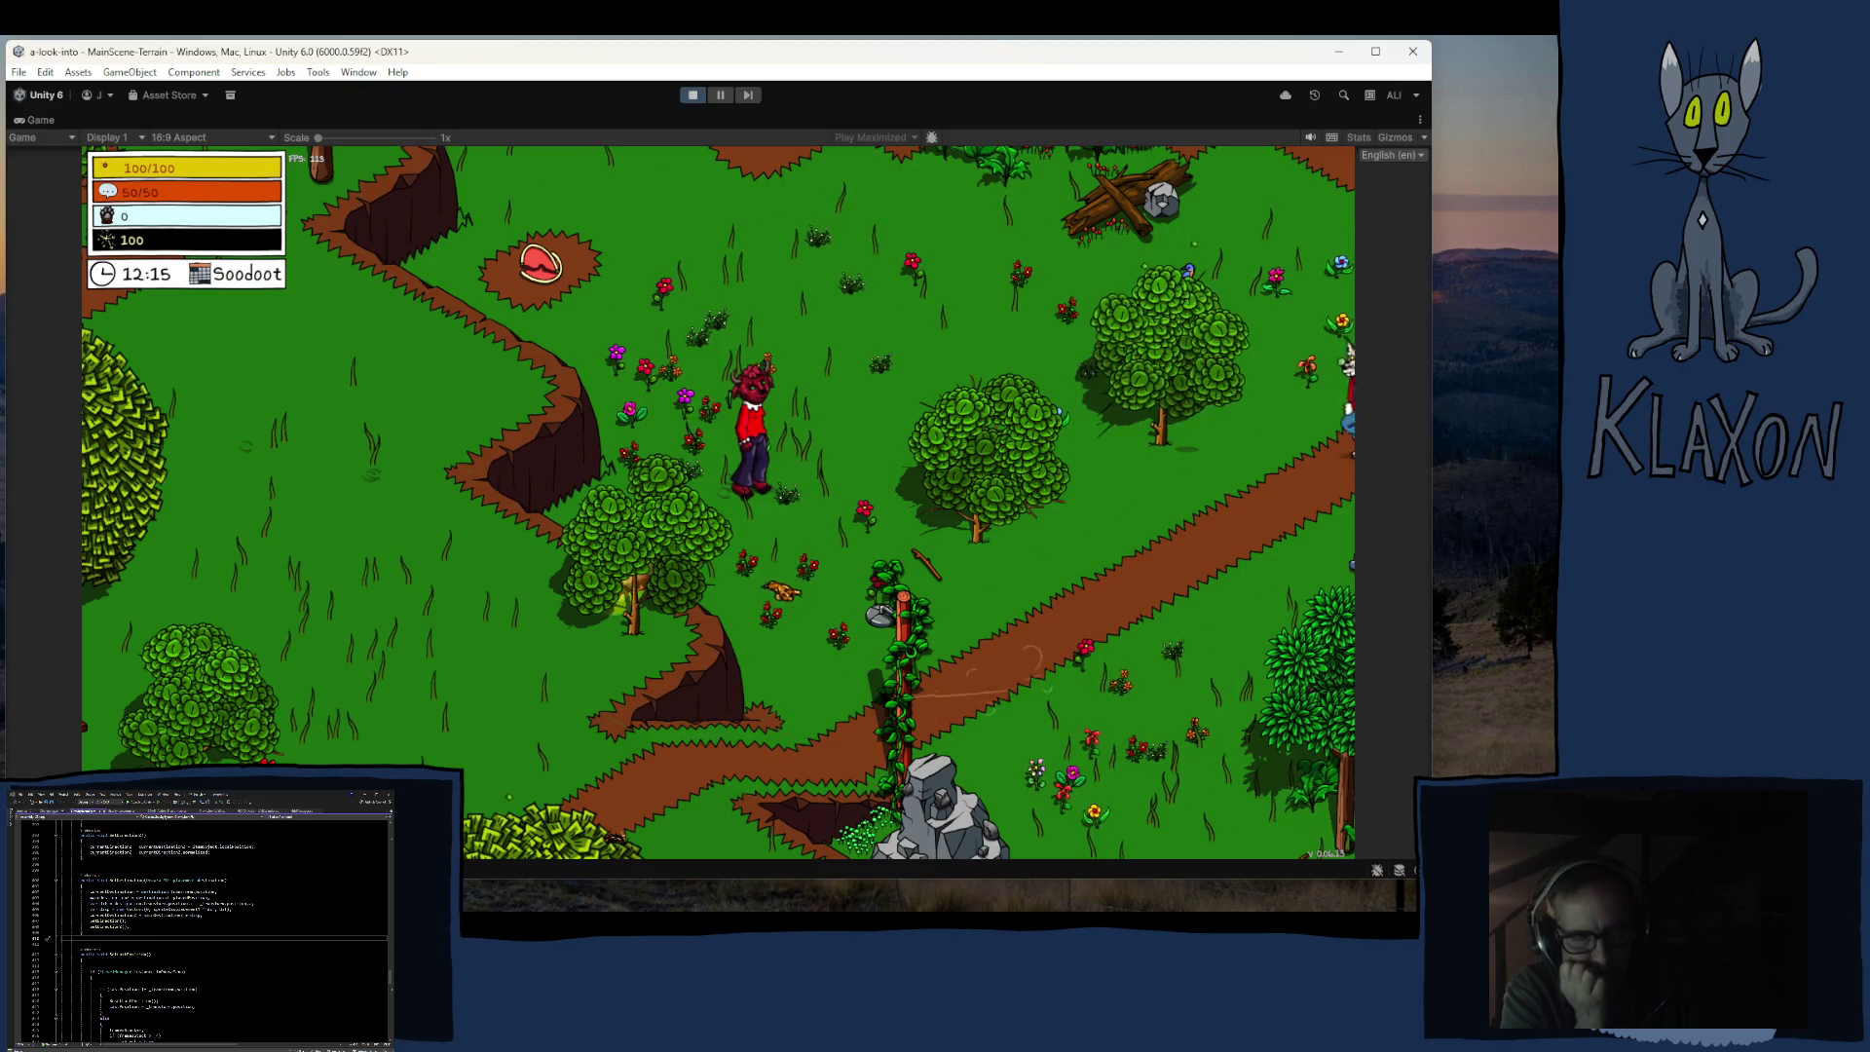
# Step: Walk the character through the meadow and up the path to the white cat to start talking
pyautogui.press('s')
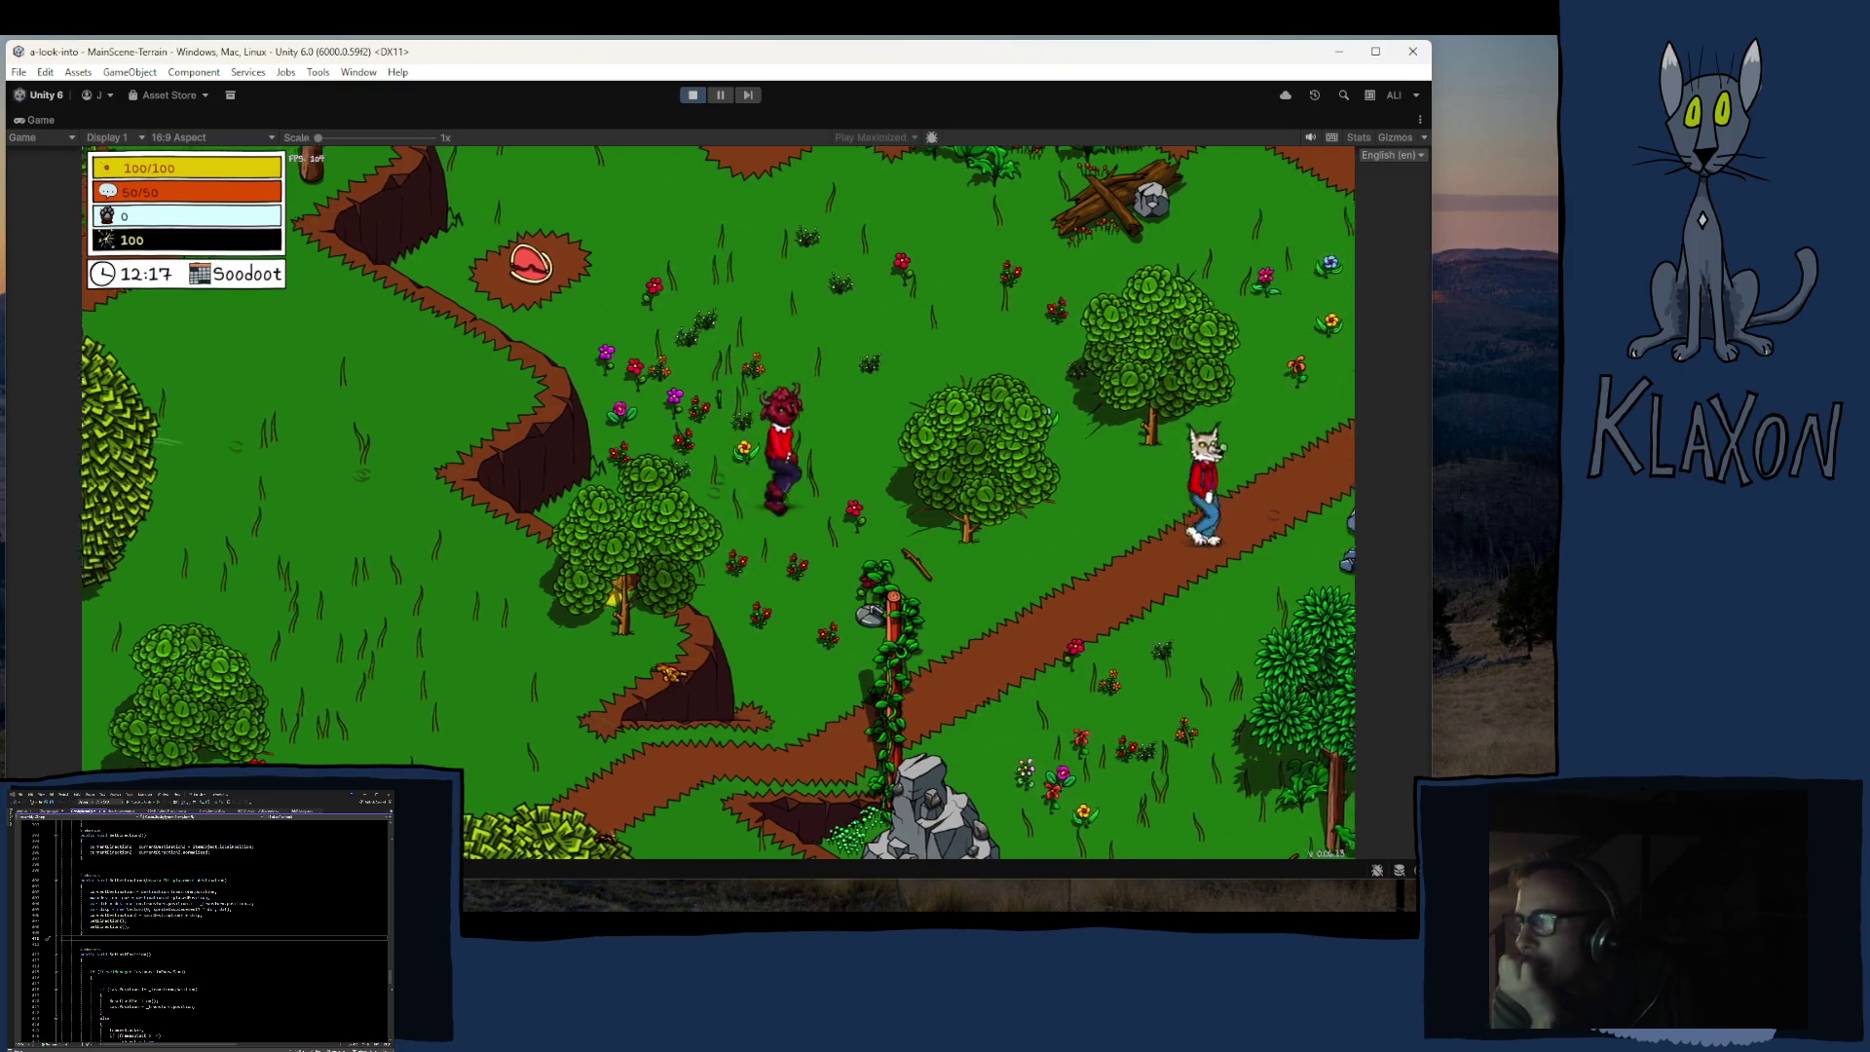
pyautogui.press('d')
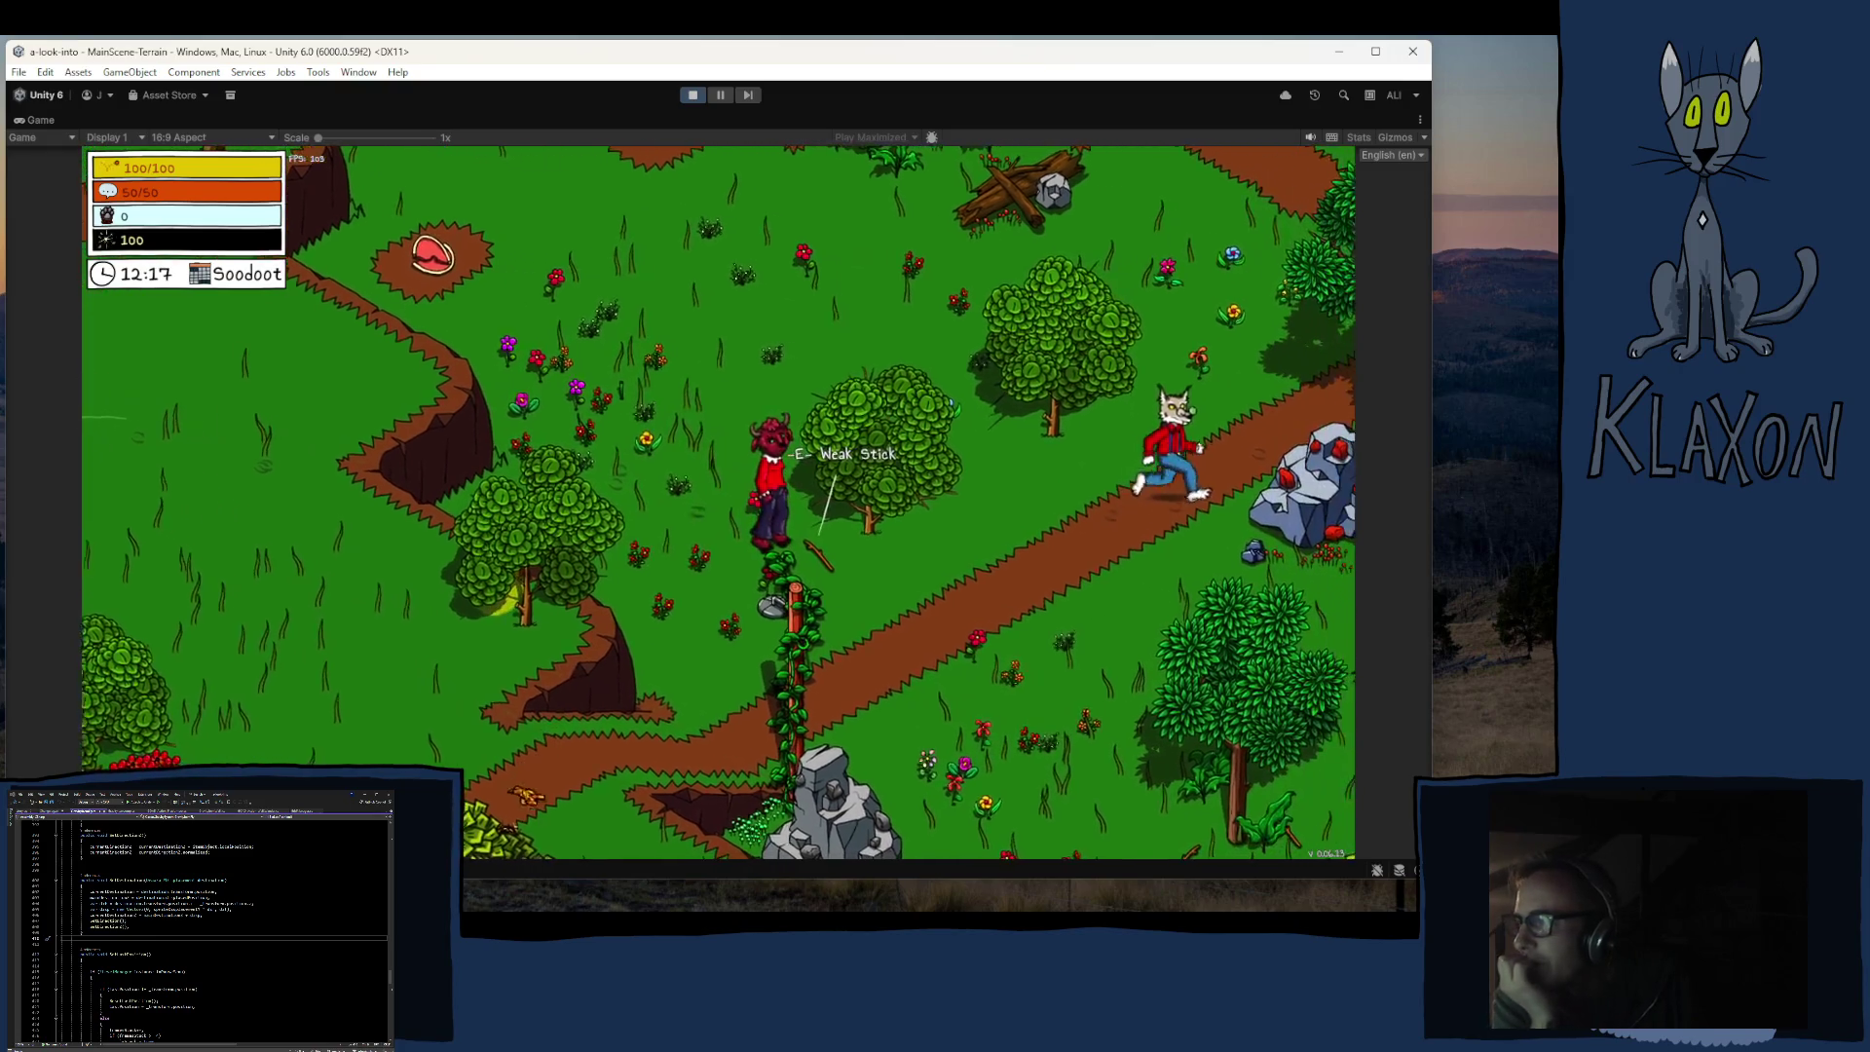
pyautogui.press('w')
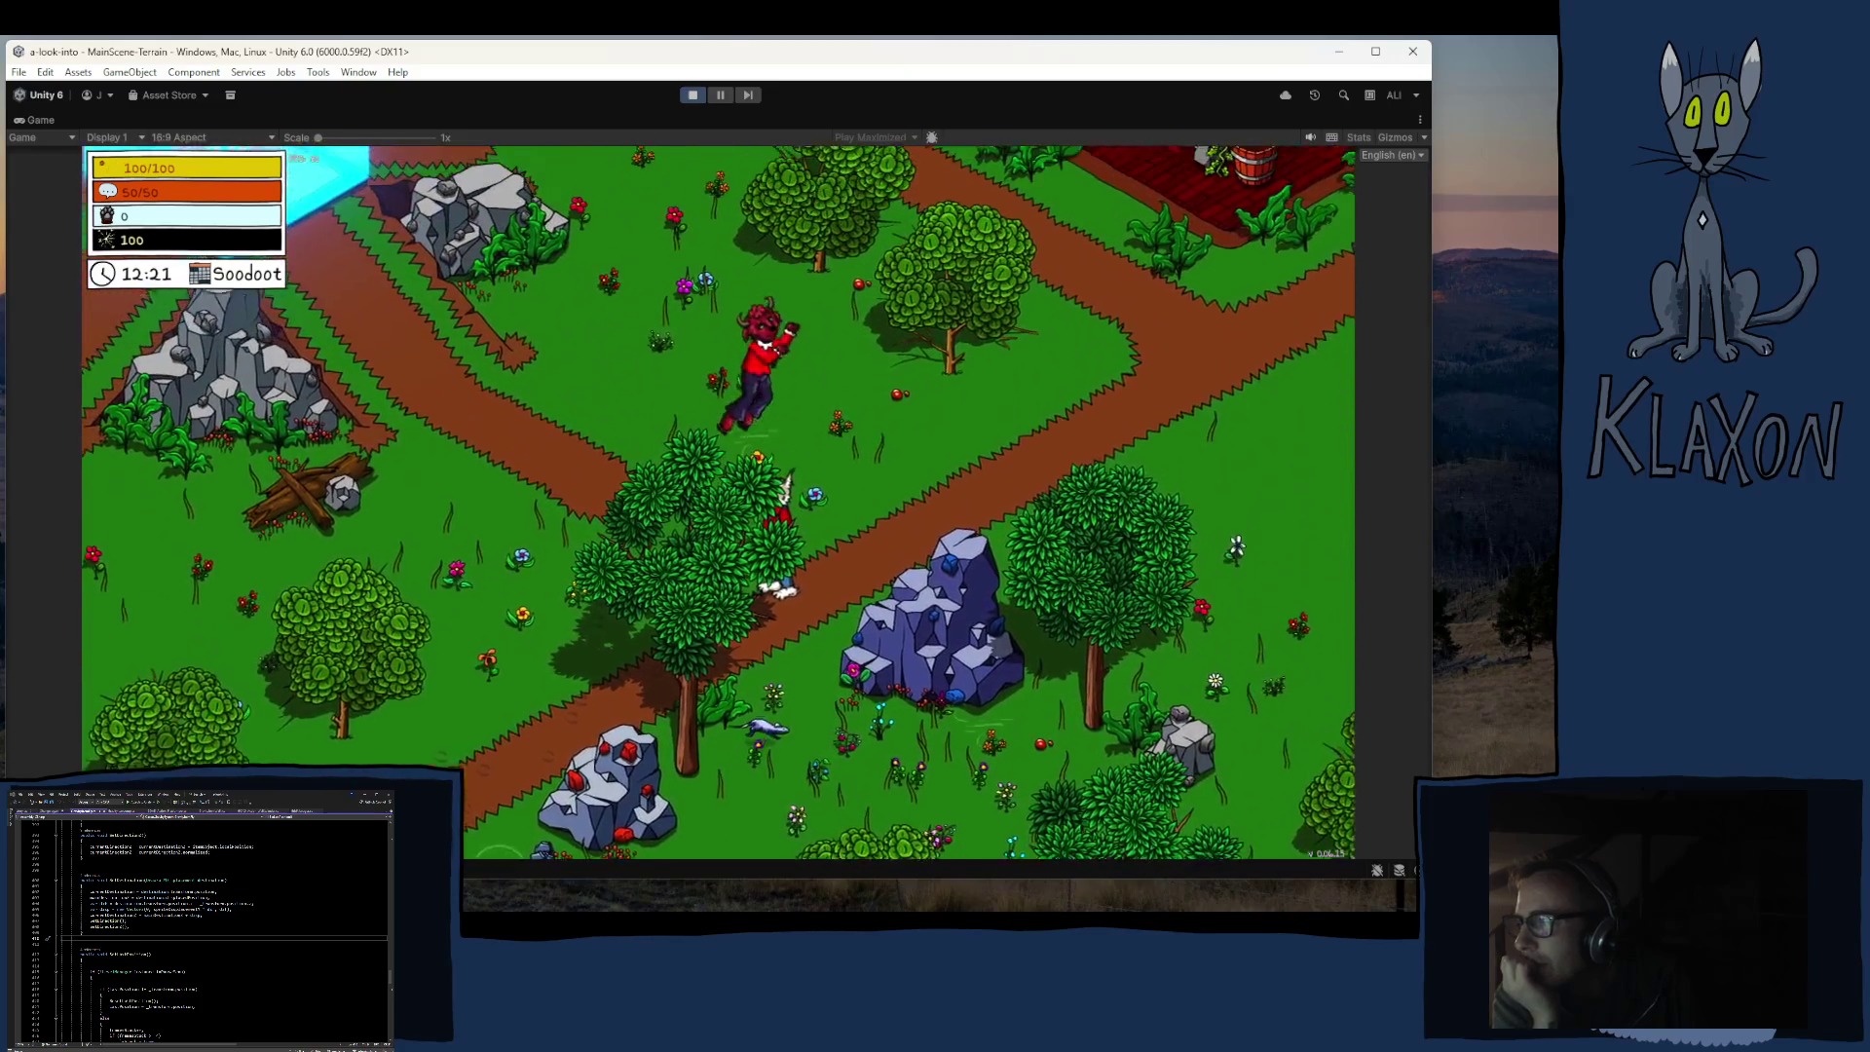
pyautogui.press('s')
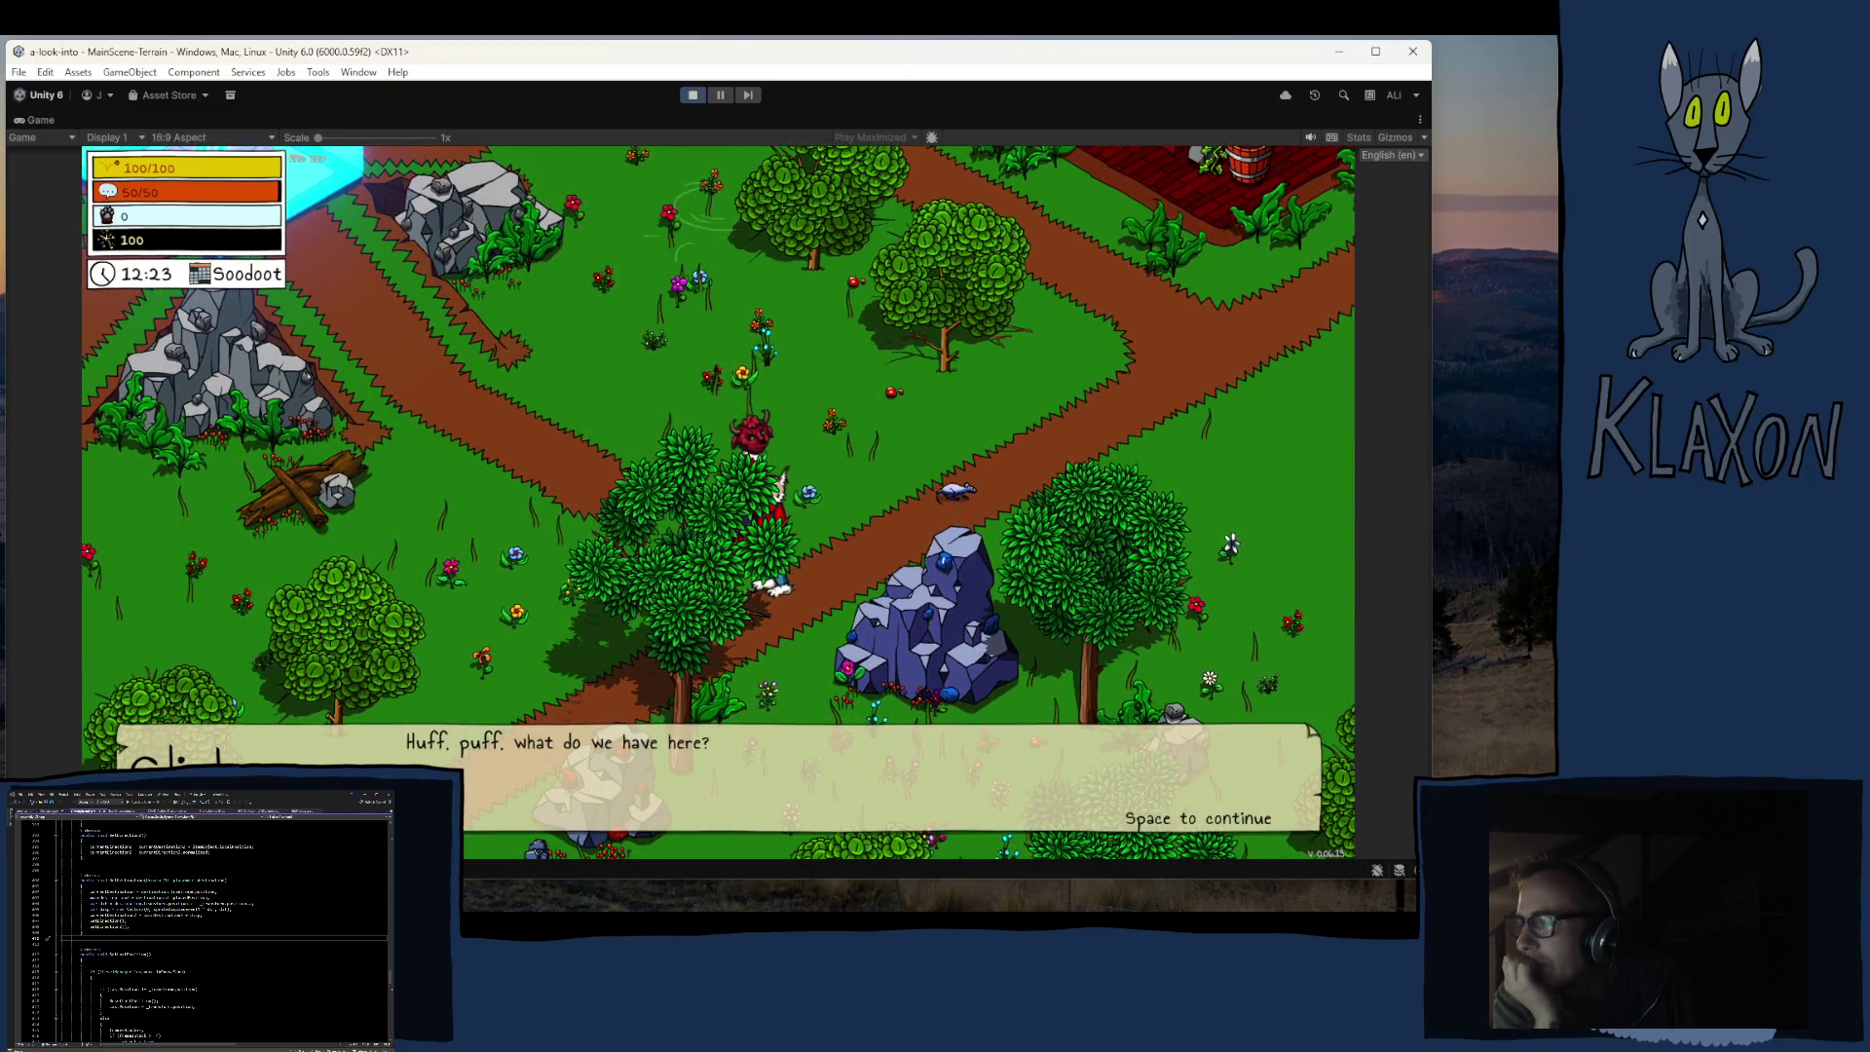
# Step: Advance through the cat's welcome-to-Thimbleton dialogue until it closes, then walk down the path
pyautogui.press('space')
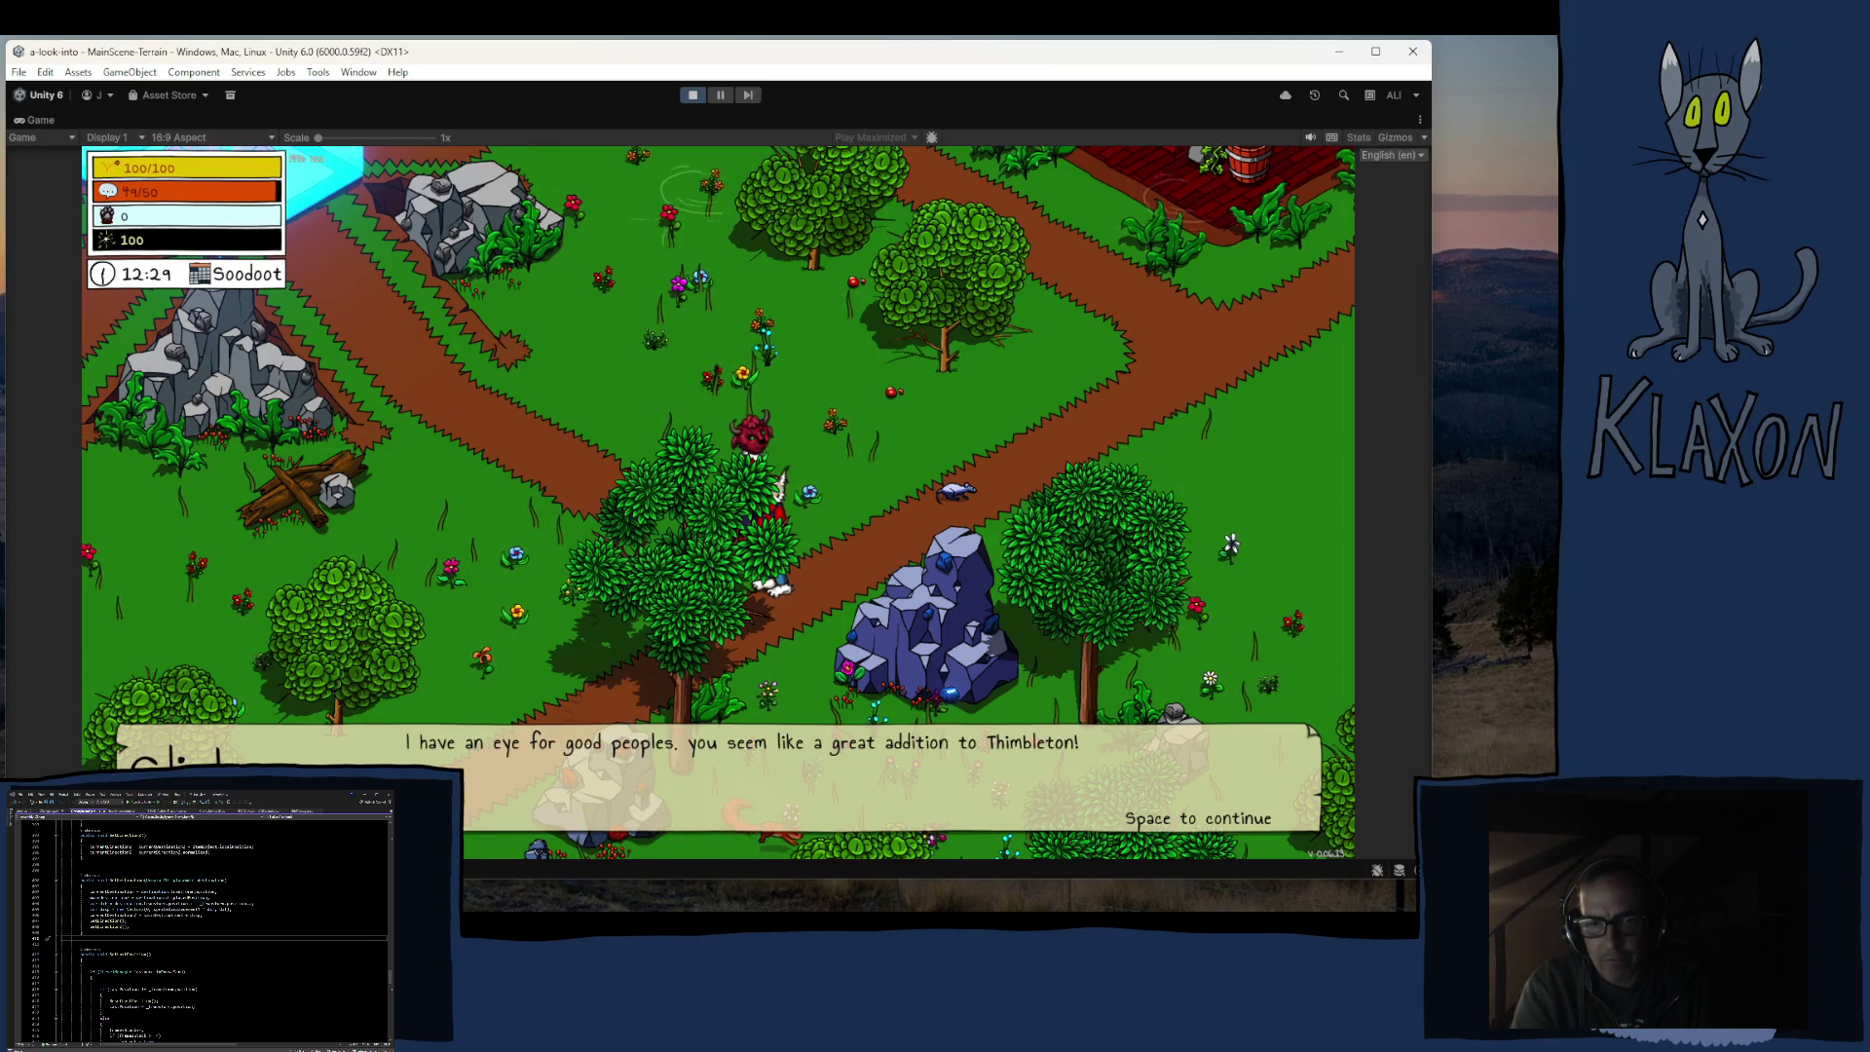
pyautogui.press('space')
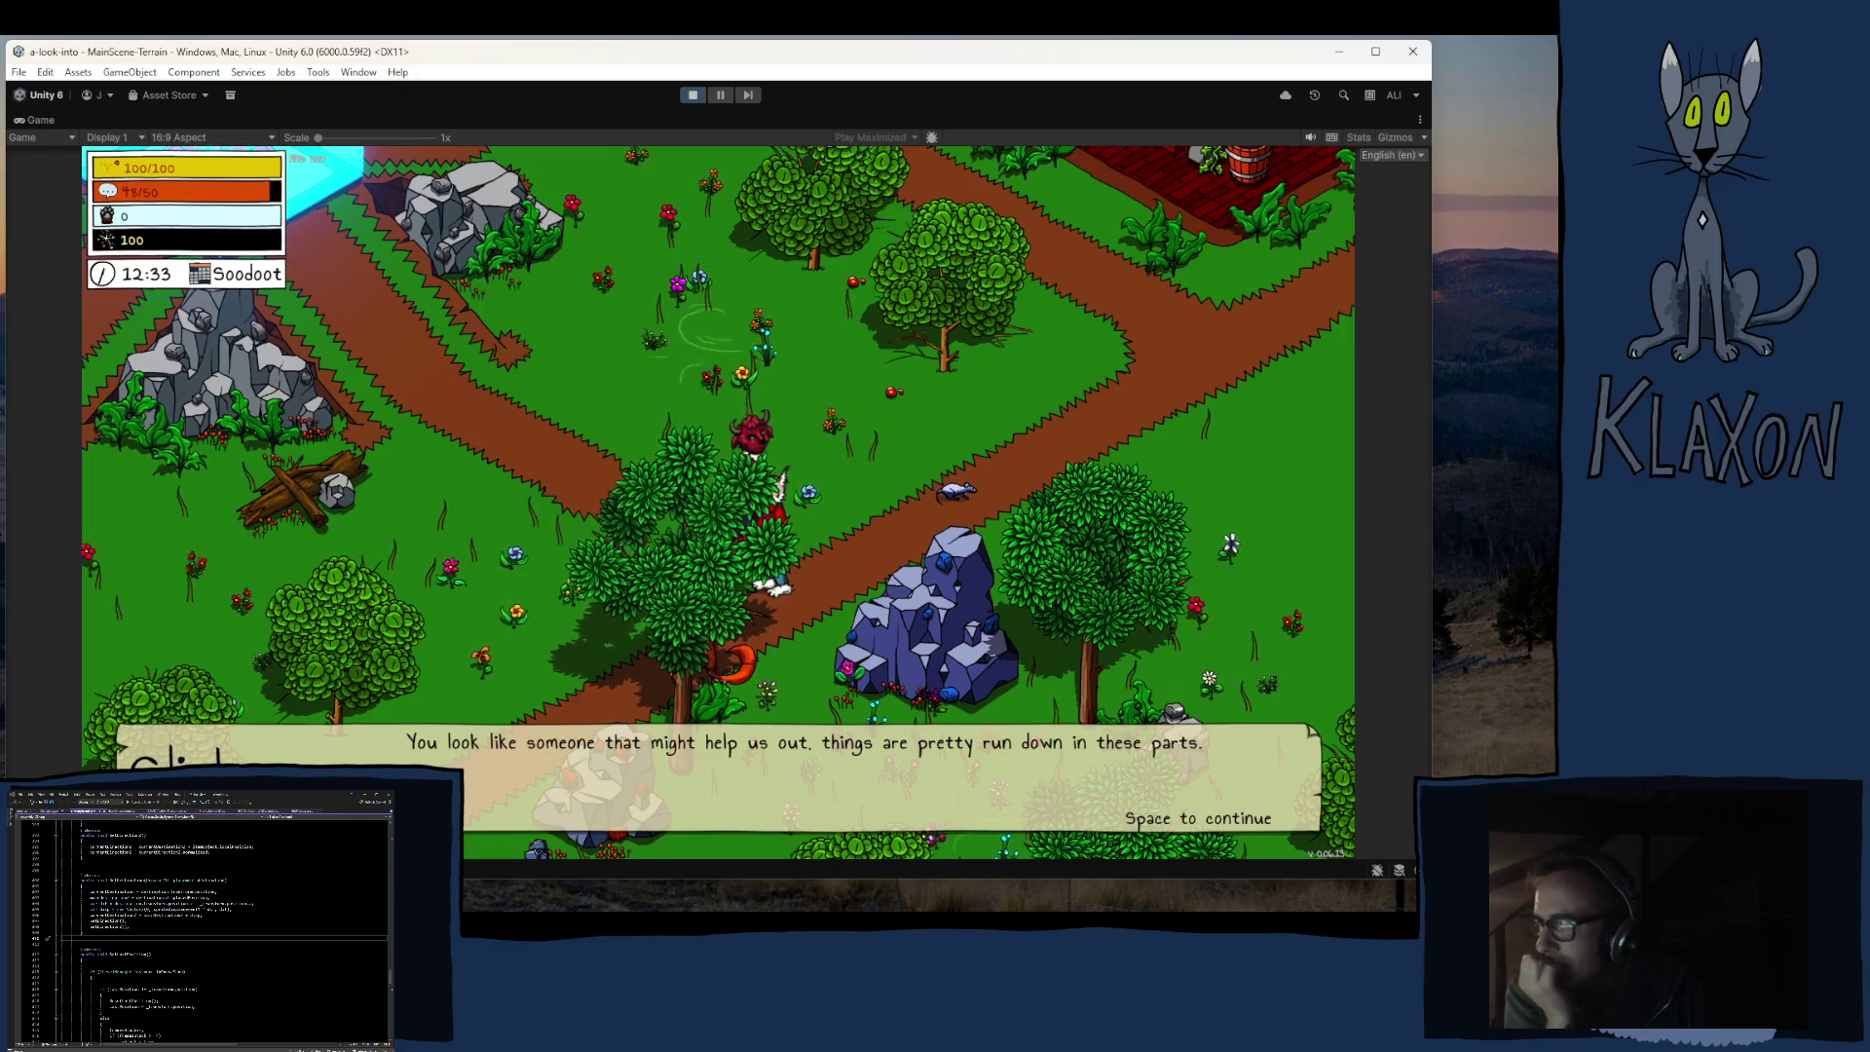
pyautogui.press('space')
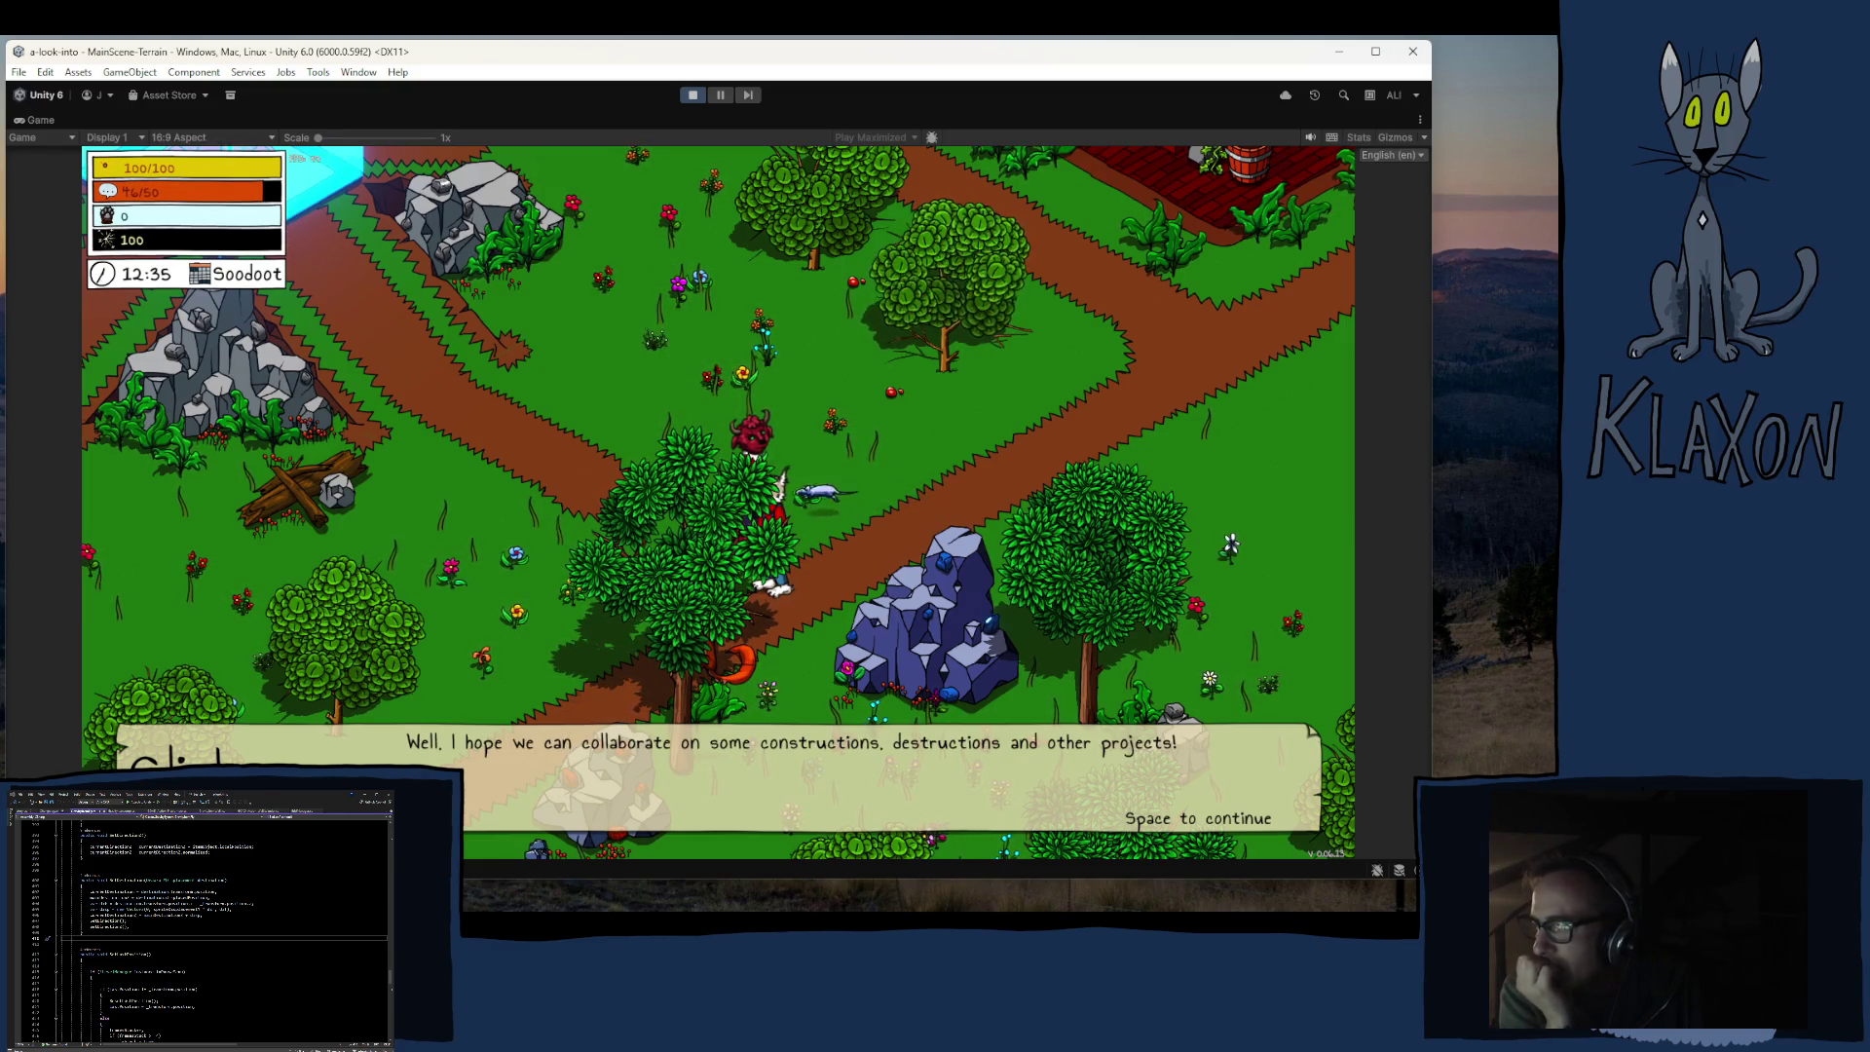
pyautogui.press('space')
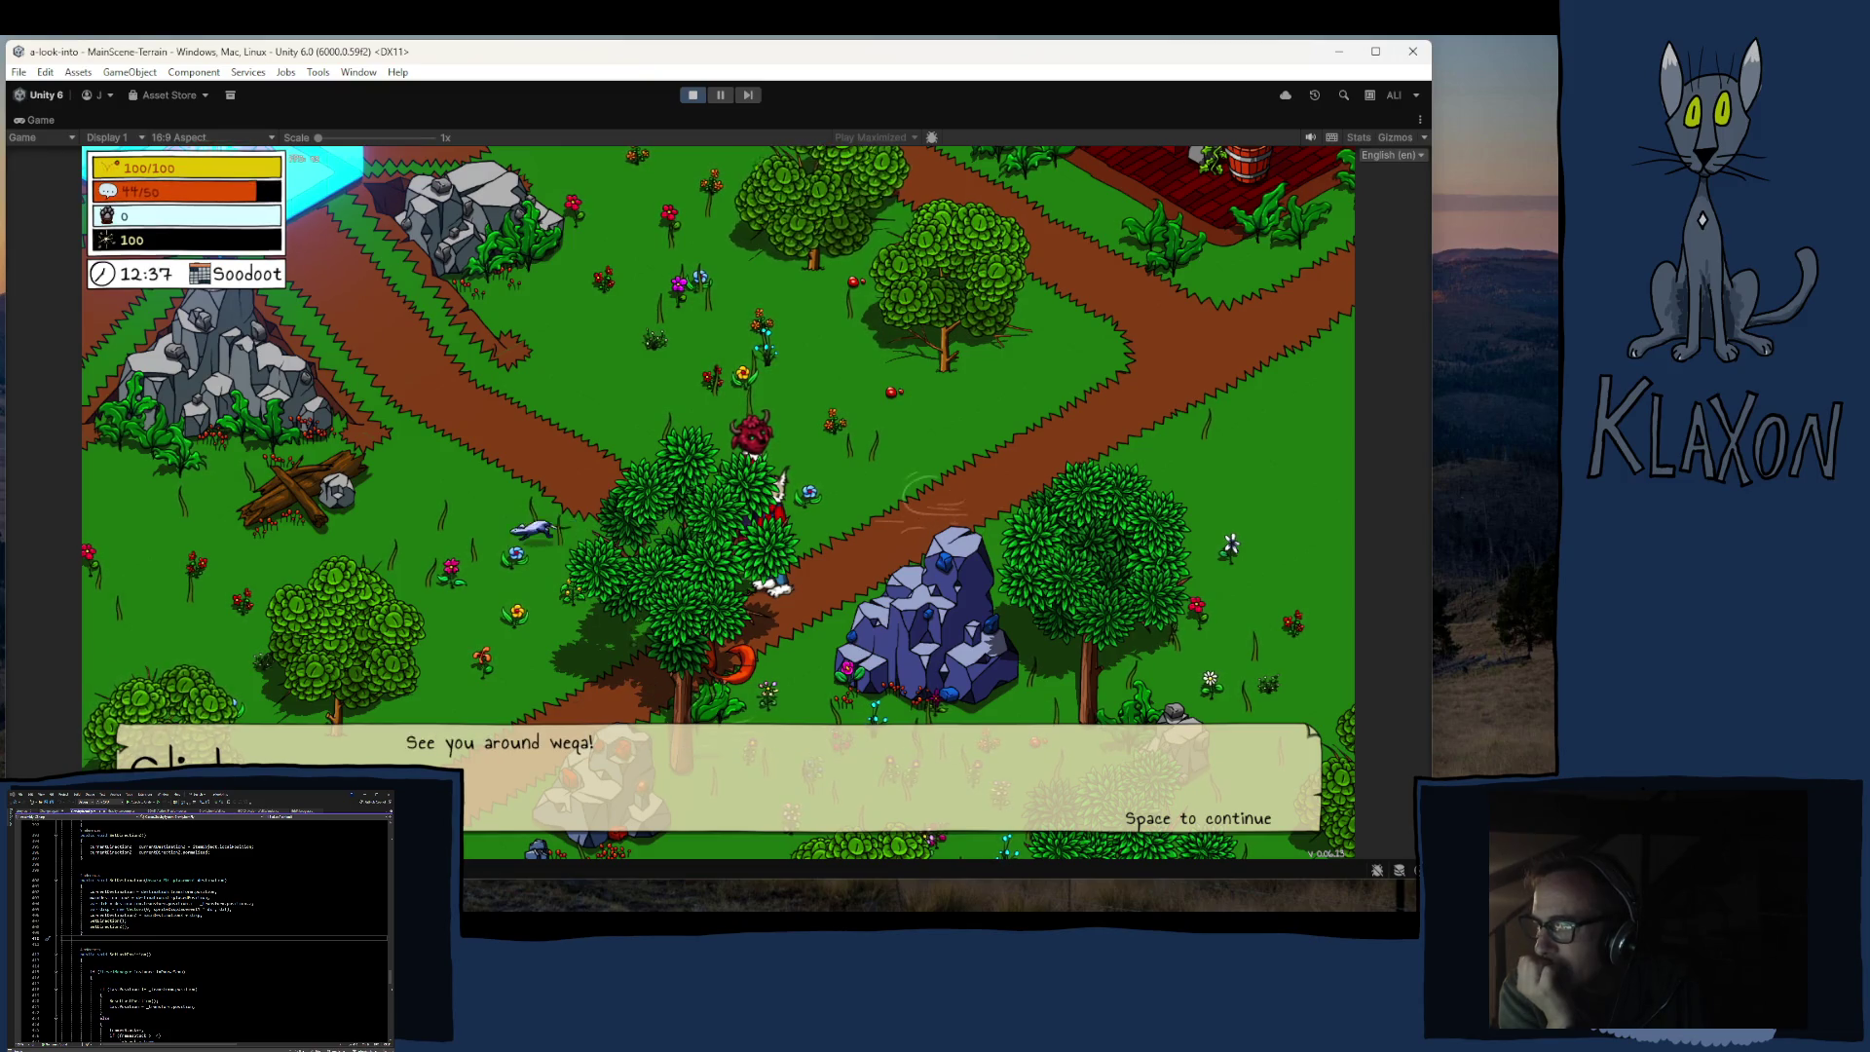
pyautogui.press('space')
pyautogui.press('s')
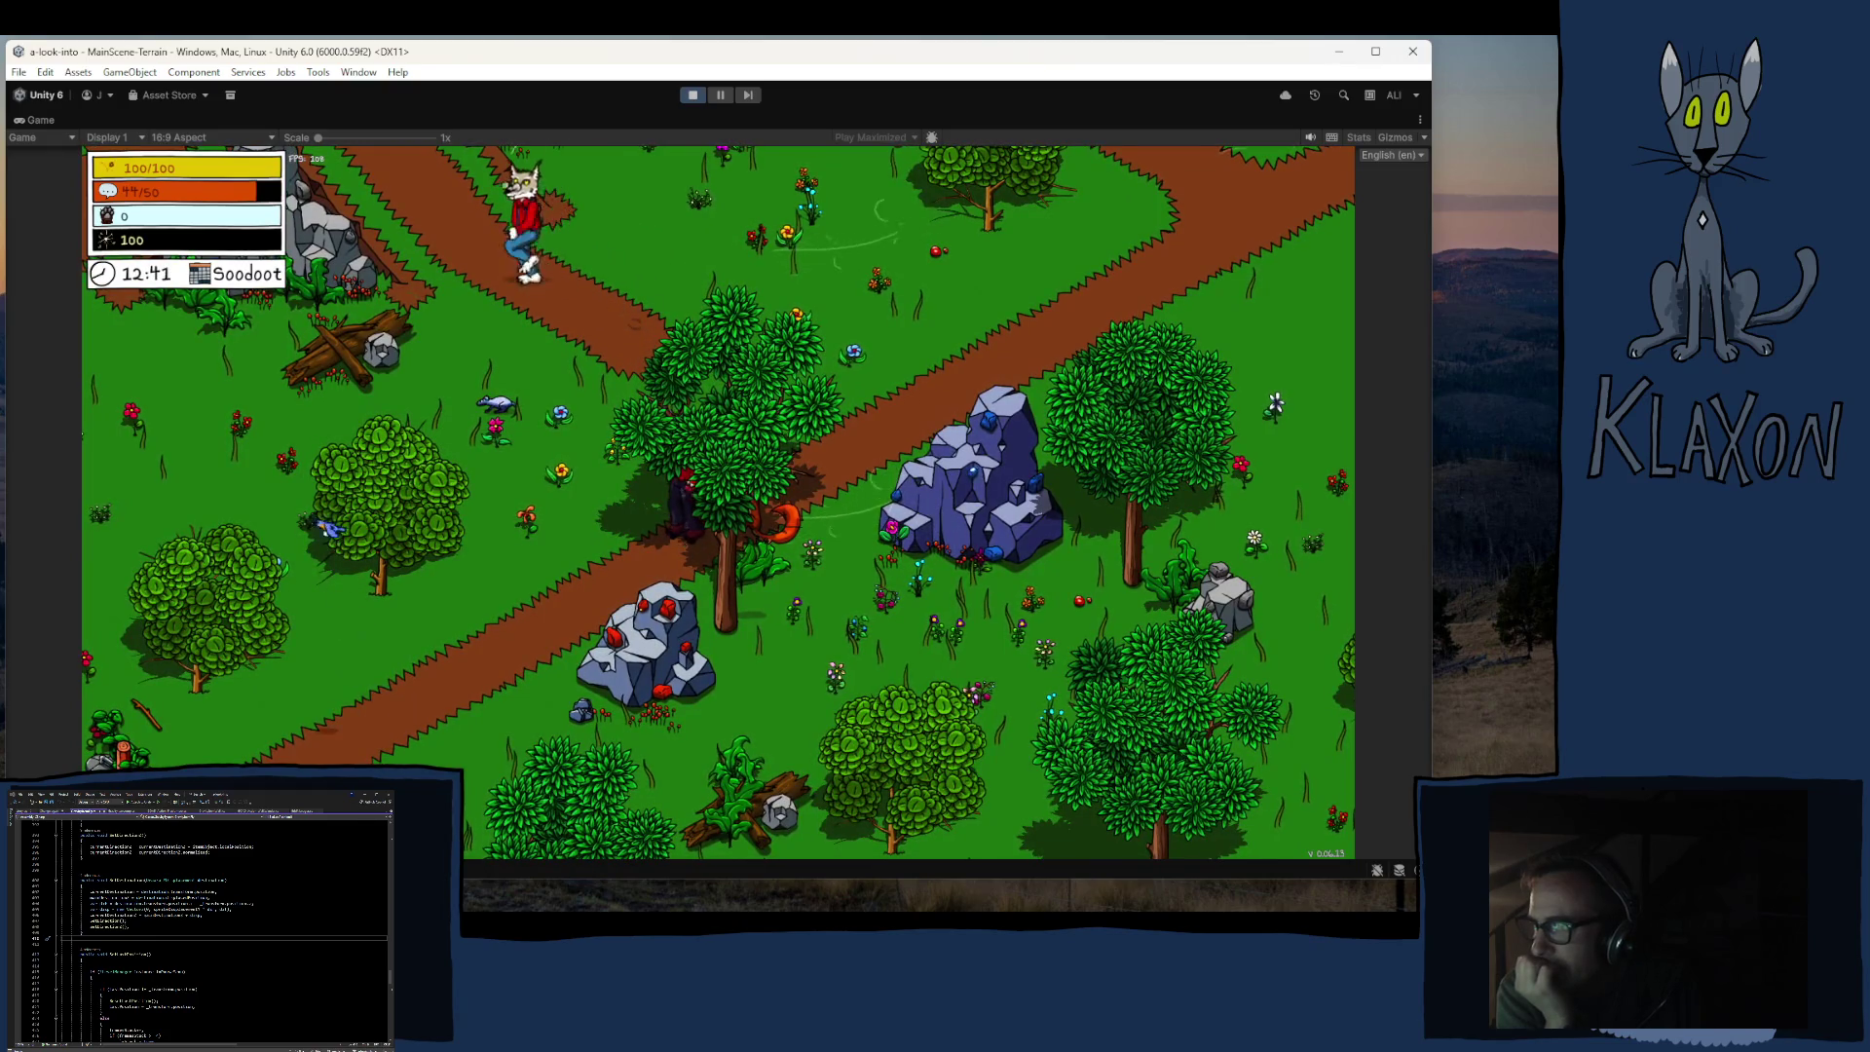
# Step: Walk the player across the grass to the blue portal crystal, then stop Play mode
pyautogui.press('w')
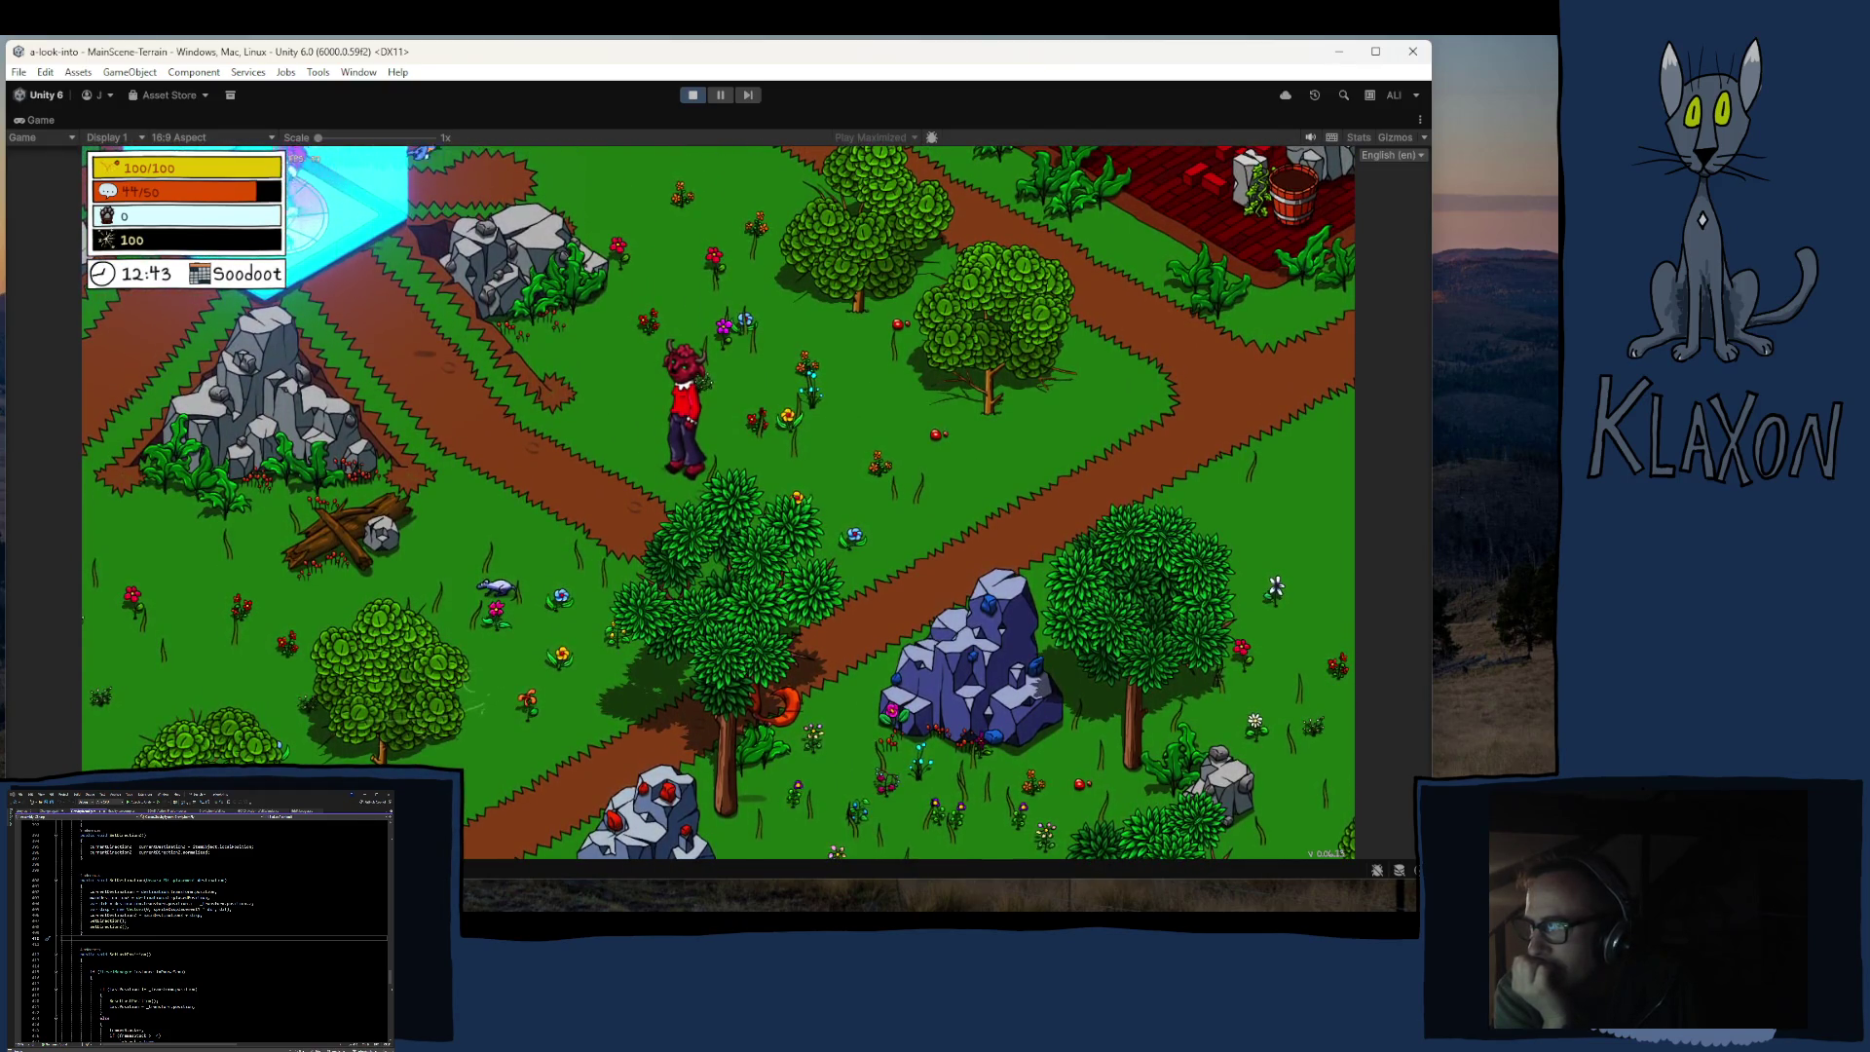
pyautogui.press('a')
pyautogui.press('a')
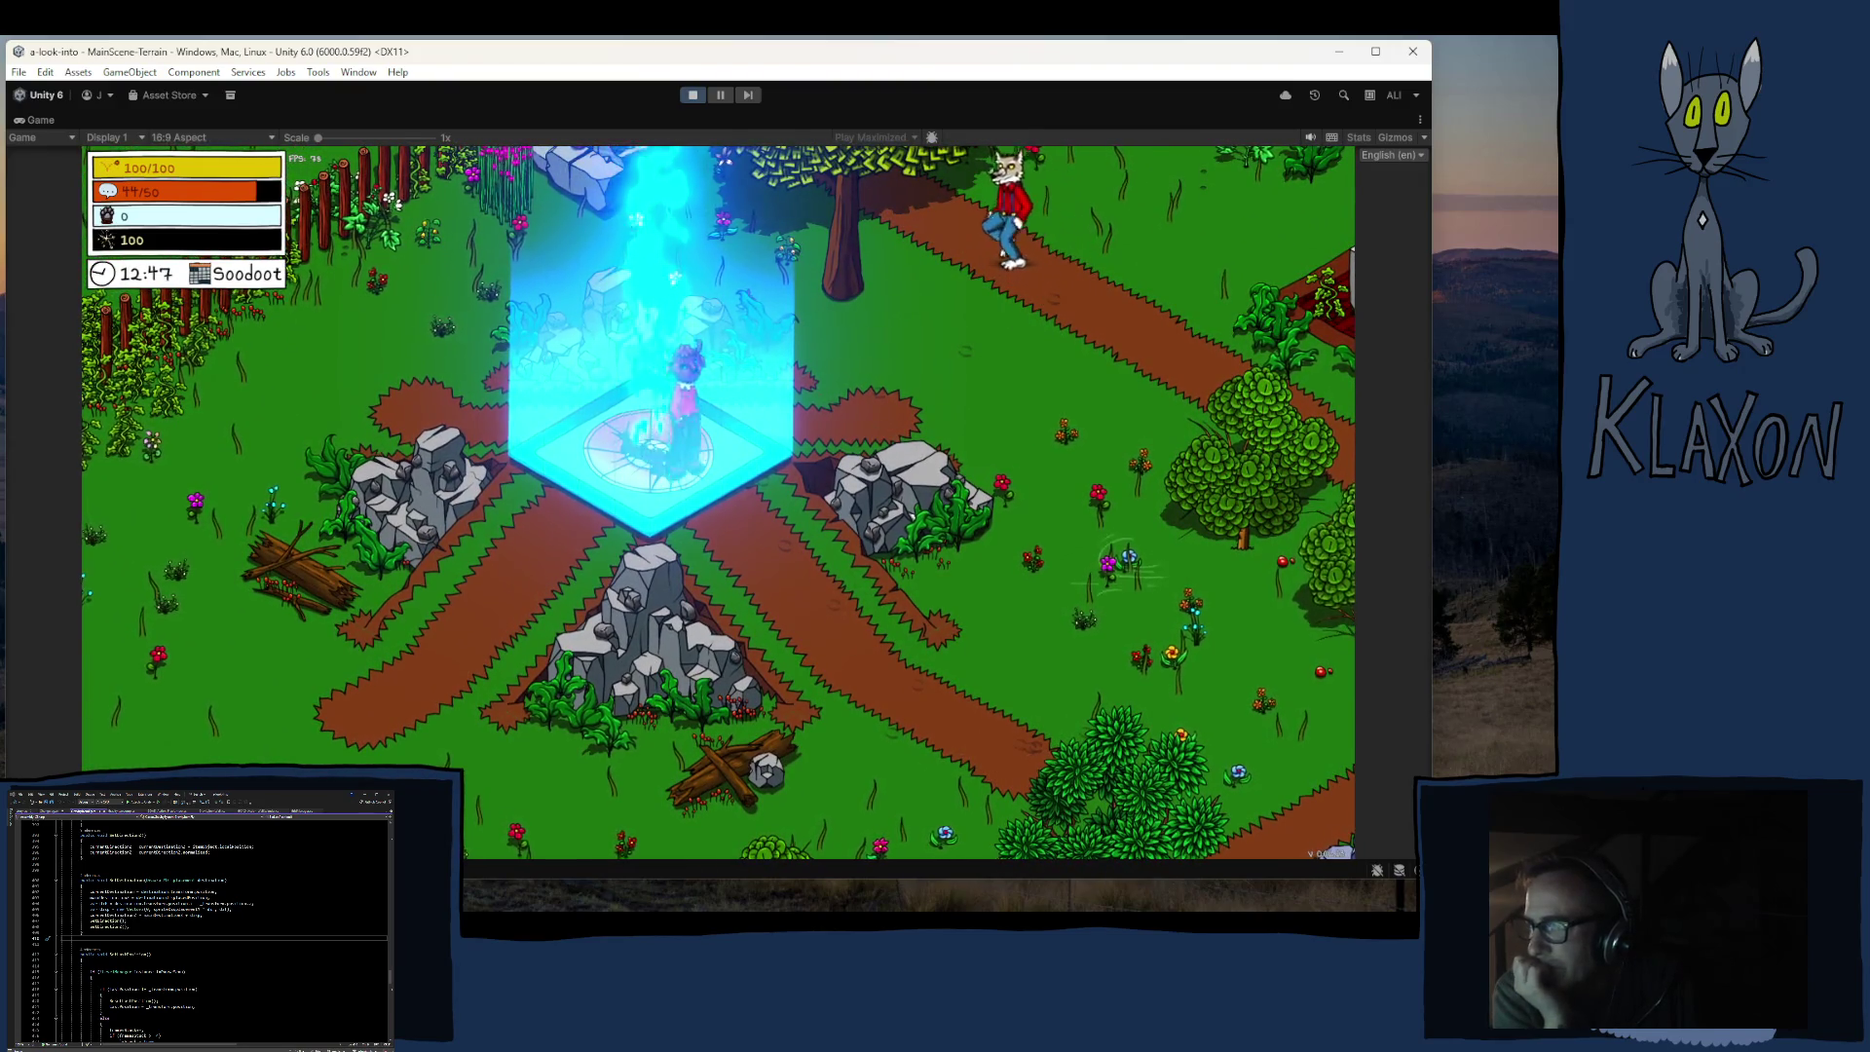
pyautogui.press('d')
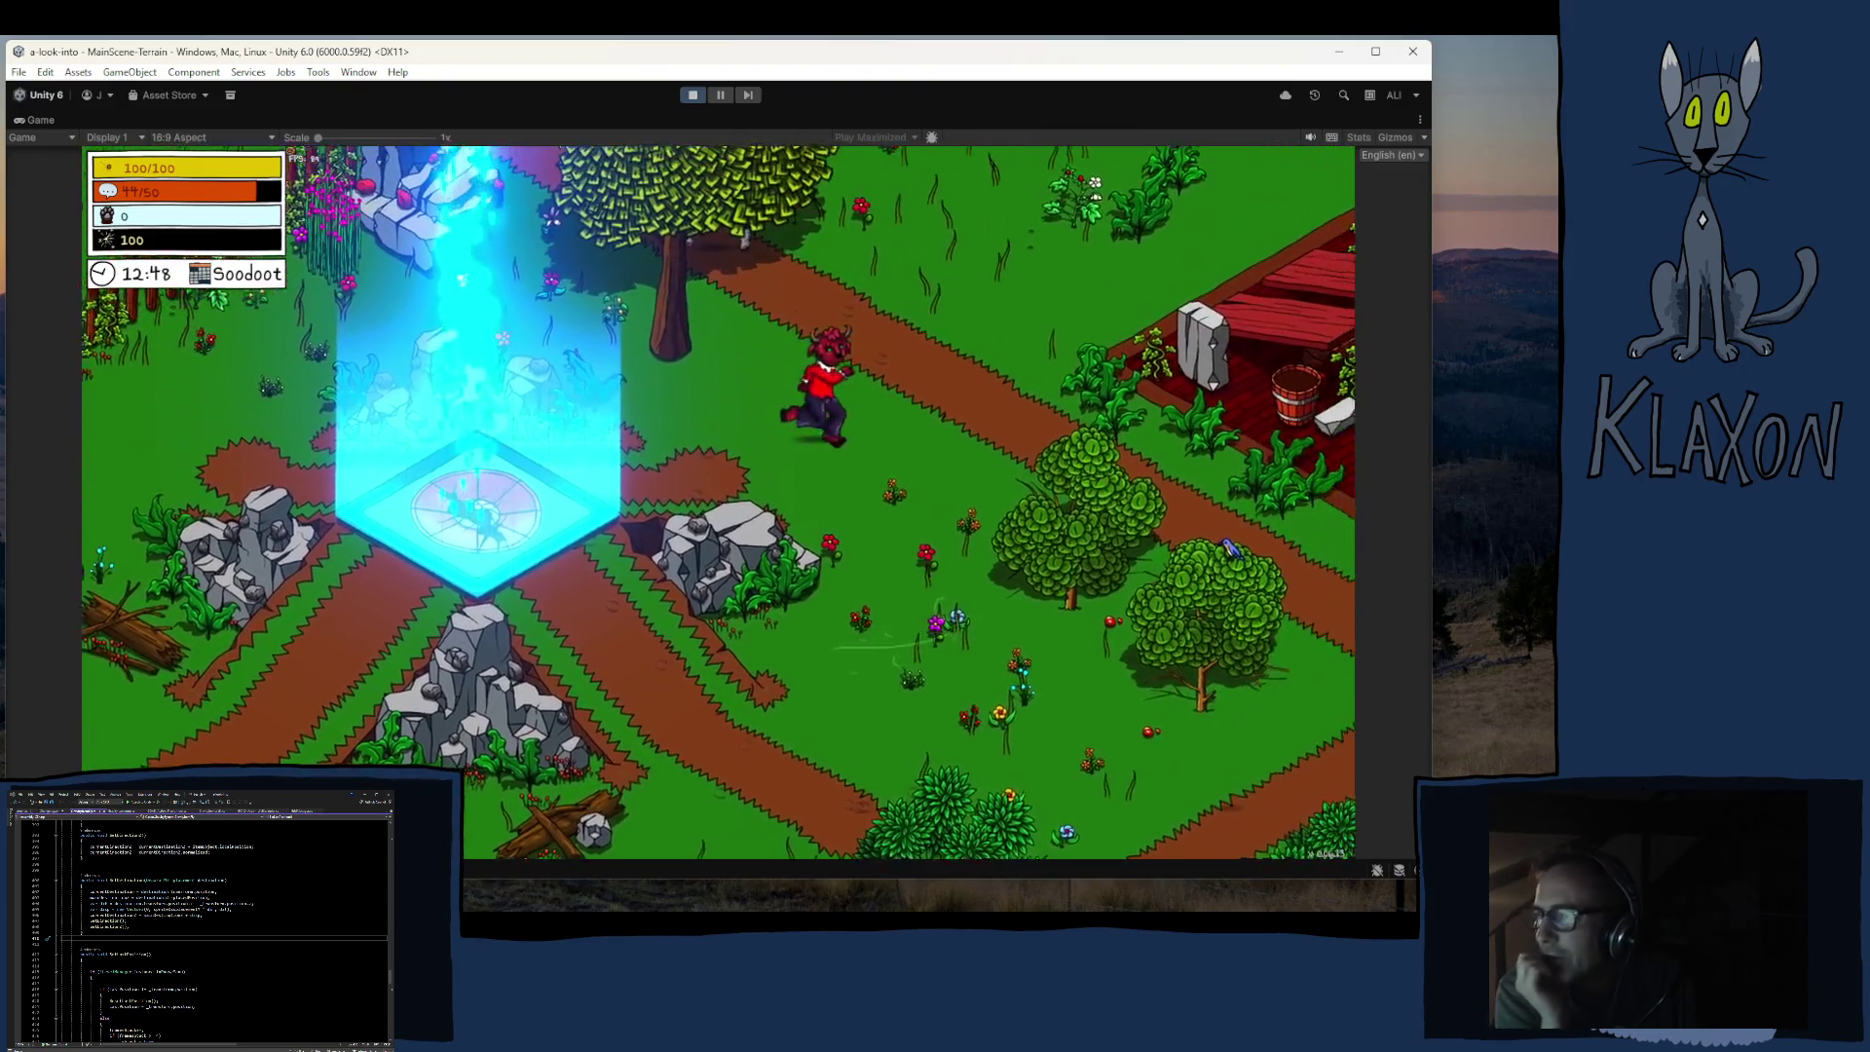
pyautogui.press('d')
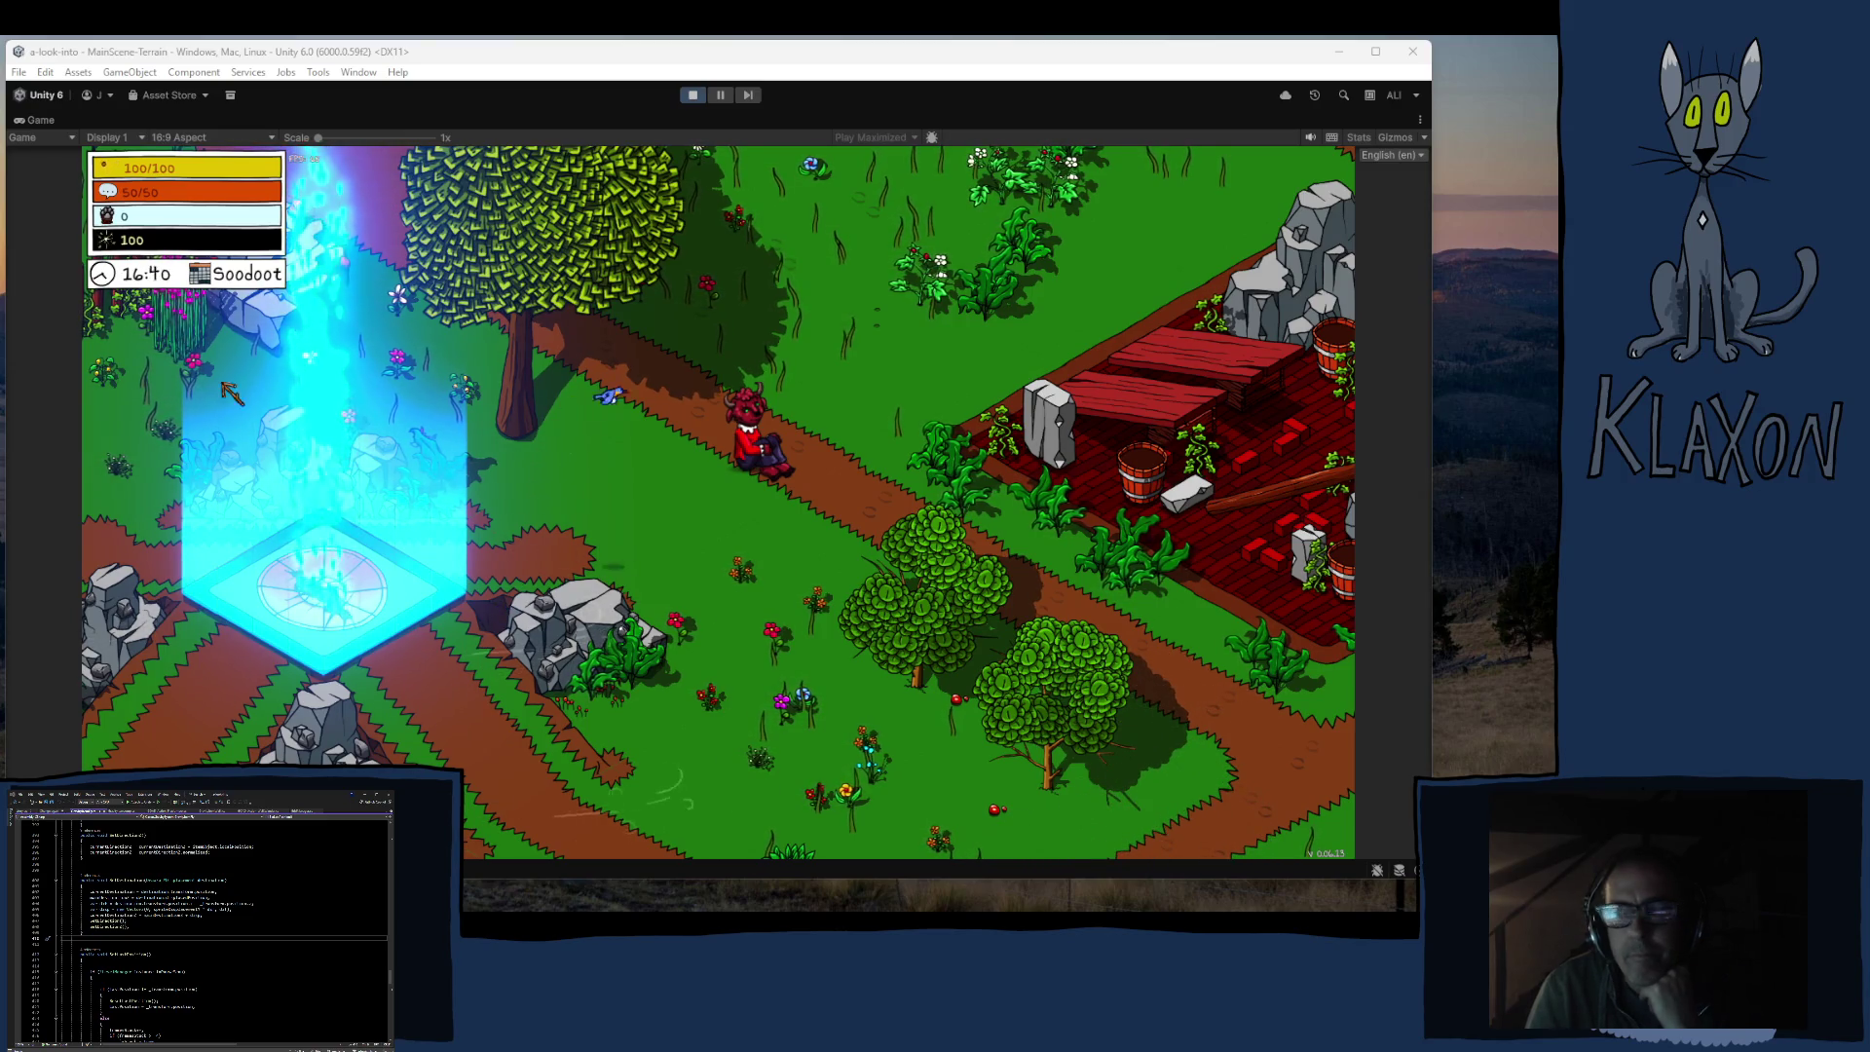
pyautogui.click(689, 97)
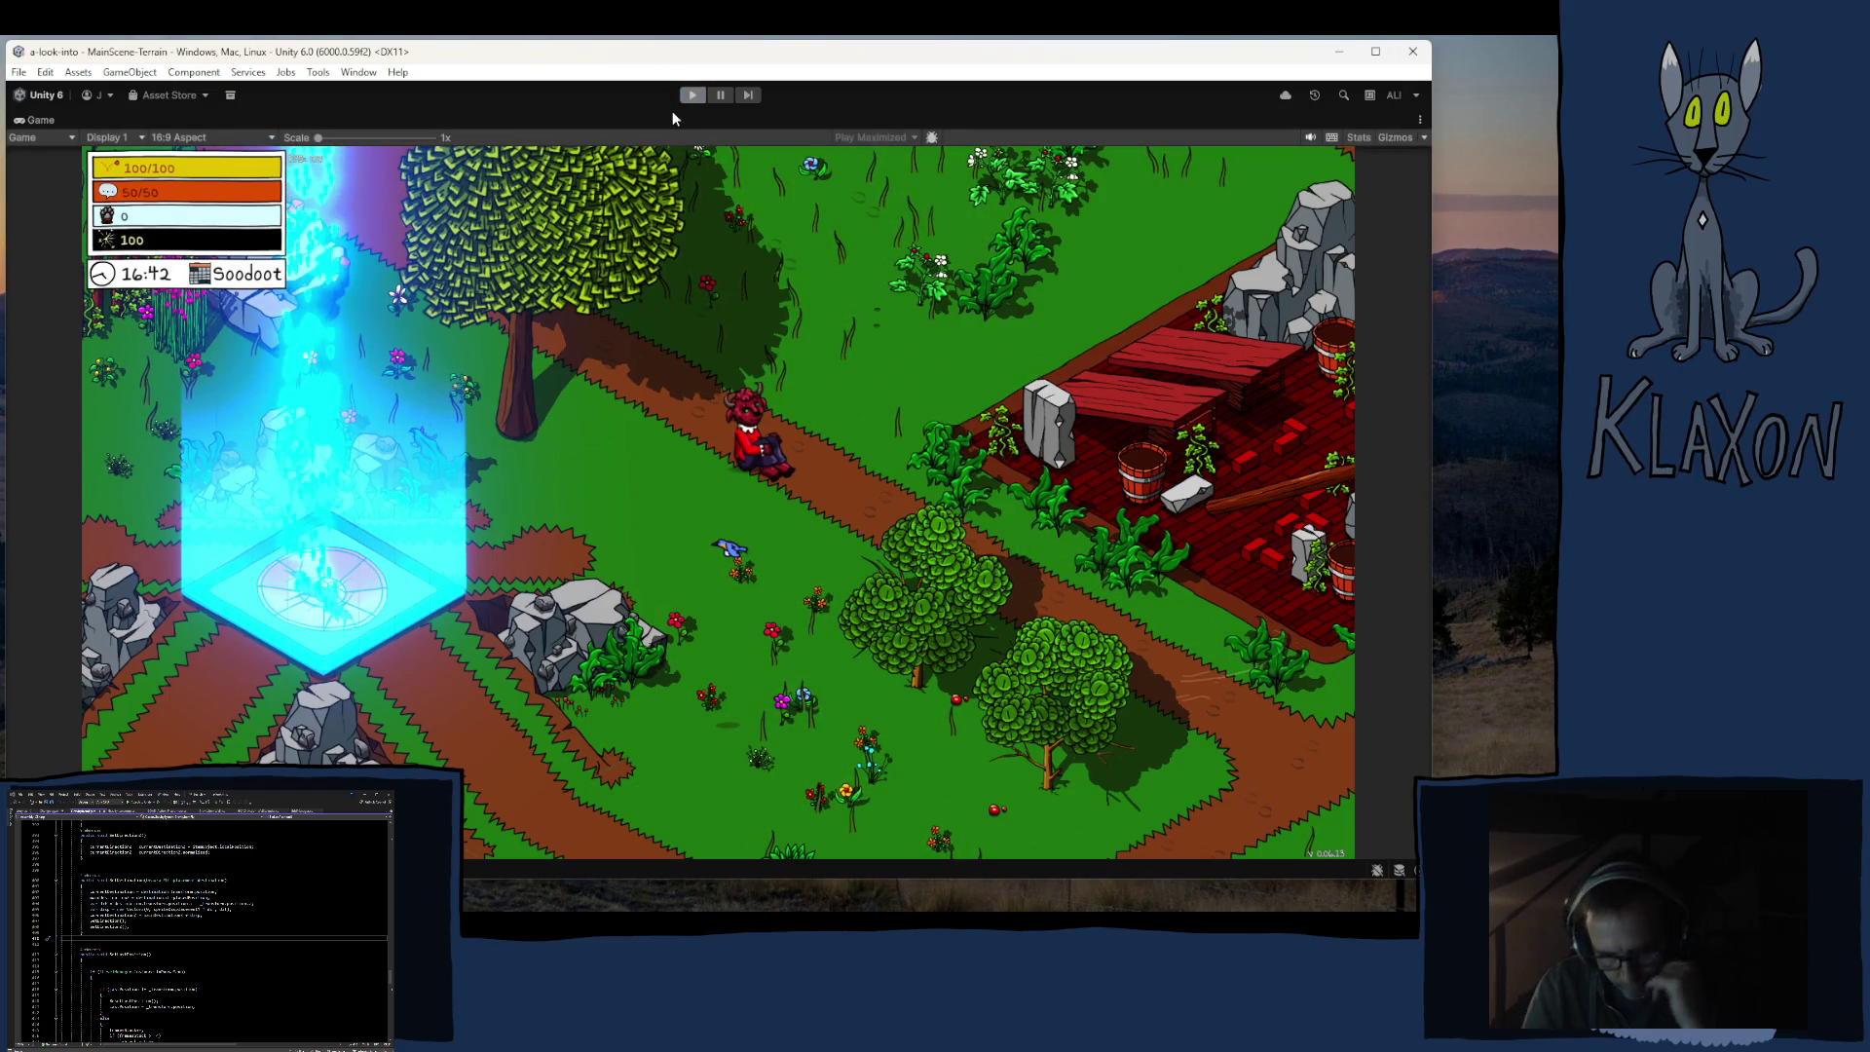